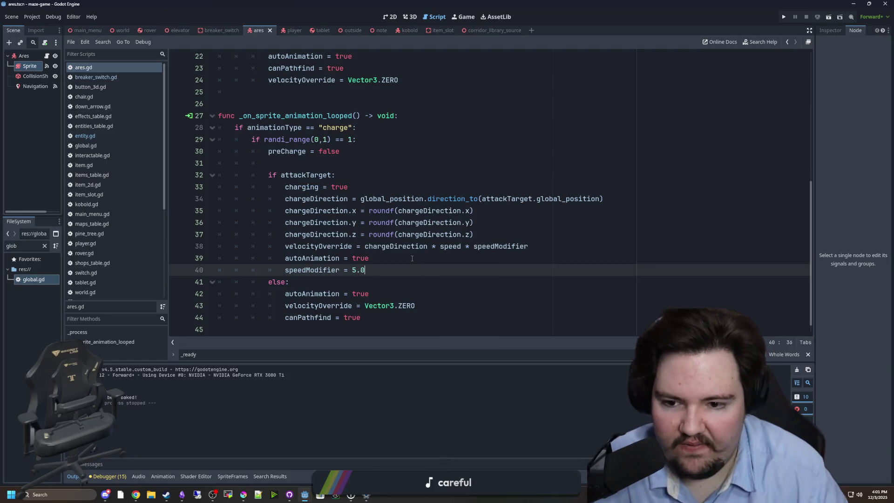
Finish speedModifier = 5.0 in ares.gd and review entity.gd's _physics_process and attackTarget code
text(true)
scroll(311, 127, up, 7)
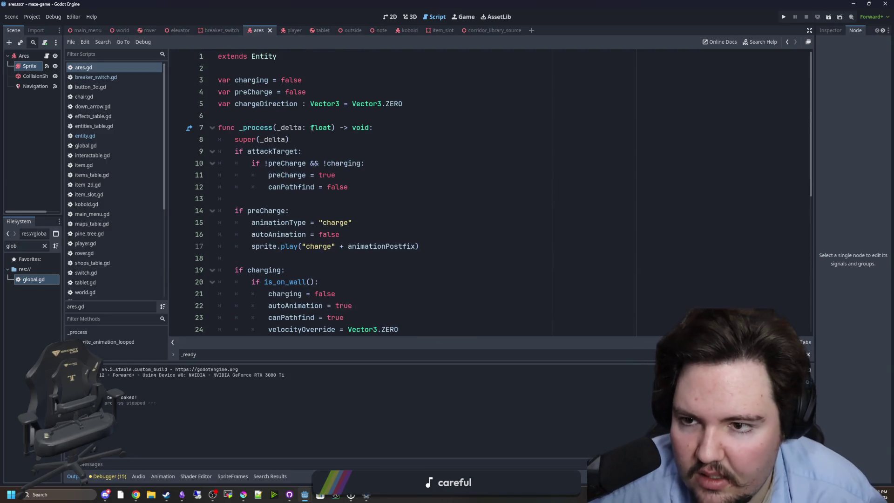
ctrl+click(263, 56)
scroll(343, 168, down, 3)
scroll(344, 168, down, 8)
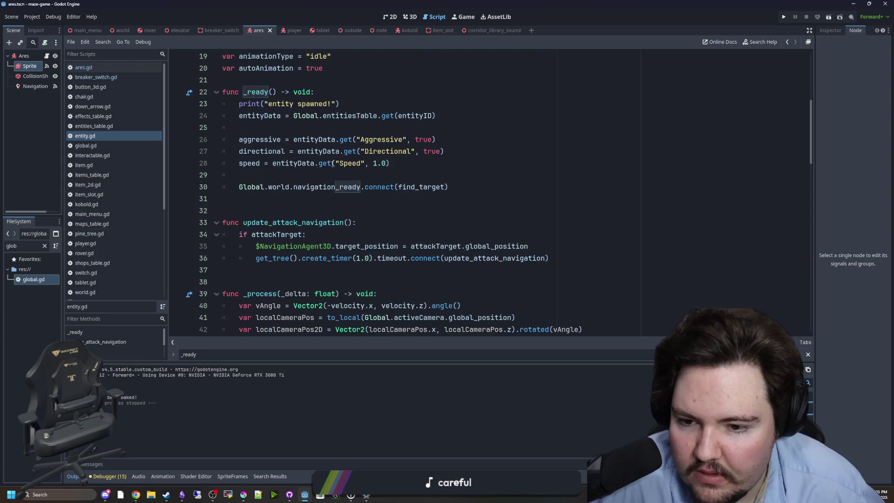
scroll(336, 175, down, 3)
scroll(354, 186, up, 3)
scroll(388, 206, down, 7)
scroll(387, 206, down, 7)
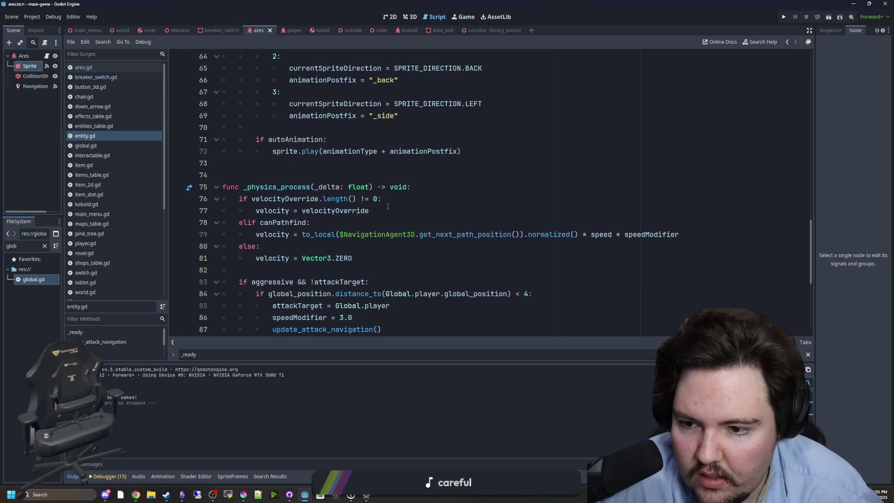
scroll(364, 241, up, 3)
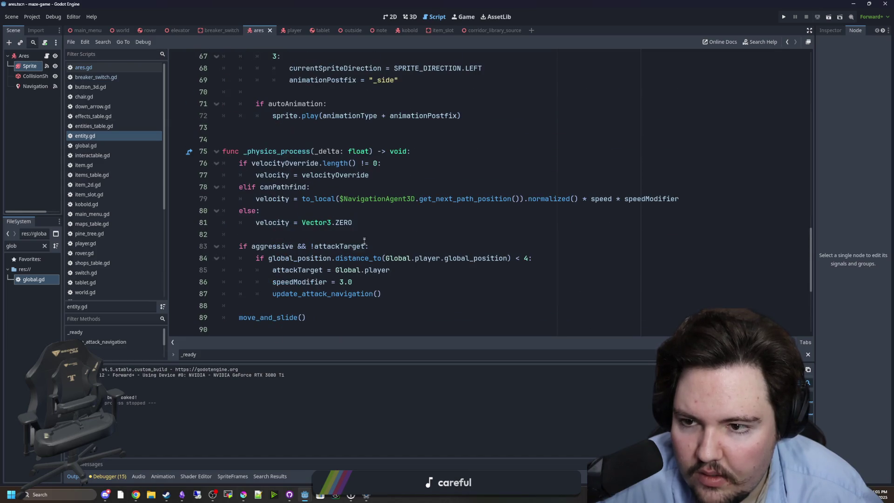
scroll(332, 221, down, 1)
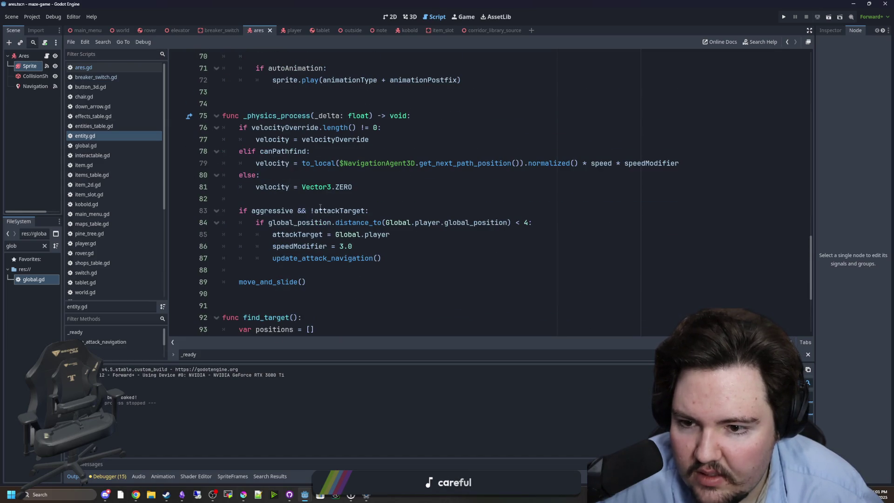
click(408, 238)
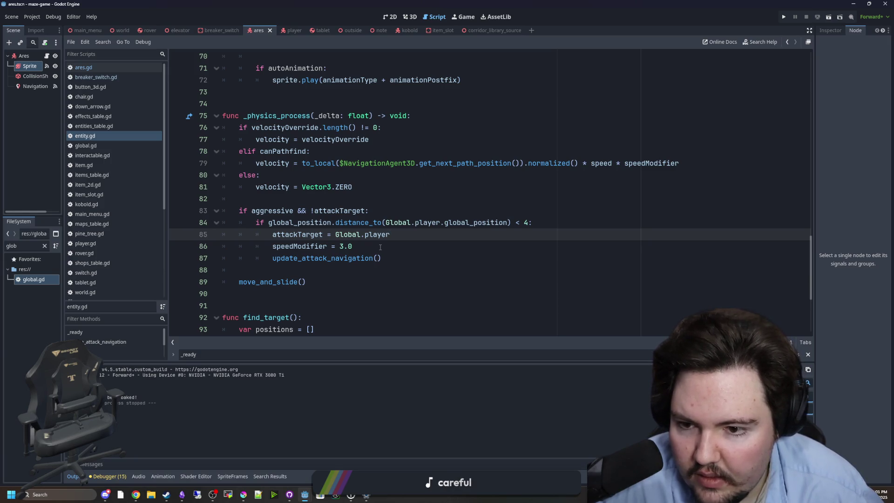
Save the edited scripts and bring up the Game workspace
click(302, 247)
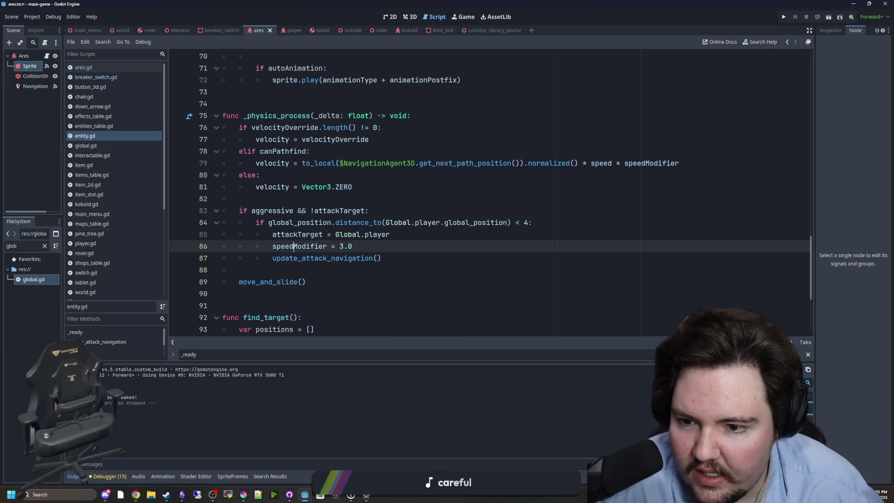
key(Down)
key(End)
click(304, 247)
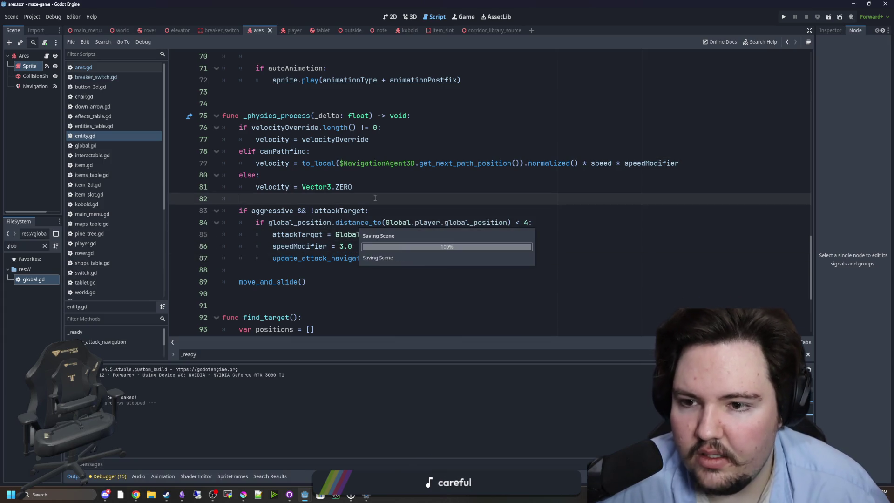
click(464, 16)
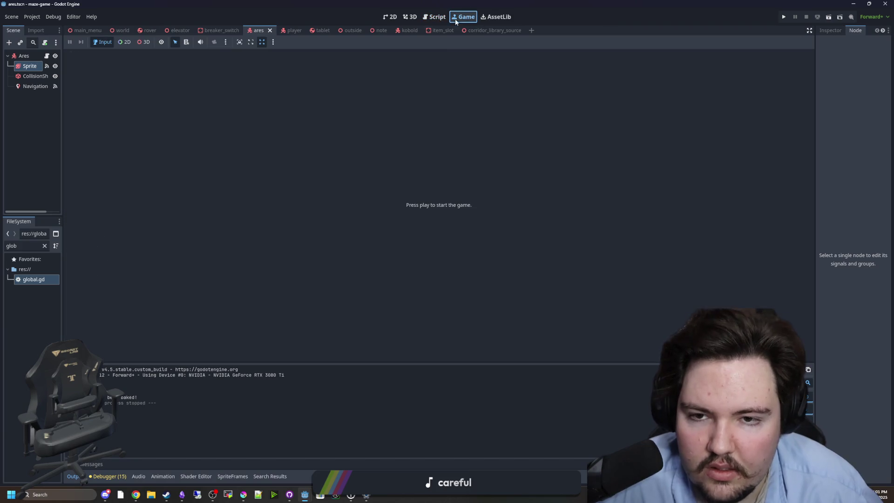
Test-run the game briefly, then look over the Ares nodes and ares.gd script
click(783, 18)
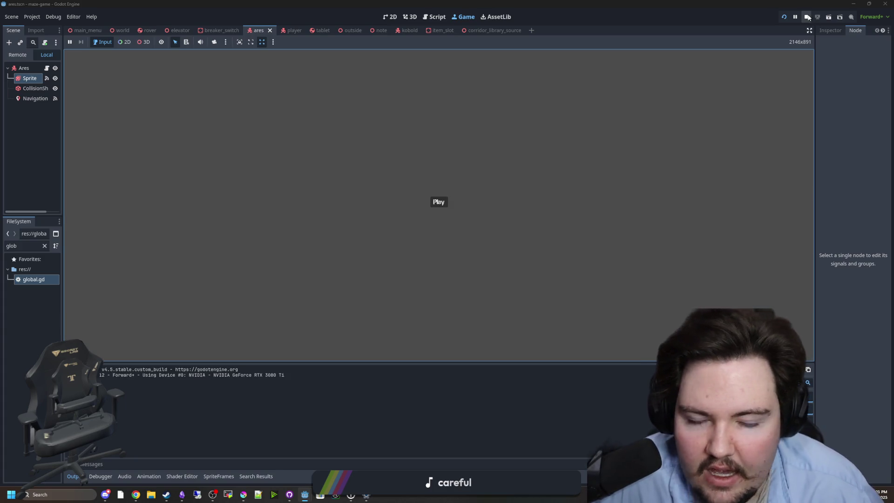
click(808, 18)
click(26, 57)
click(29, 66)
click(46, 56)
scroll(321, 252, down, 5)
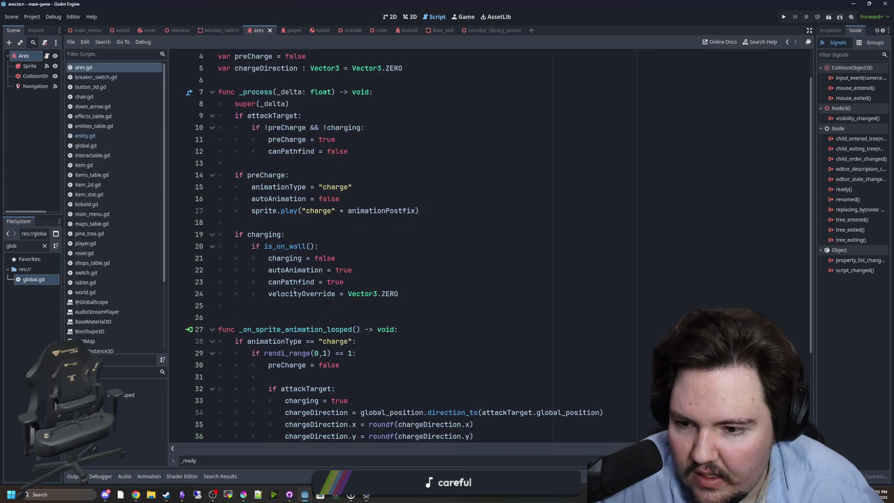
scroll(302, 271, up, 4)
scroll(309, 272, up, 1)
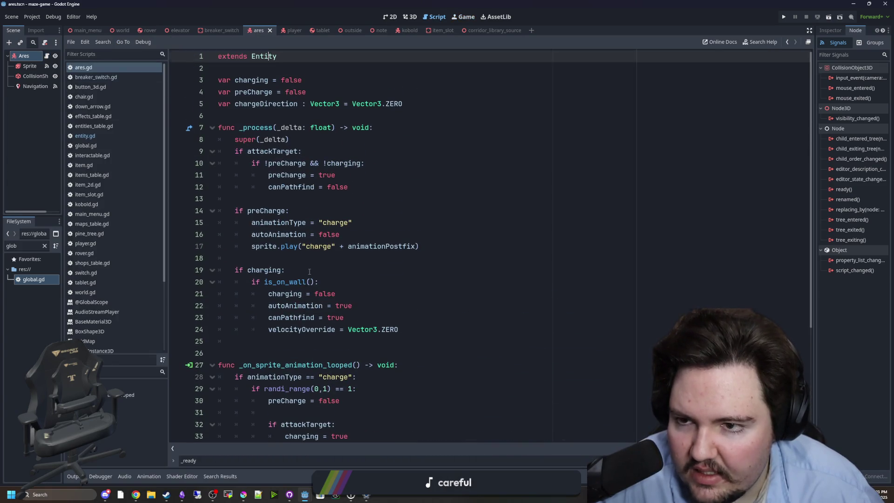
Delete the speedModifier = 3.0 line from entity.gd's aggression block and save
ctrl+click(267, 56)
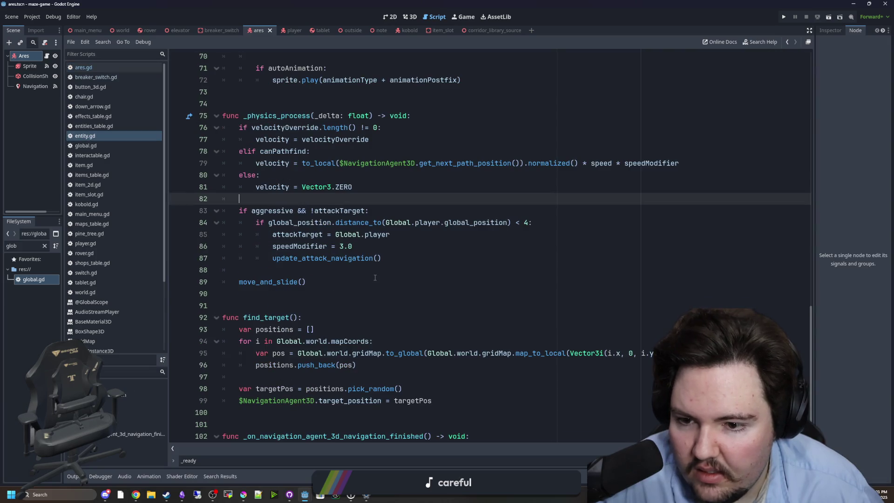
click(272, 246)
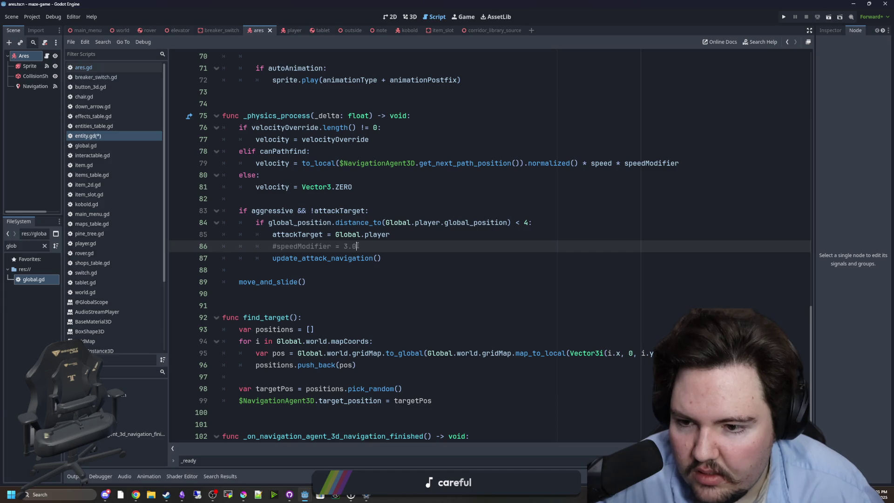
drag(357, 246, 201, 251)
key(BackSpace)
key(BackSpace)
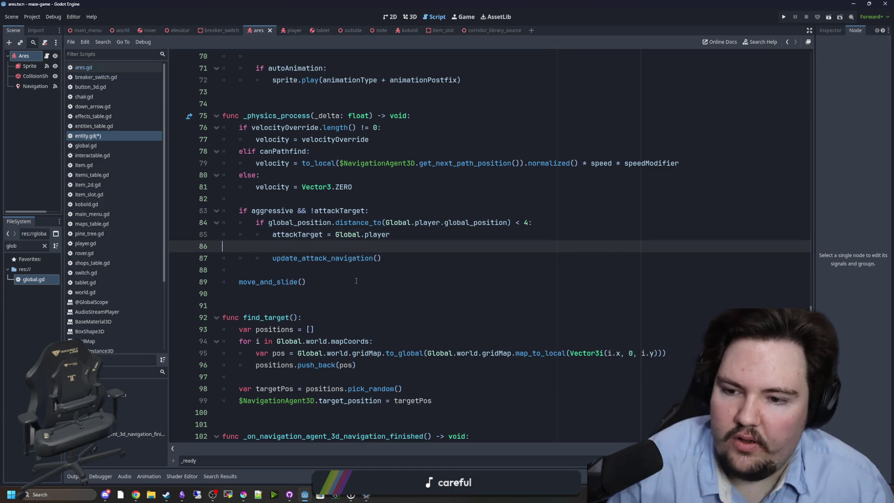
click(357, 263)
key(ctrl+s)
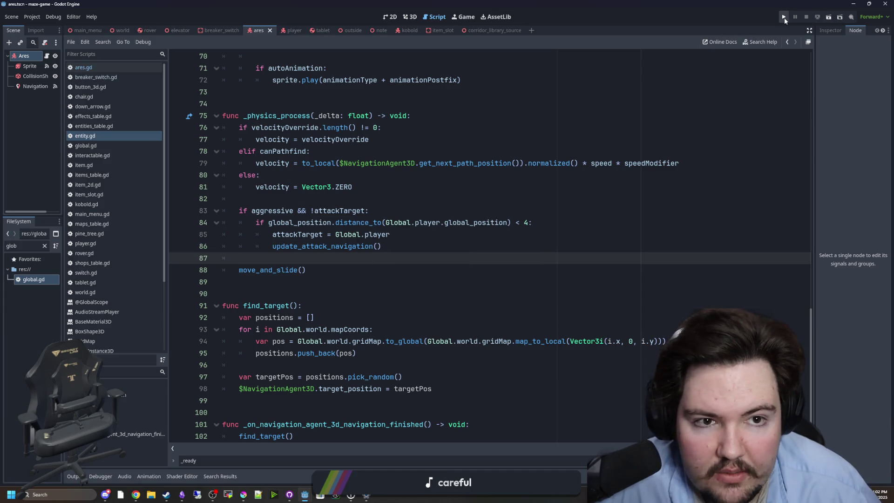
Run the project, choose Play on the title menu, and watch Ares approach in the corridor
click(784, 17)
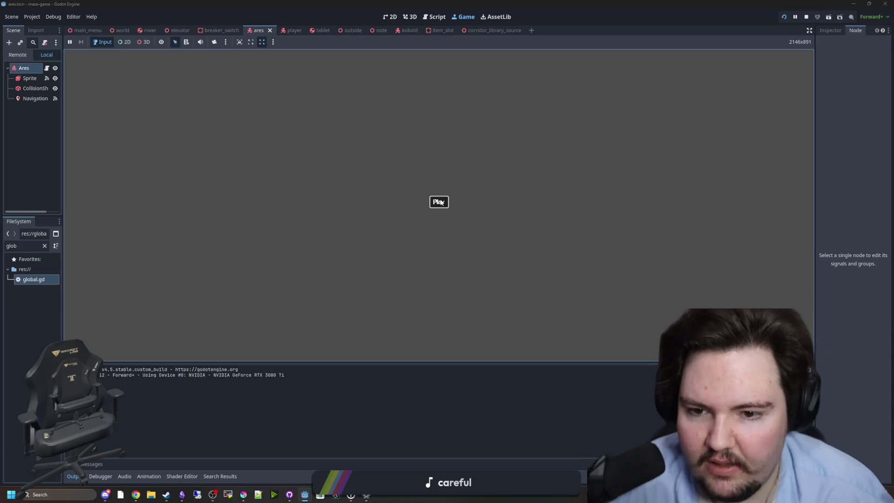
click(439, 202)
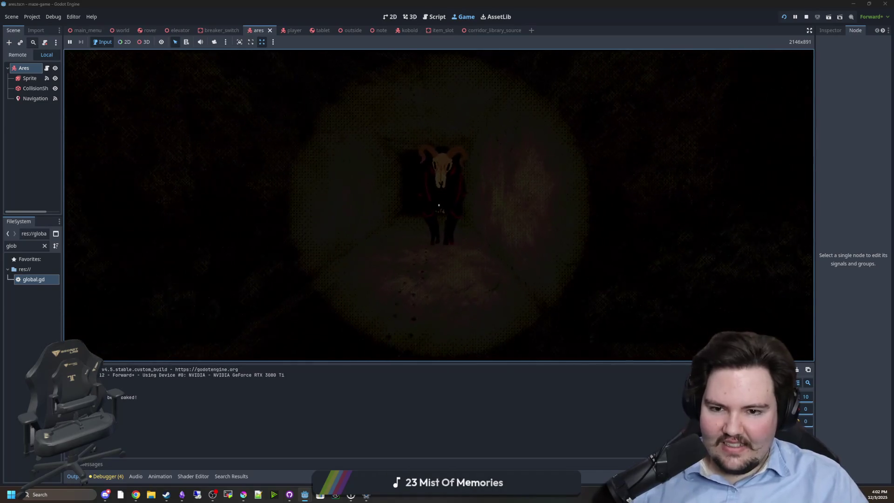
key(super)
Move speedModifier = 5.0 above the velocityOverride calculation in ares.gd and remove the blank line
click(47, 68)
scroll(376, 256, down, 6)
drag(375, 255, 330, 258)
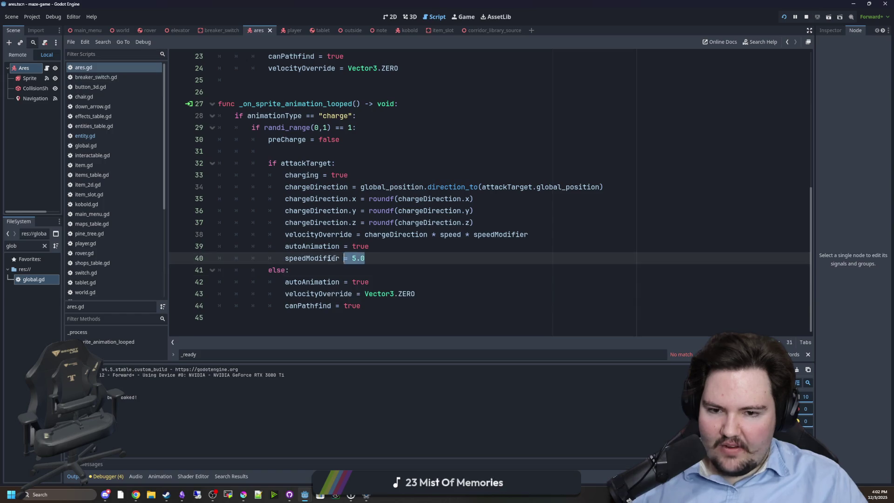
key(ctrl+x)
click(518, 223)
key(Return)
key(ctrl+v)
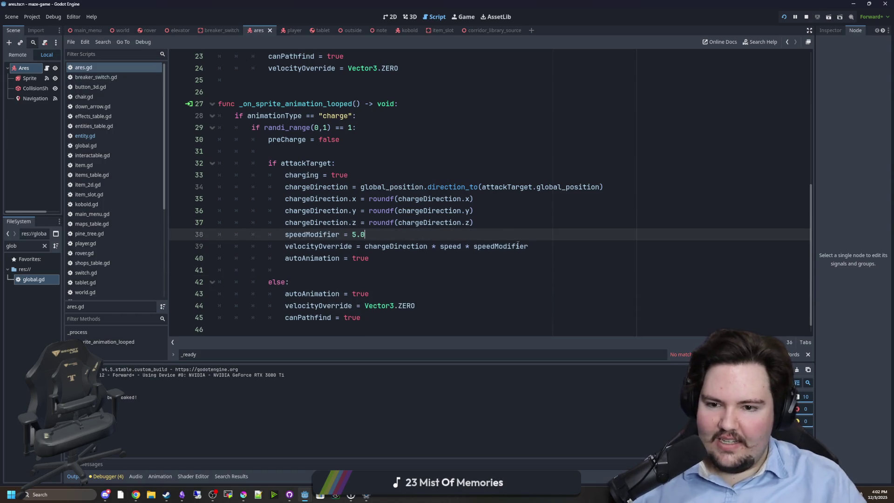
click(318, 271)
key(BackSpace)
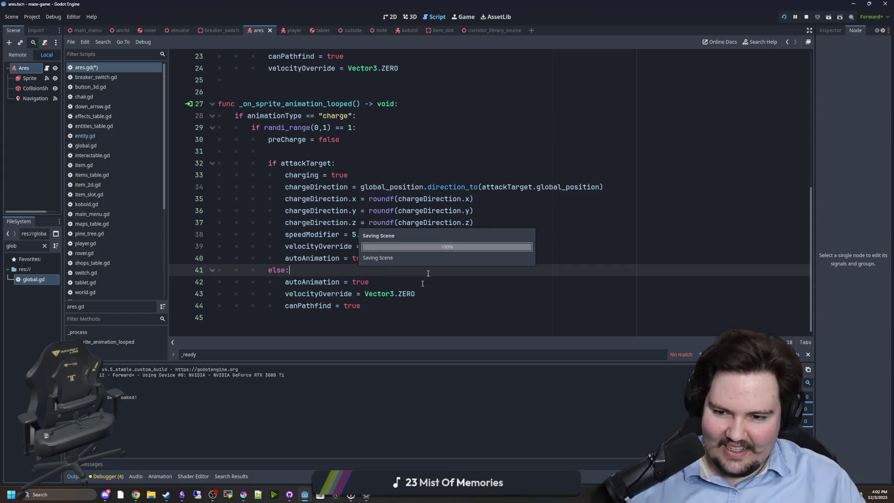
key(Down)
Resume the game and walk down the corridor to test the faster charge
click(466, 17)
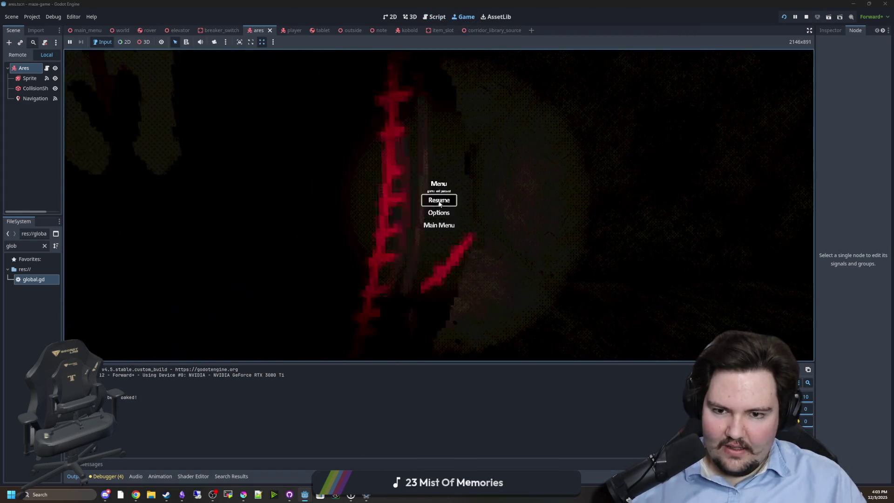
click(438, 199)
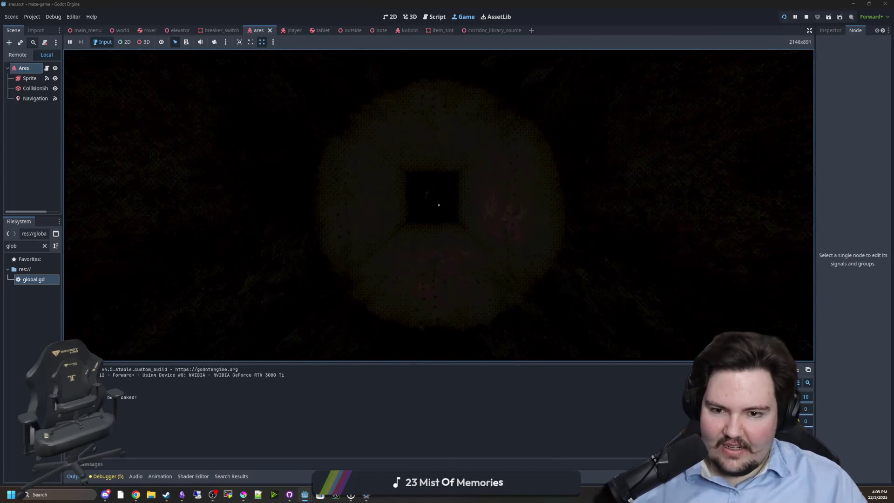
key(w)
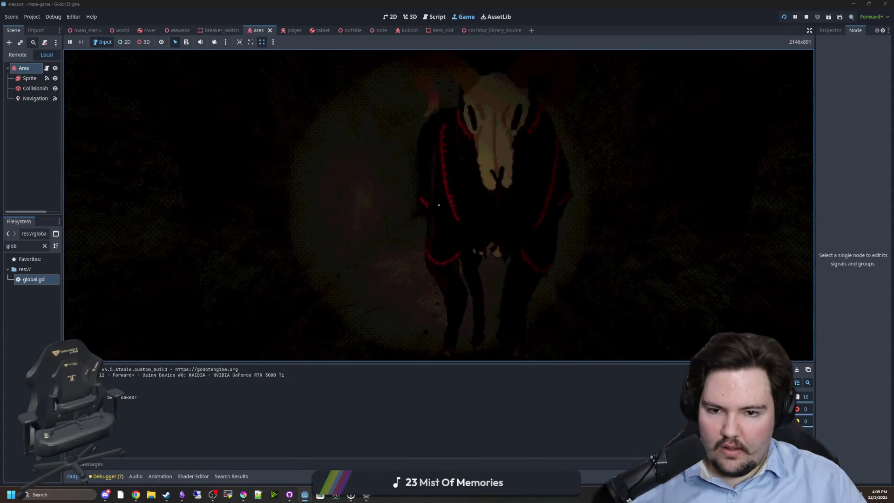
key(super)
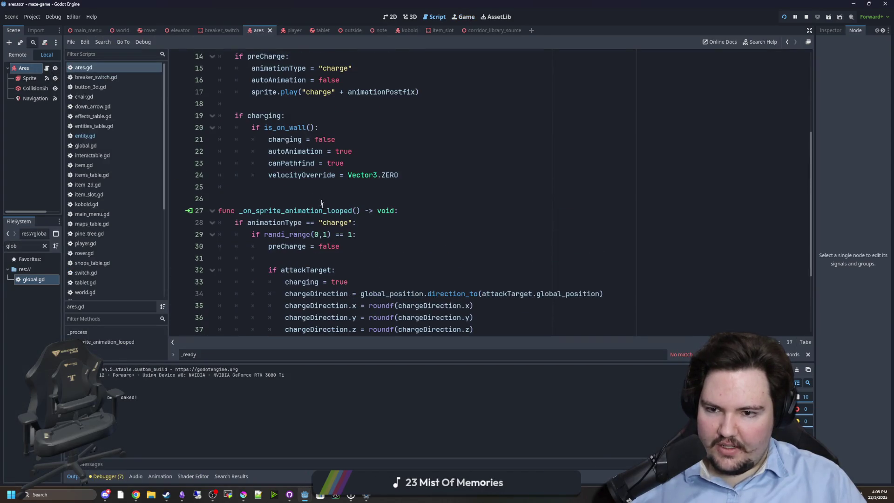
Change the charge roll on line 29 of ares.gd to randi_range(1,3)
click(326, 235)
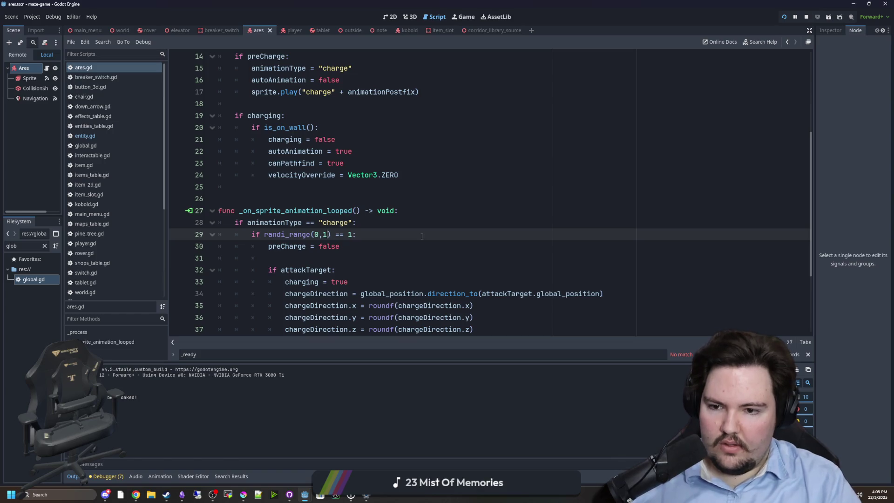
text(3)
key(BackSpace)
text(30)
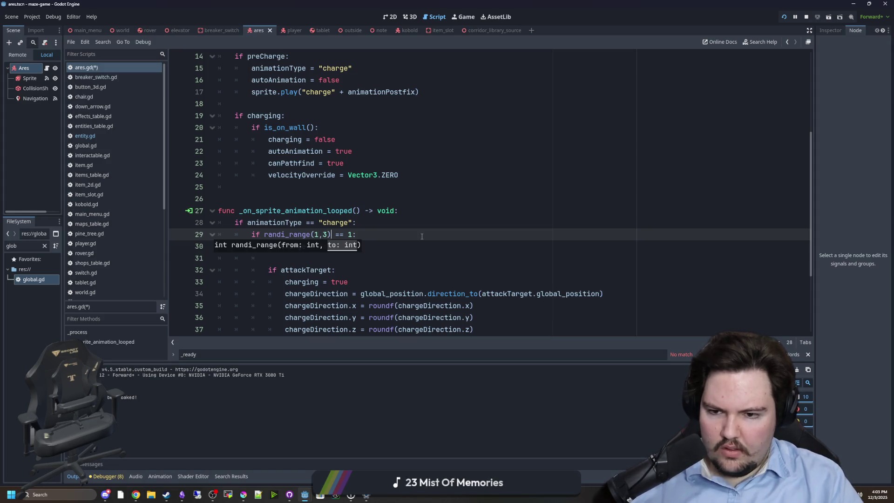
Resume the game to playtest the less frequent charge, then stop it
key(F5)
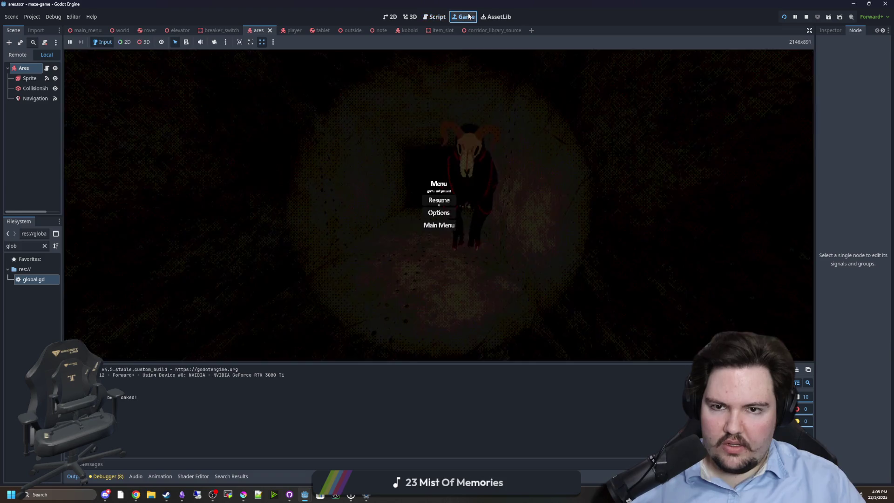
key(Escape)
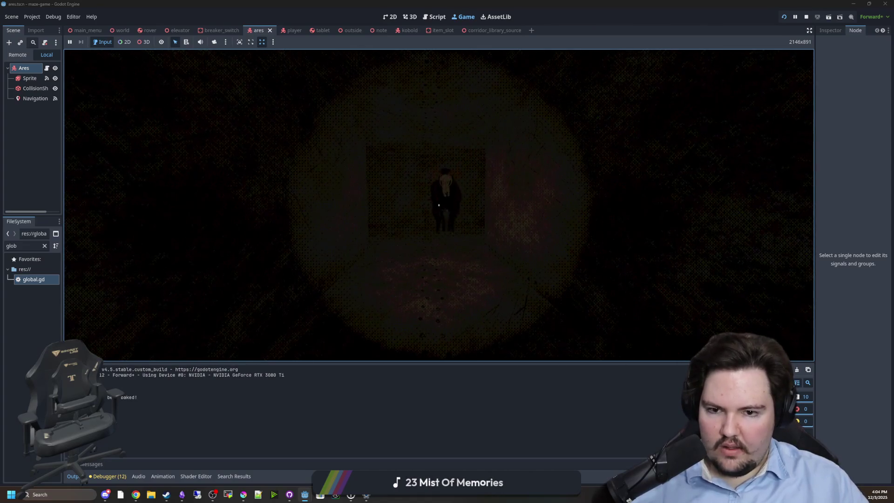
key(super)
click(801, 17)
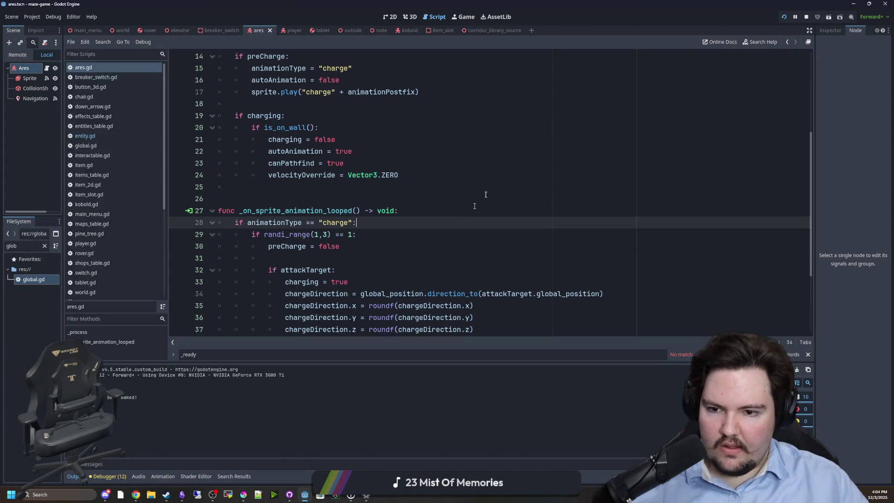
Review entity.gd's directional sprite code and save the project
click(347, 196)
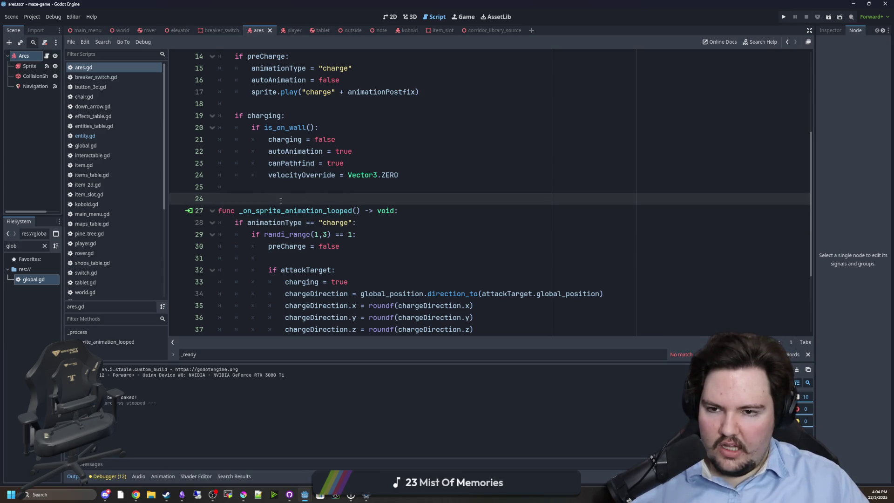
scroll(275, 199, up, 5)
click(274, 112)
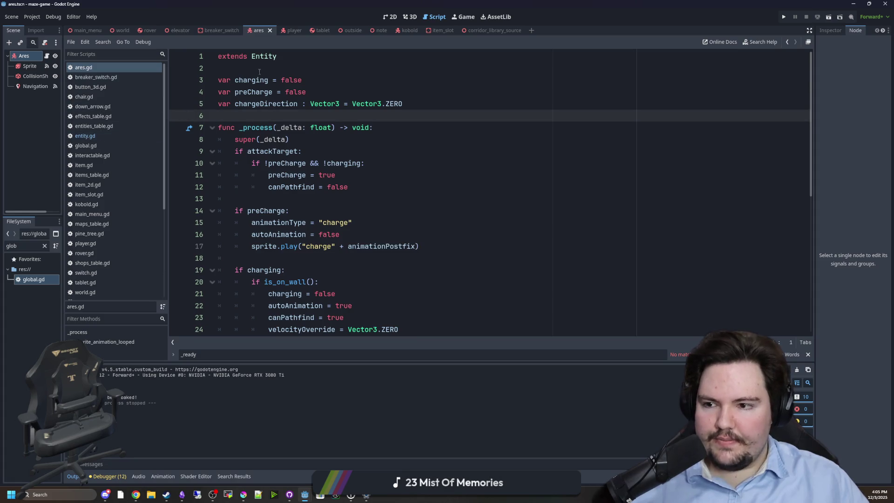
ctrl+click(264, 57)
scroll(316, 233, up, 8)
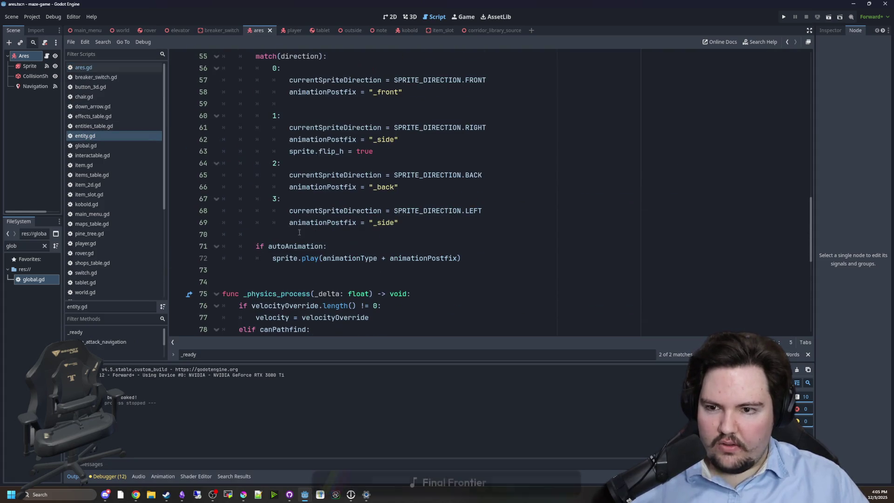
click(378, 164)
key(Up)
key(Up)
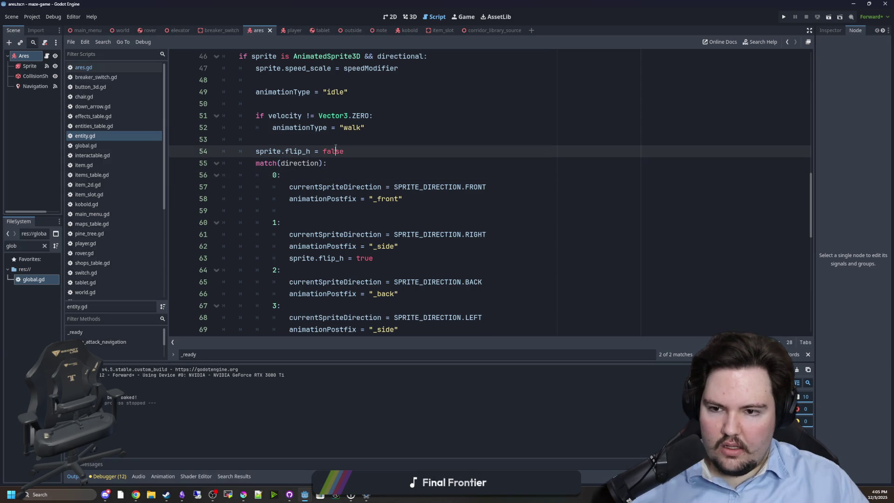
scroll(345, 191, up, 3)
drag(413, 267, 261, 92)
click(423, 163)
click(384, 150)
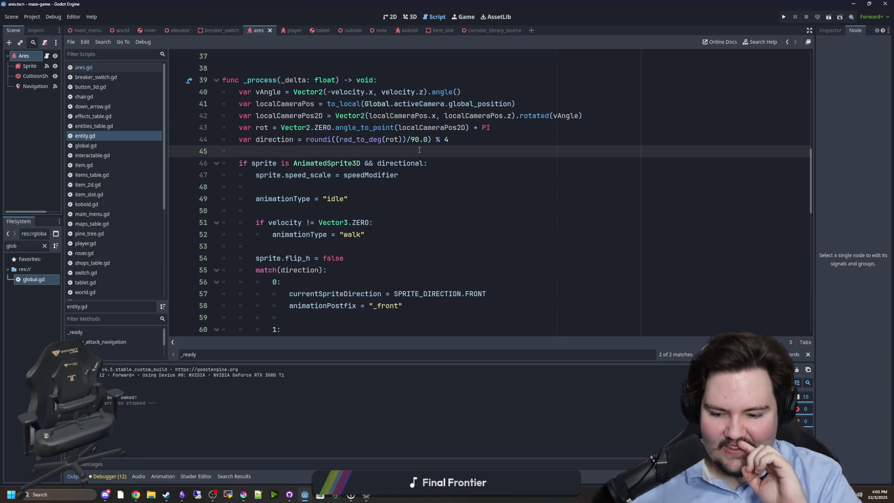
key(ctrl+s)
key(ctrl+s)
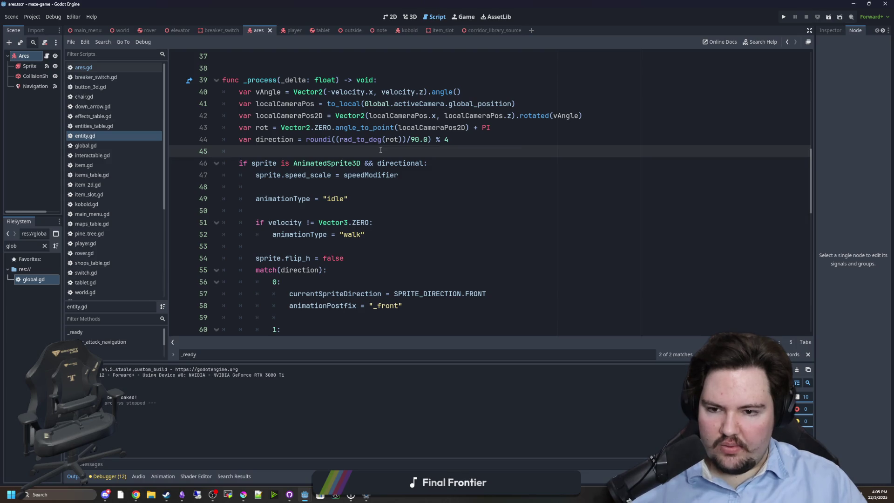
Copy the chargeDirection toward-target calculation into the if preCharge: block of ares.gd
click(80, 68)
scroll(337, 185, down, 7)
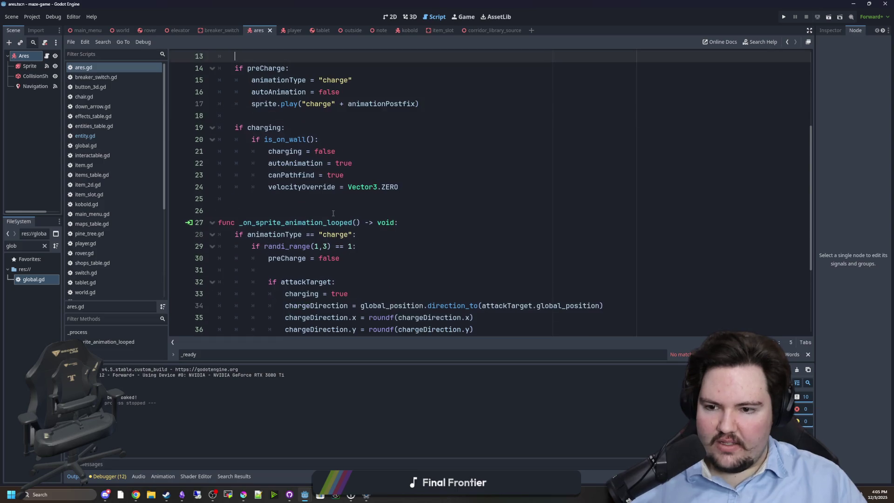
click(558, 248)
mouse_move(603, 187)
mouse_down()
mouse_move(251, 187)
mouse_move(280, 186)
mouse_up()
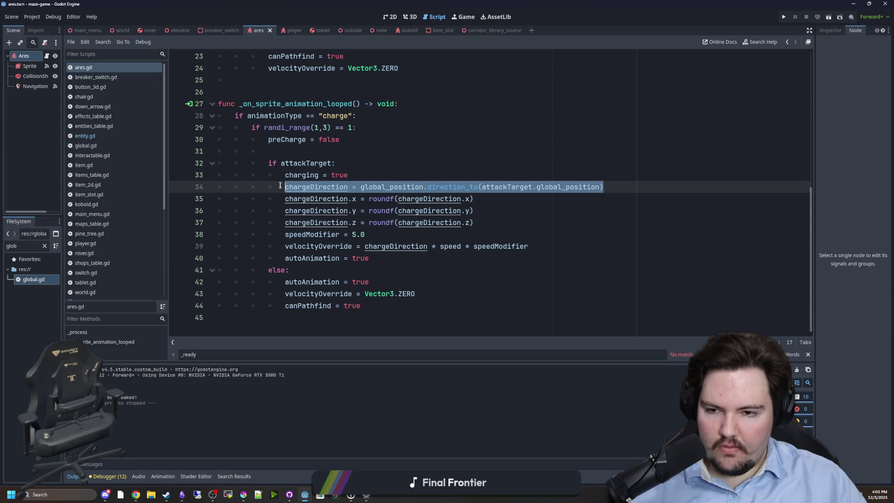
scroll(326, 172, up, 6)
click(345, 161)
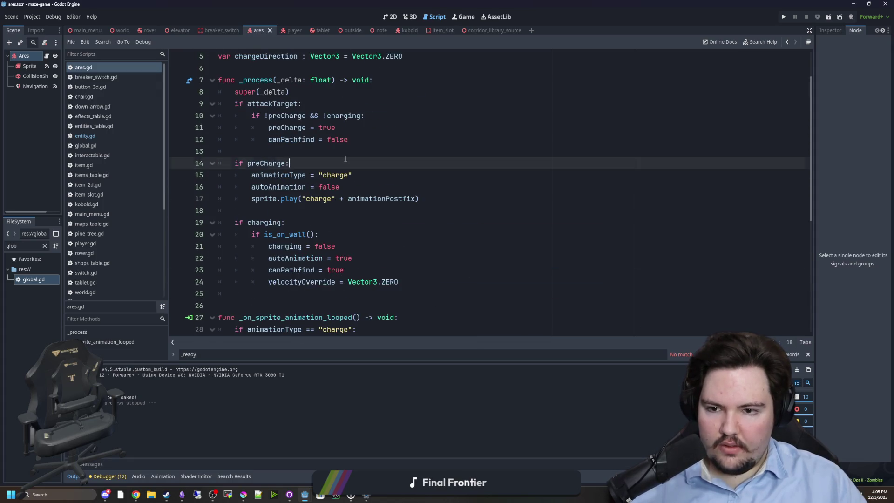
key(Return)
key(ctrl+v)
Add velocityOverride = chargeDirection*0.01 below sprite.play in preCharge and save ares.gd
scroll(346, 186, down, 6)
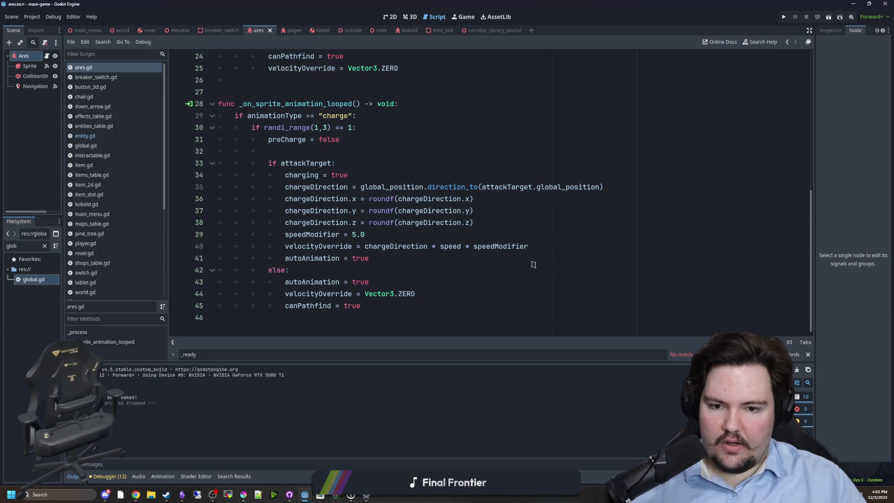
click(526, 248)
drag(521, 252, 281, 245)
scroll(389, 265, up, 7)
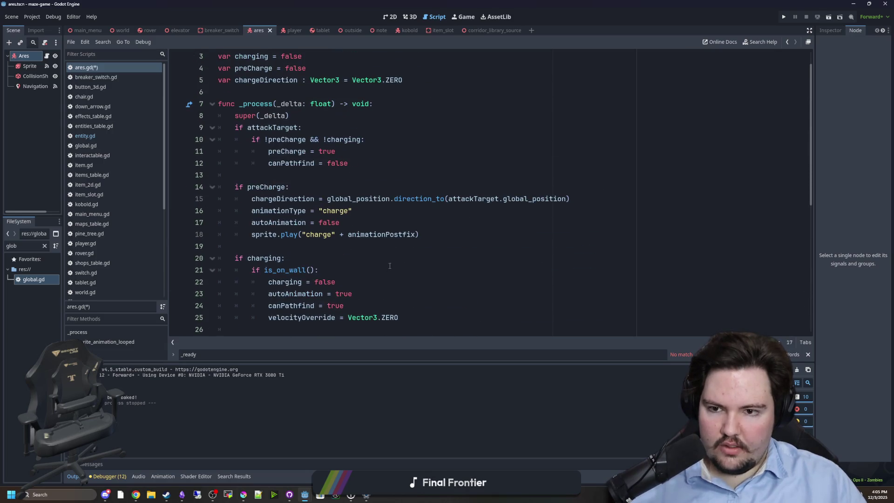
click(426, 234)
key(Return)
key(ctrl+v)
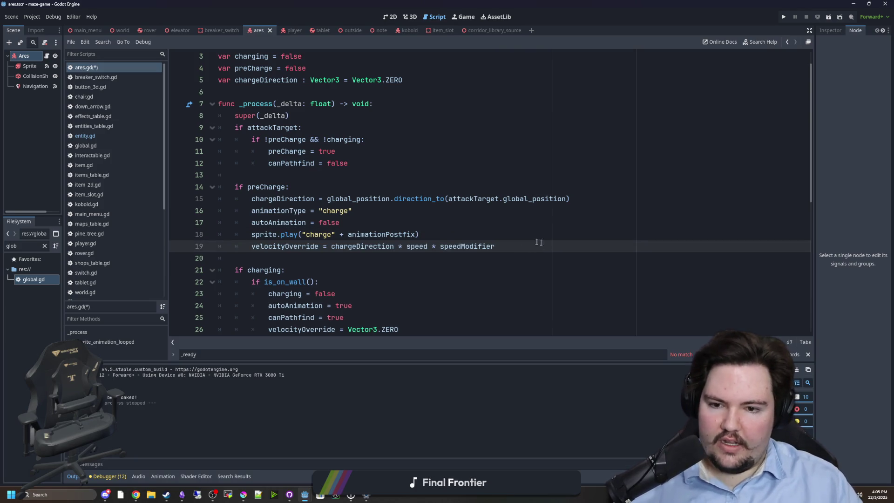
drag(523, 246, 406, 249)
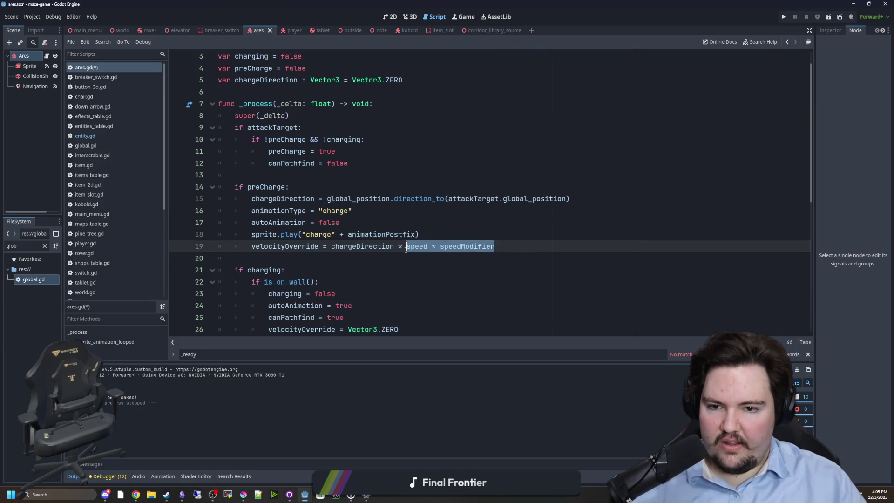
key(BackSpace)
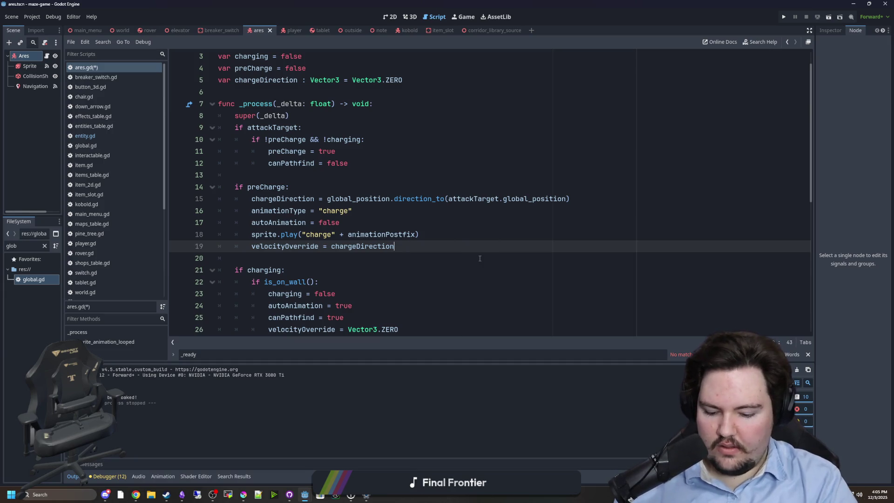
text(*0.01)
click(480, 239)
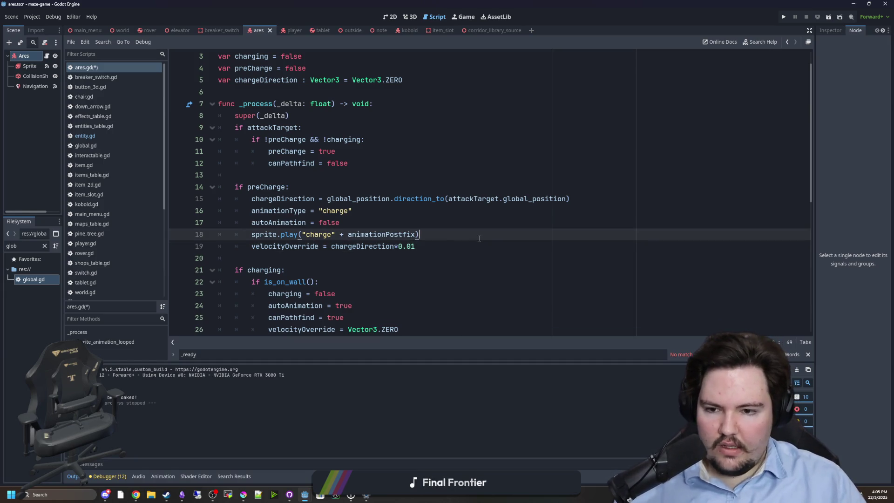
key(Up)
key(Up)
key(Up)
key(ctrl+s)
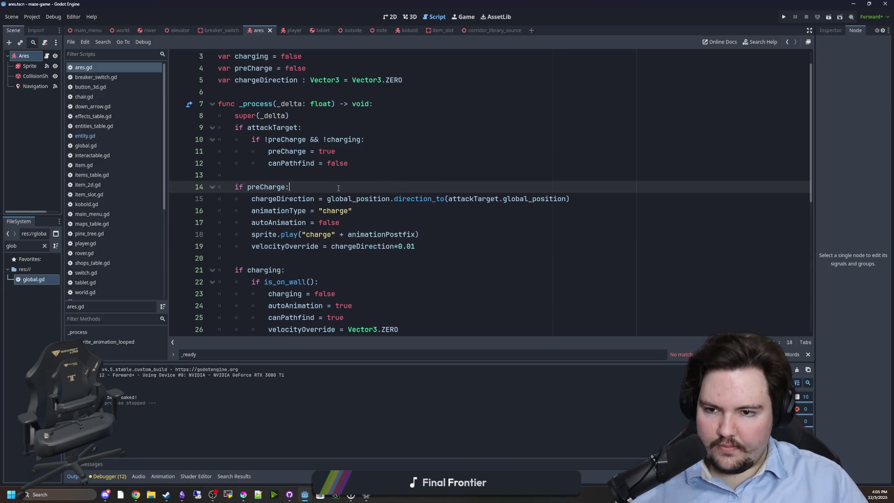
Check the wall-hit and preCharge reset code, then select the Sprite node
scroll(339, 188, down, 4)
click(303, 199)
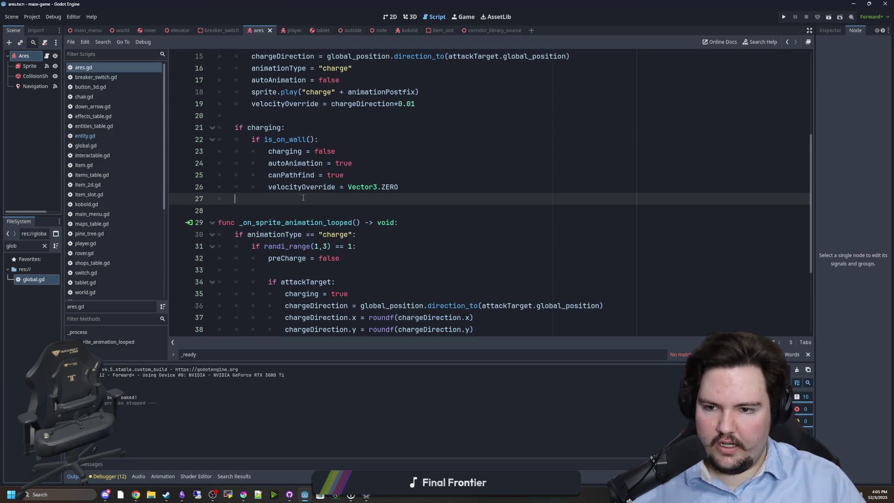
scroll(303, 199, down, 3)
click(325, 152)
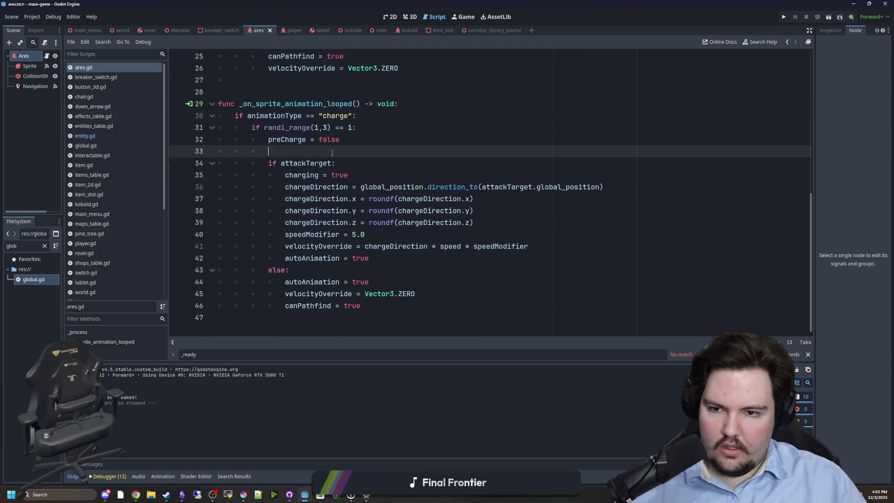
scroll(326, 154, up, 7)
click(21, 68)
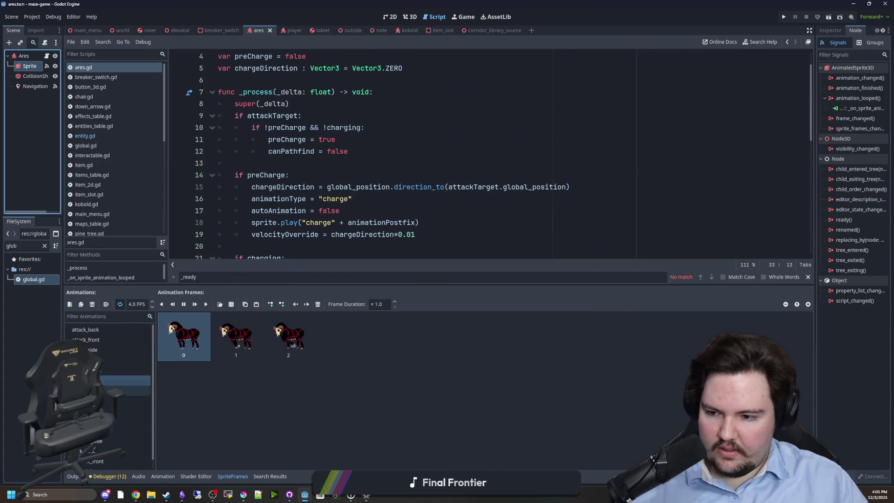
Show the charge_back animation and centre Ares in the 3D viewport
click(107, 360)
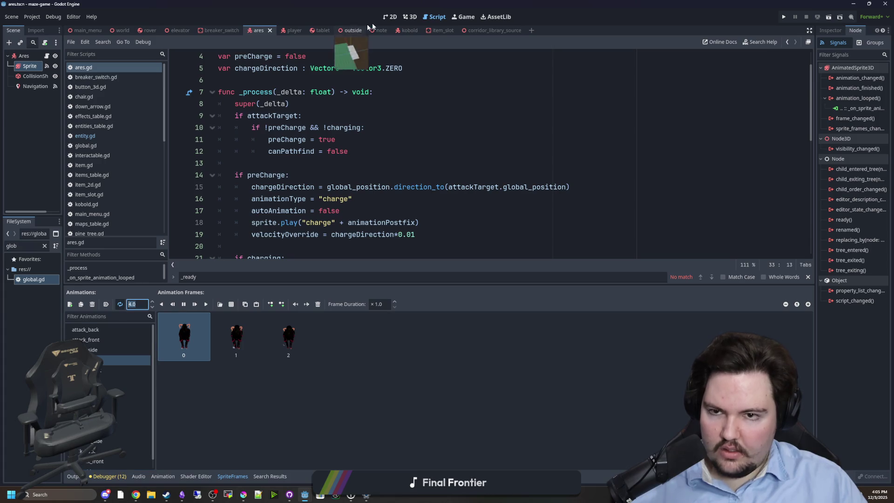
click(390, 17)
click(409, 17)
scroll(295, 220, up, 6)
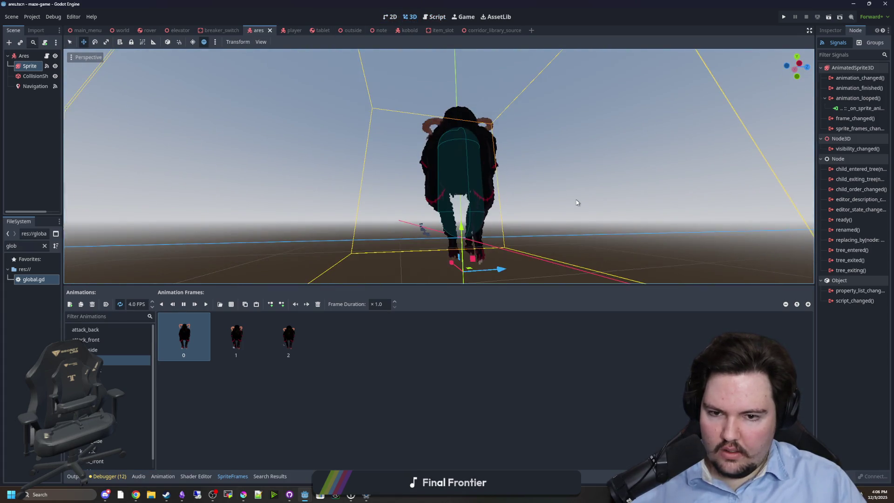
key(f)
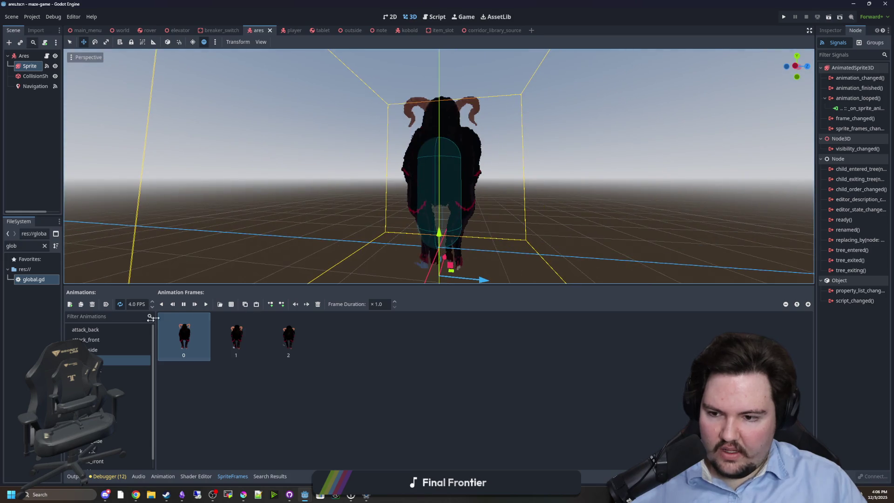
Try frame rates of 2, 3 and 4 FPS on the back and side charge animations
double_click(137, 304)
text(2)
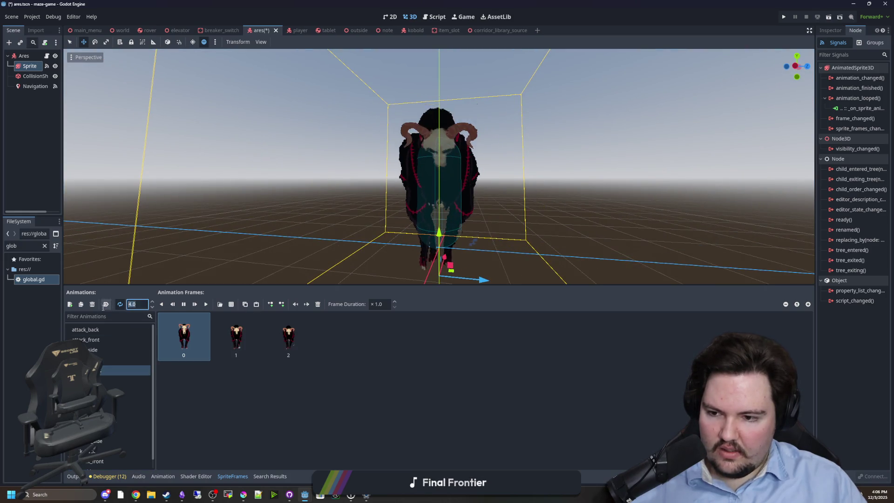
click(107, 379)
text(2)
key(Return)
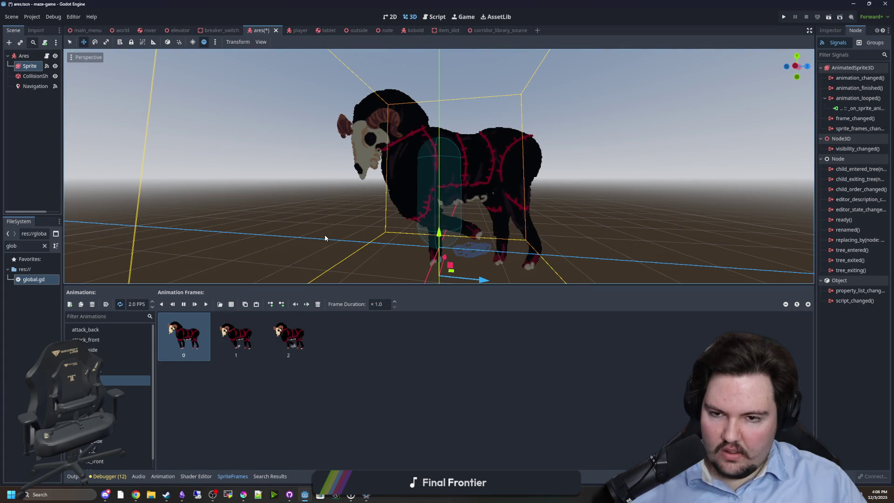
click(137, 304)
text(3)
click(107, 360)
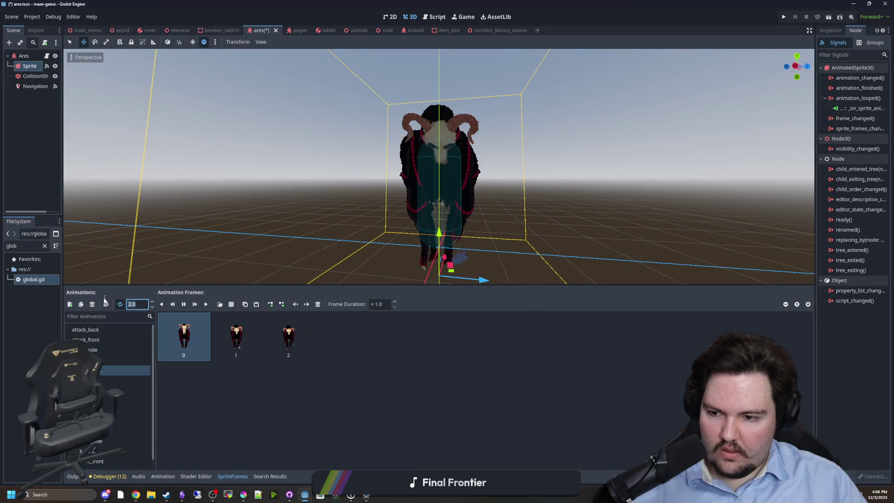
click(225, 390)
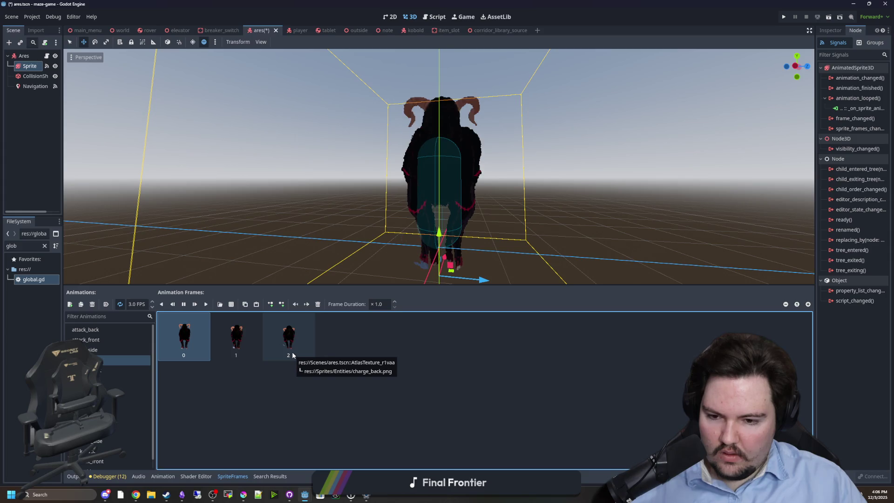
click(137, 304)
text(4)
Set frame 2 of the side-view charge animation to a 3.0 duration
click(107, 370)
key(Down)
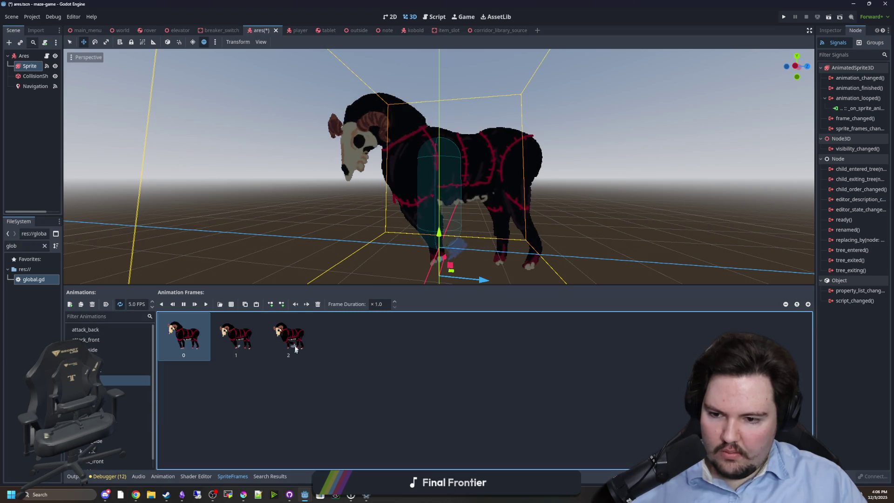
click(295, 349)
click(381, 304)
text(2)
click(362, 376)
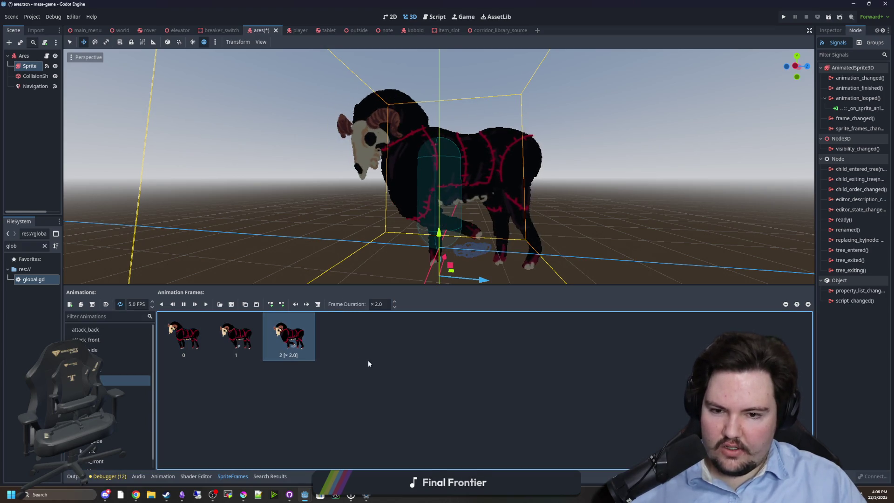
click(377, 304)
text(3)
click(382, 348)
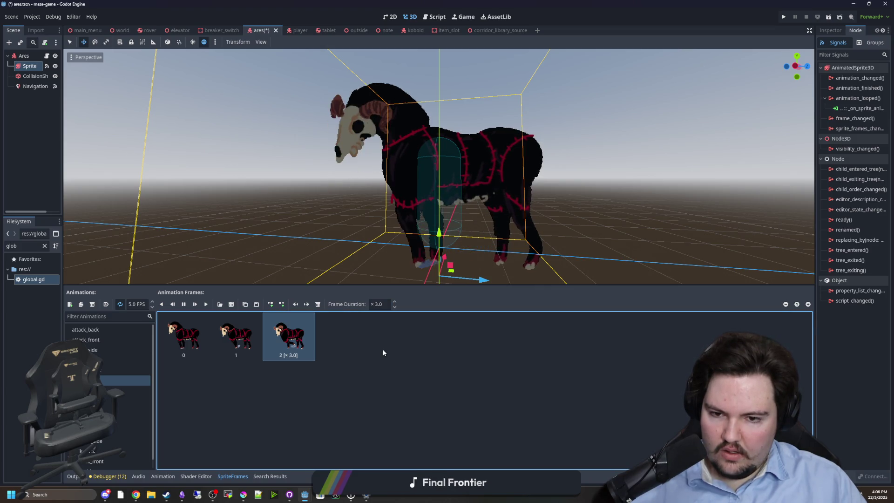
Reset frame 0's duration back to 1 after tripling it by mistake
click(376, 304)
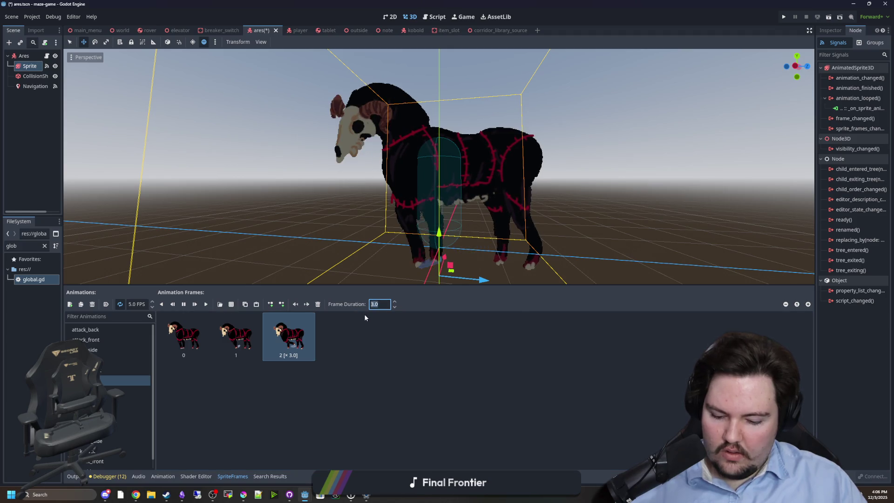
click(221, 367)
click(379, 369)
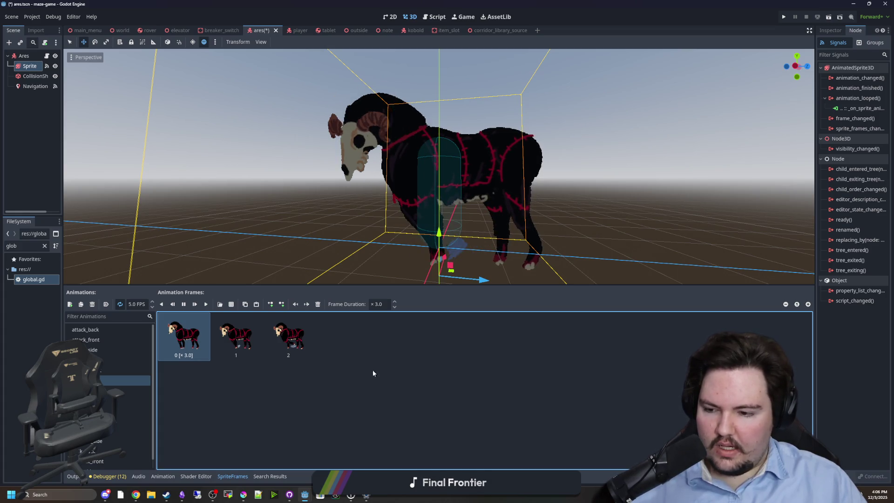
click(364, 304)
text(1)
key(Return)
Confirm frame 2 at 3.0, preview the front and back animations, and save the ares scene
click(289, 335)
click(379, 304)
text(3)
click(374, 363)
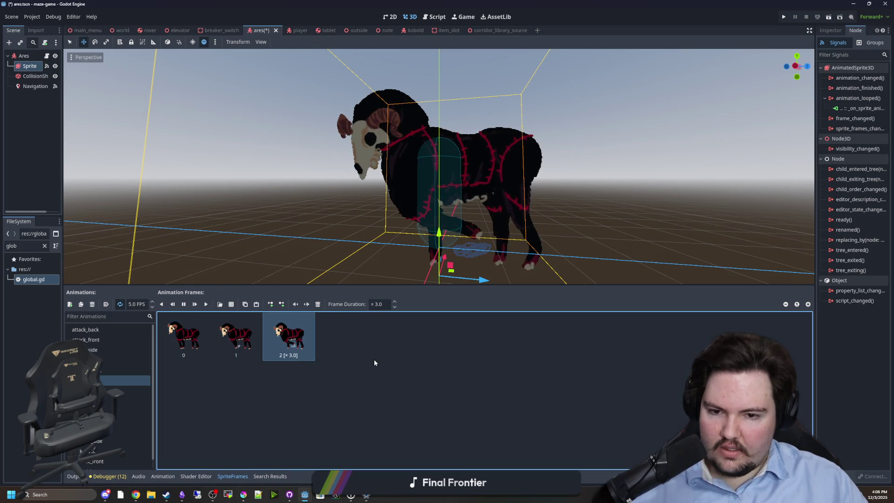
click(119, 370)
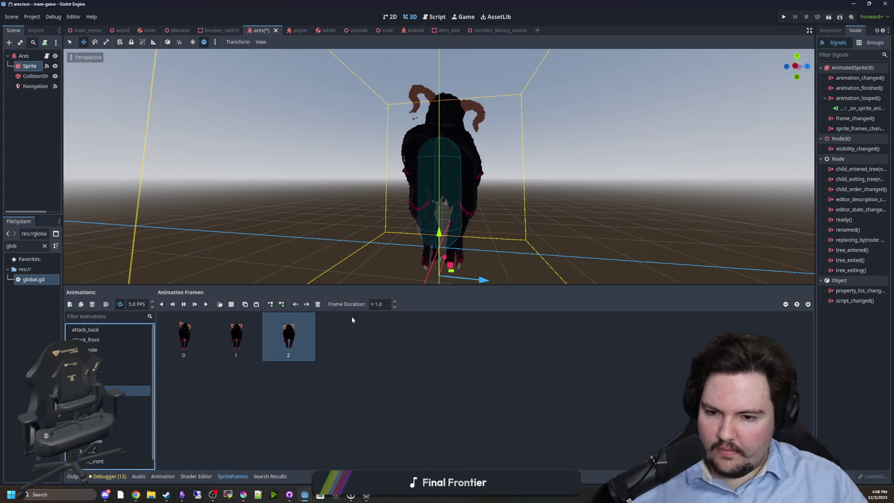
click(102, 361)
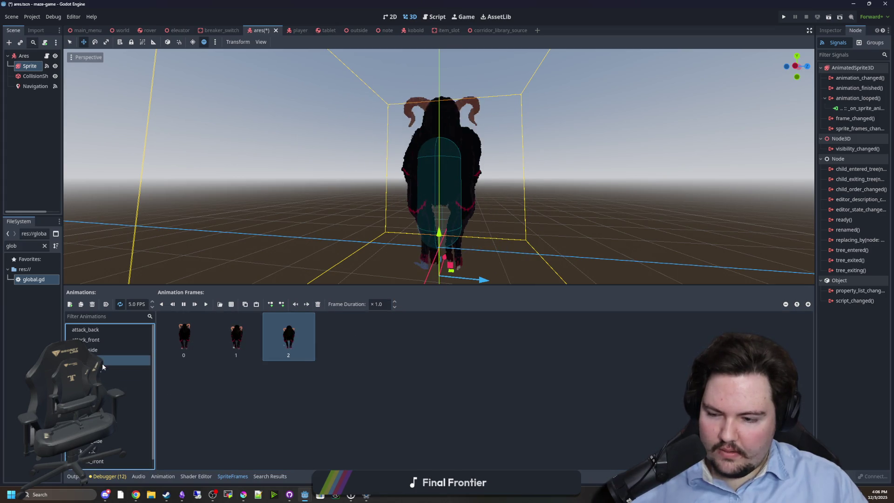
click(319, 225)
key(ctrl+s)
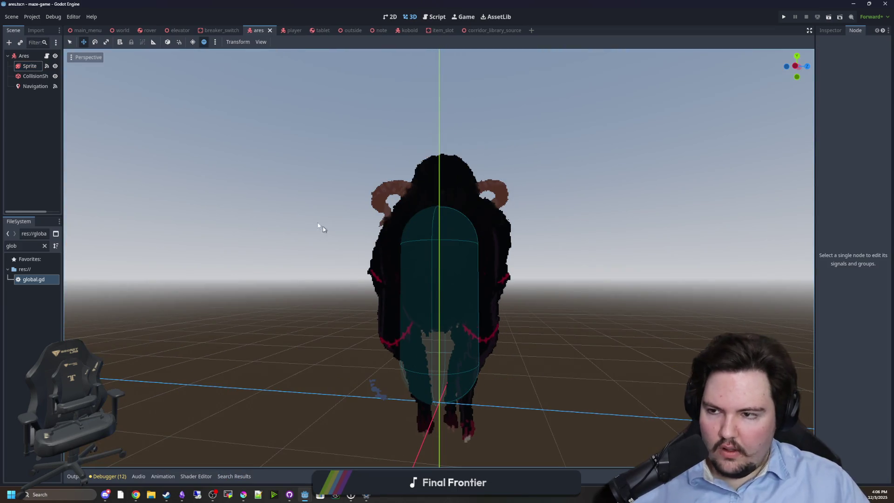
click(47, 56)
Save the scene and add blank lines below the is_on_wall block for a new function
key(ctrl+s)
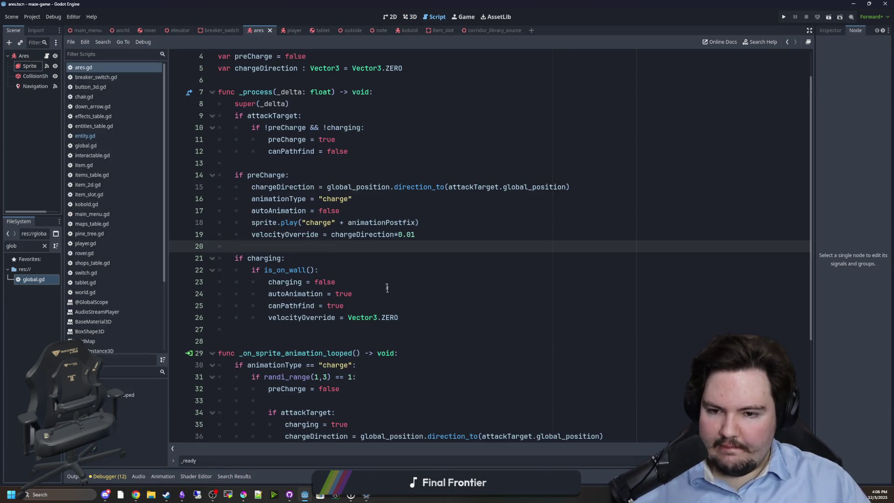
key(ctrl+s)
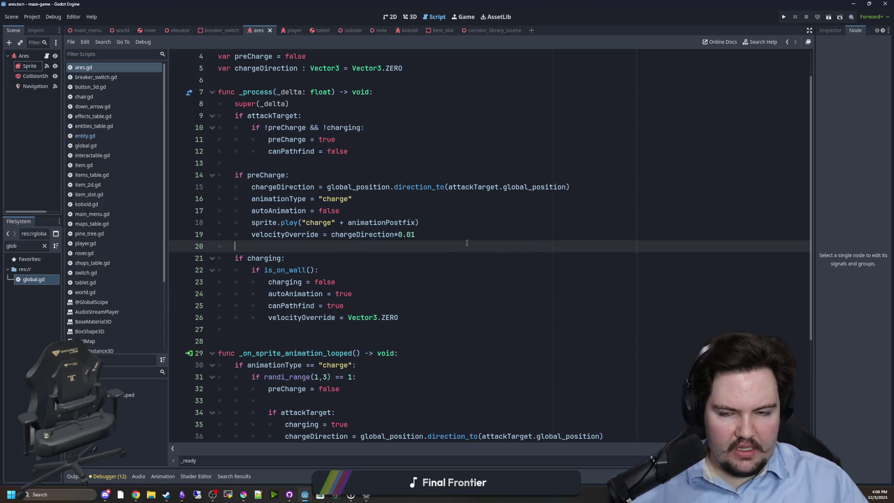
scroll(291, 249, down, 1)
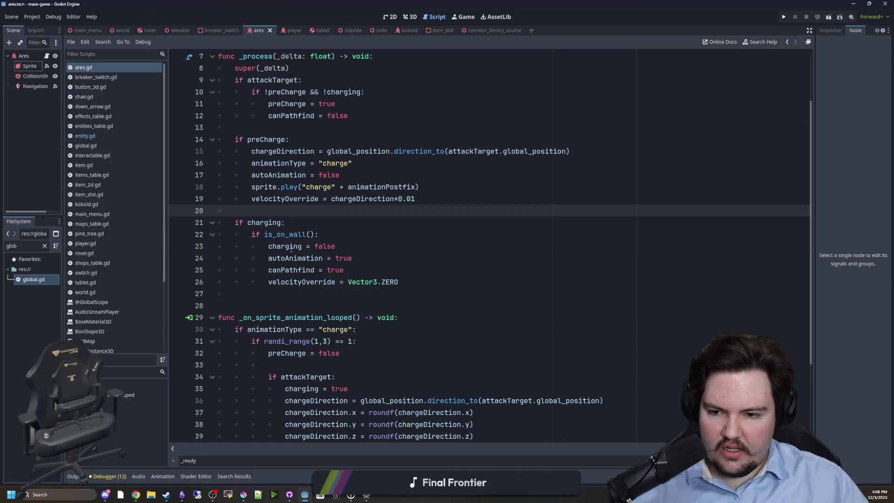
click(284, 293)
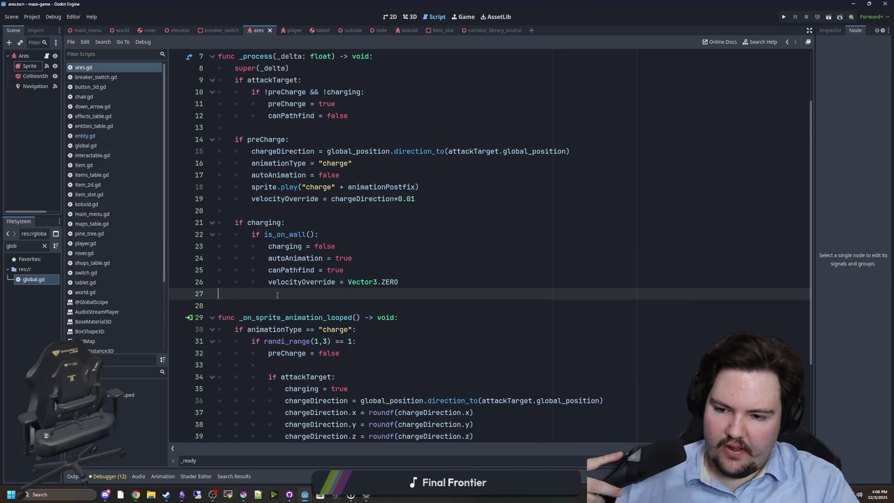
key(Return)
key(Return)
key(Return)
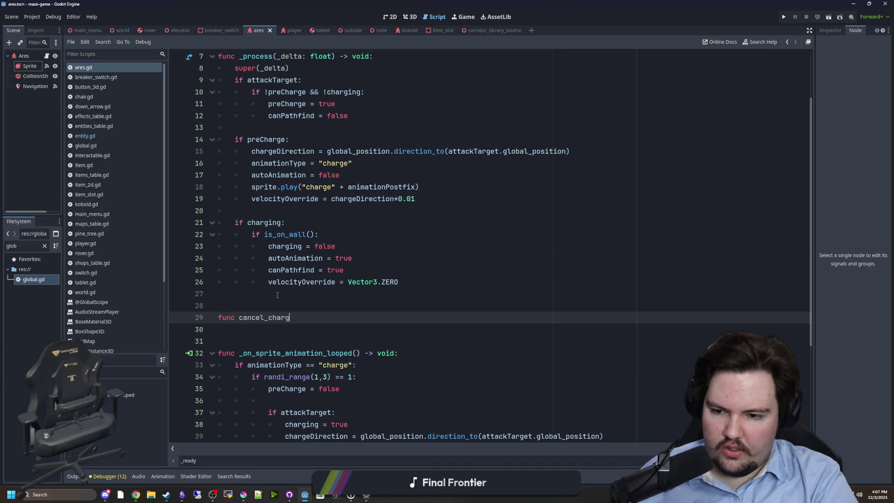
key(BackSpace)
key(Left)
Declare func cancel_charge(activeStun): and open a new line after the wall check's velocityOverride
text(stunnmed)
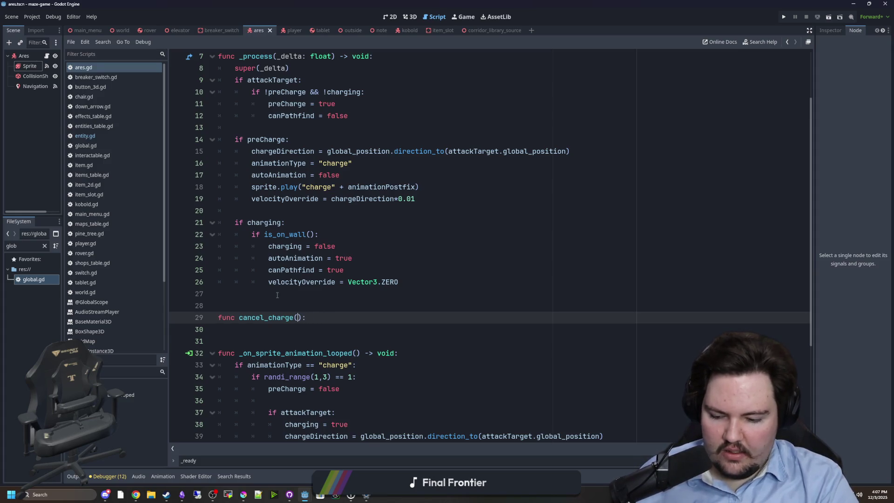
text(activeStun =)
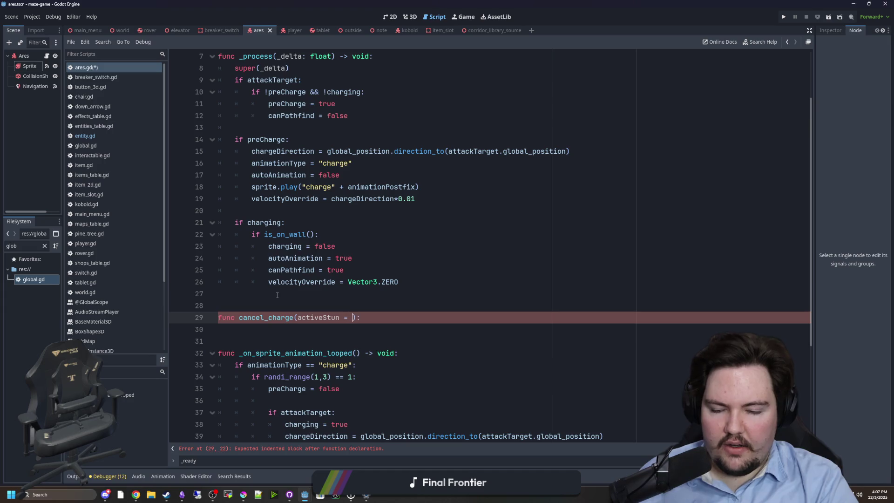
key(BackSpace)
key(BackSpace)
key(BackSpace)
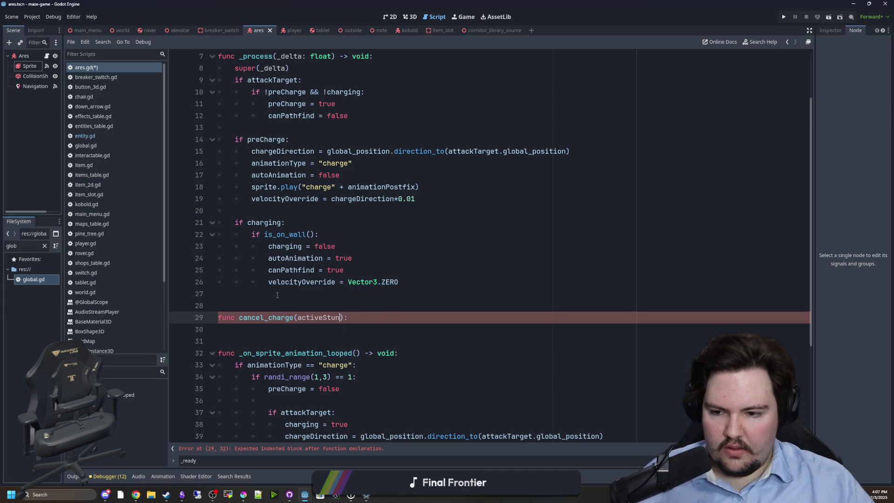
double_click(262, 317)
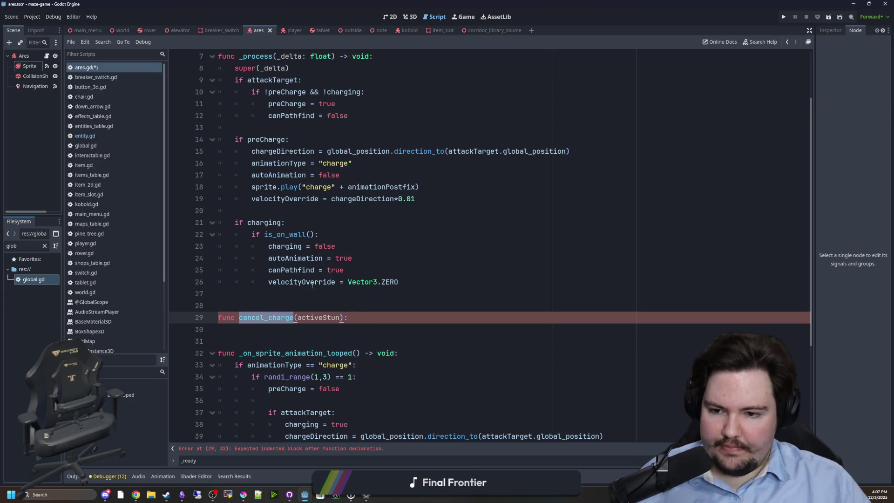
click(312, 285)
key(Return)
Call cancel_charge(true) in the wall-hit block
text(cancel_charge(trye)
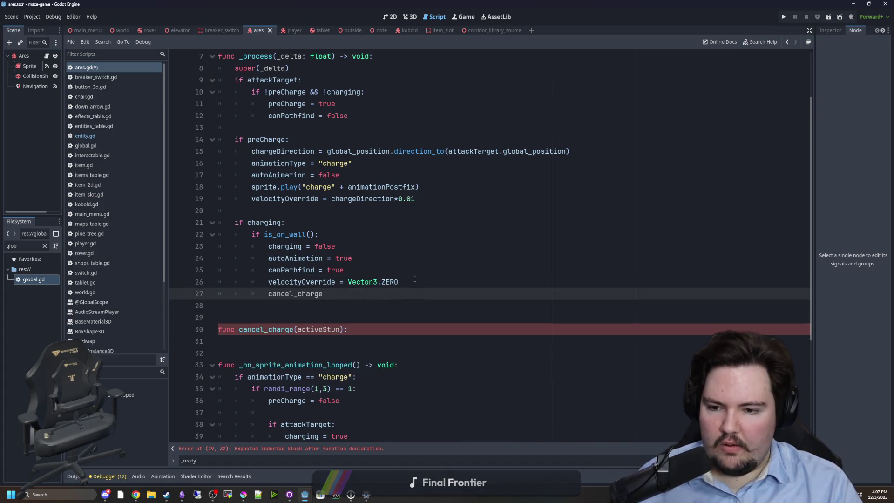
key(BackSpace)
key(BackSpace)
text(ue)
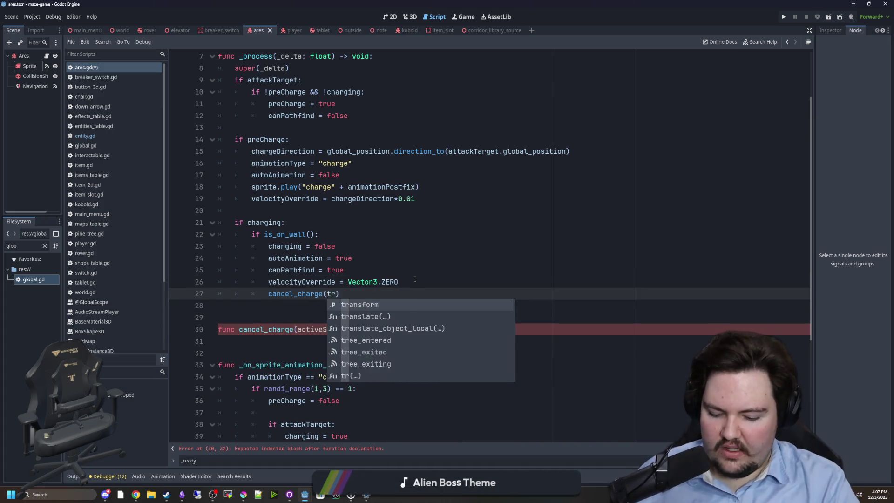
drag(349, 298, 293, 294)
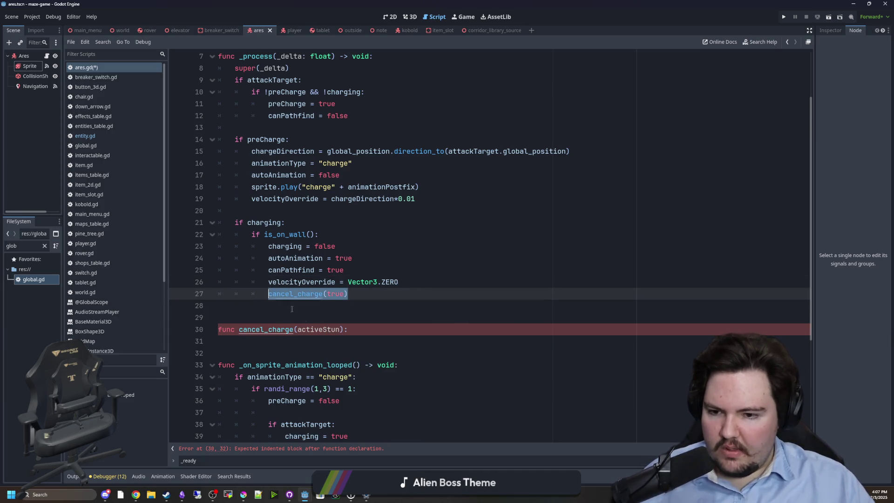
Replace the else branch's three reset lines with cancel_charge(false)
scroll(293, 294, down, 5)
click(367, 413)
key(Return)
text(cancel_charge(true)
key(BackSpace)
key(BackSpace)
key(BackSpace)
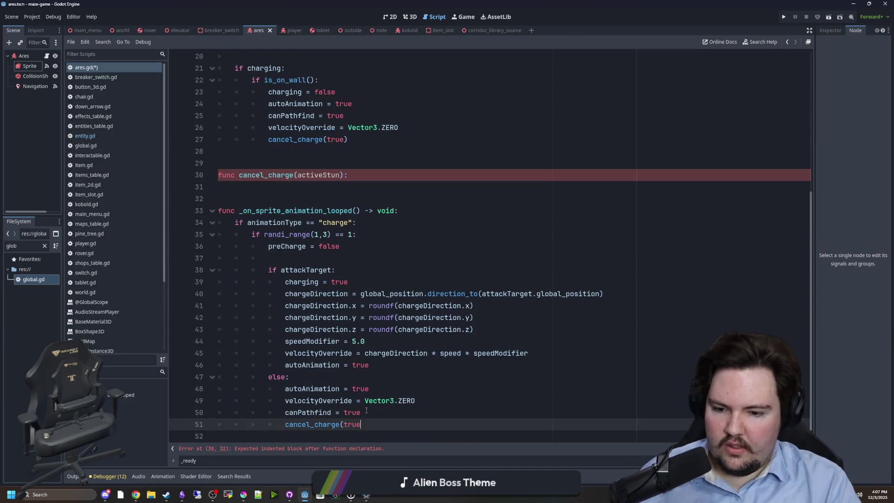
text(e)
click(354, 390)
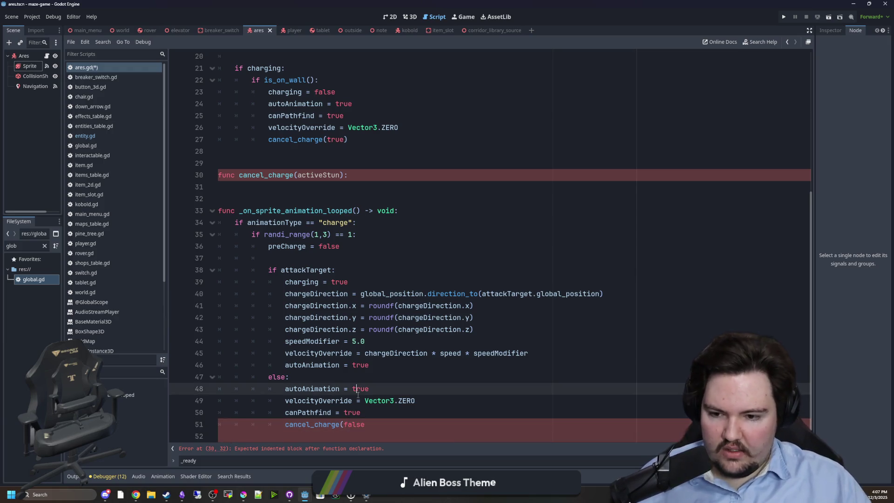
mouse_move(372, 409)
mouse_down()
mouse_move(178, 401)
mouse_move(176, 394)
mouse_up()
key(ctrl+c)
key(BackSpace)
key(BackSpace)
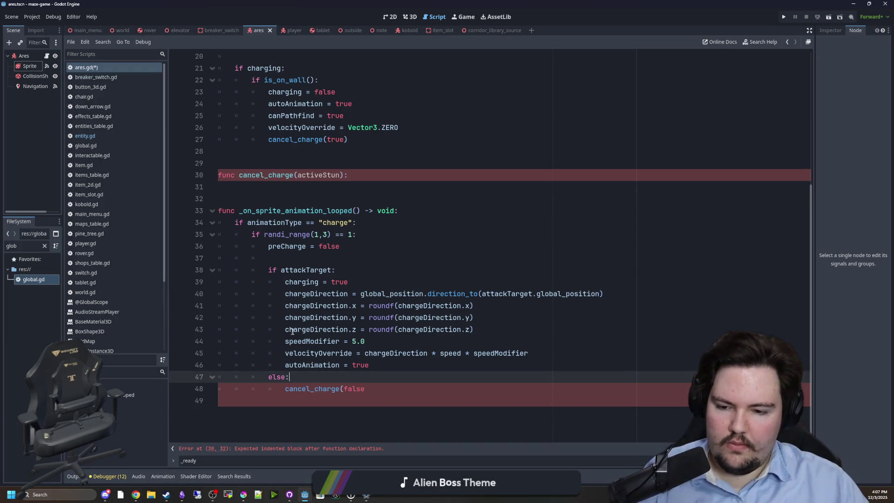
click(374, 385)
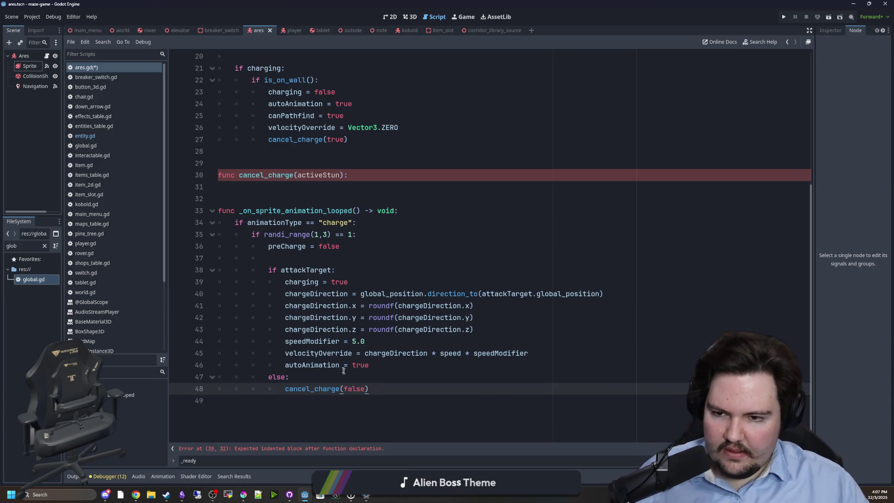
Put the autoAnimation, velocityOverride and canPathfind reset lines into cancel_charge, correctly indented
scroll(373, 385, up, 4)
click(287, 316)
key(ctrl+v)
click(288, 318)
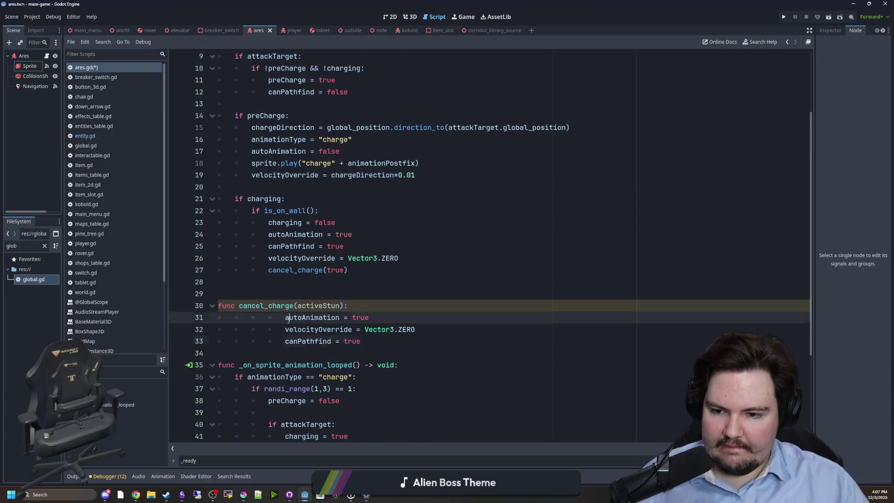
key(BackSpace)
key(BackSpace)
key(BackSpace)
click(285, 329)
key(BackSpace)
key(BackSpace)
key(BackSpace)
click(286, 341)
key(BackSpace)
key(BackSpace)
key(BackSpace)
click(363, 328)
drag(334, 319, 248, 318)
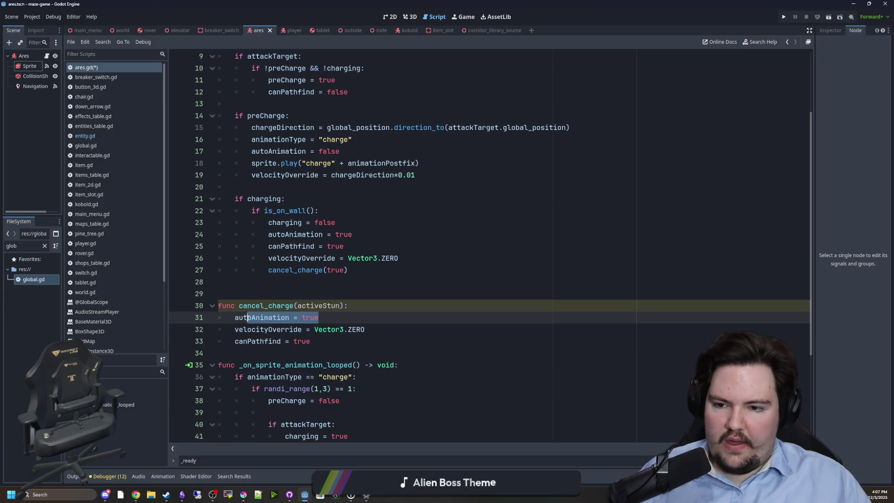
drag(310, 342, 234, 341)
click(343, 322)
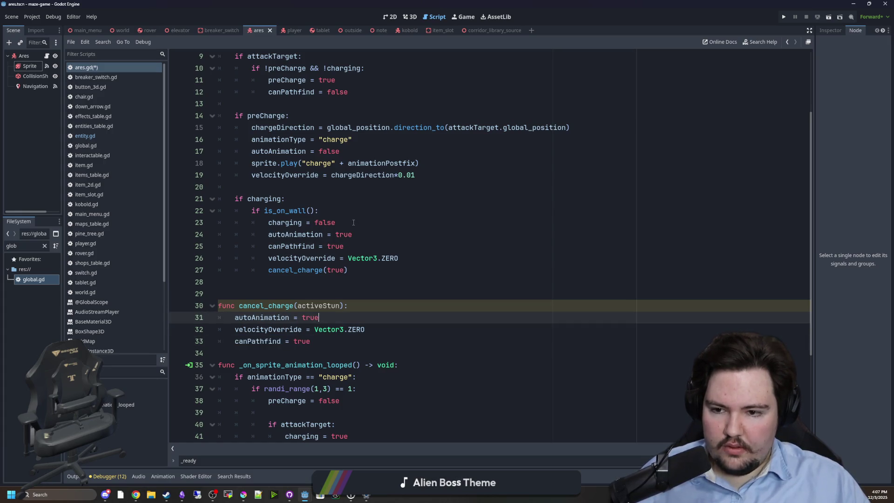
Move charging = false from the wall check into cancel_charge
drag(353, 223, 268, 223)
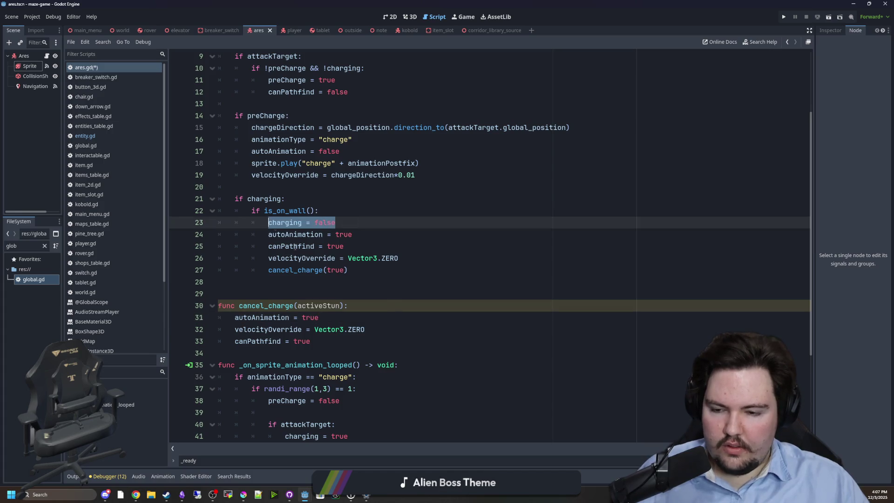
key(ctrl+x)
click(387, 305)
key(Return)
key(ctrl+v)
click(386, 306)
key(Return)
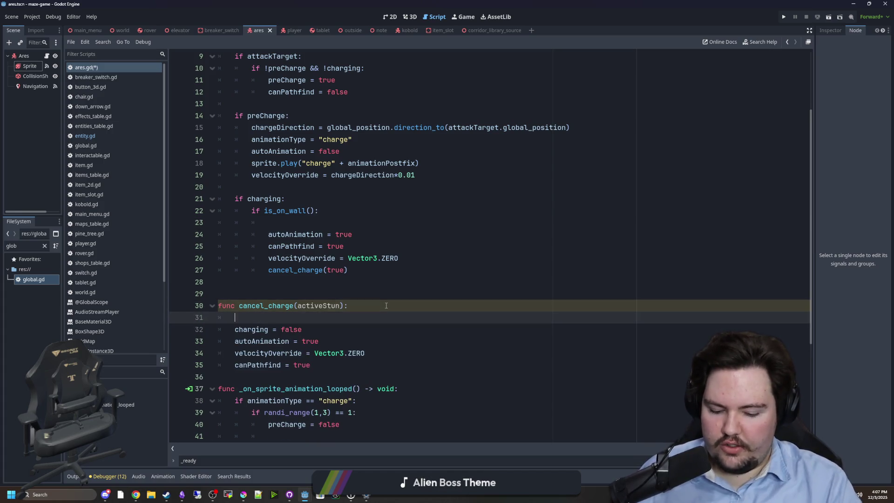
Add a preCharge reset to cancel_charge and strip redundant reset lines from the wall check
key(Return)
text(se)
click(368, 289)
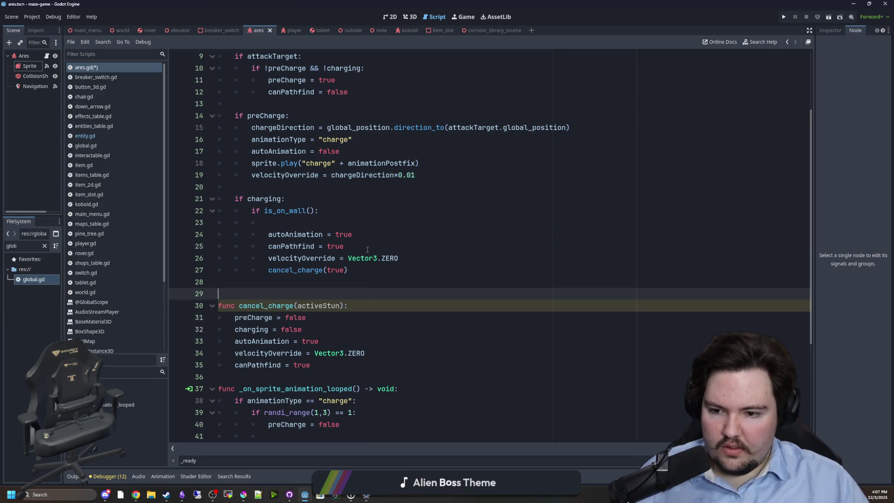
mouse_move(367, 249)
mouse_down()
mouse_move(219, 247)
mouse_move(218, 223)
mouse_up()
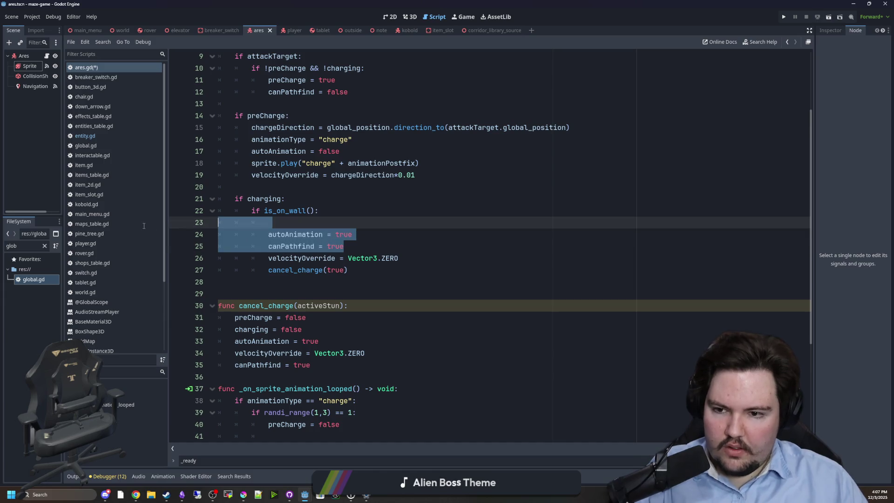
key(BackSpace)
key(BackSpace)
key(shift+Down)
key(shift+End)
key(BackSpace)
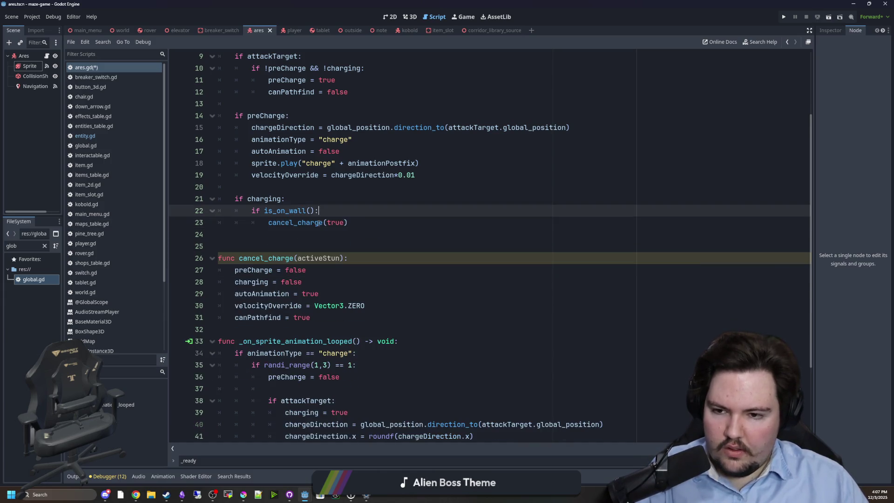
click(311, 233)
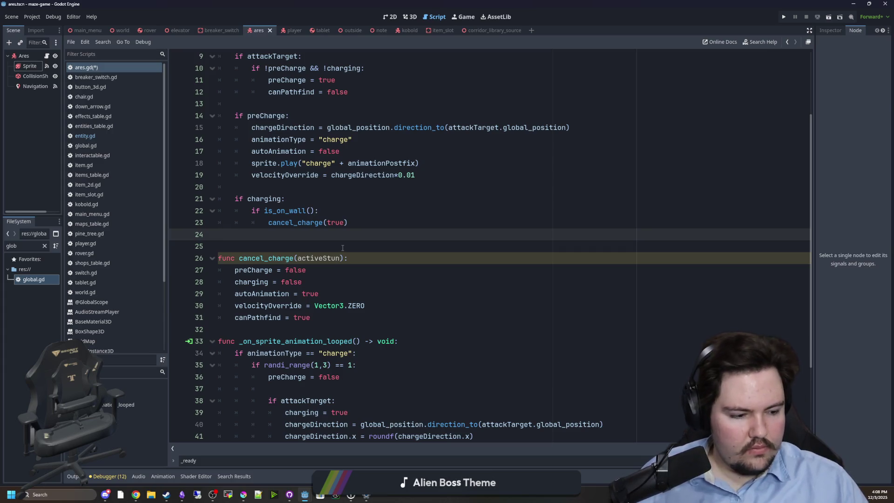
Rename the parameter to activateStun and add an if activateStun: / else: structure
click(268, 334)
key(Return)
key(Return)
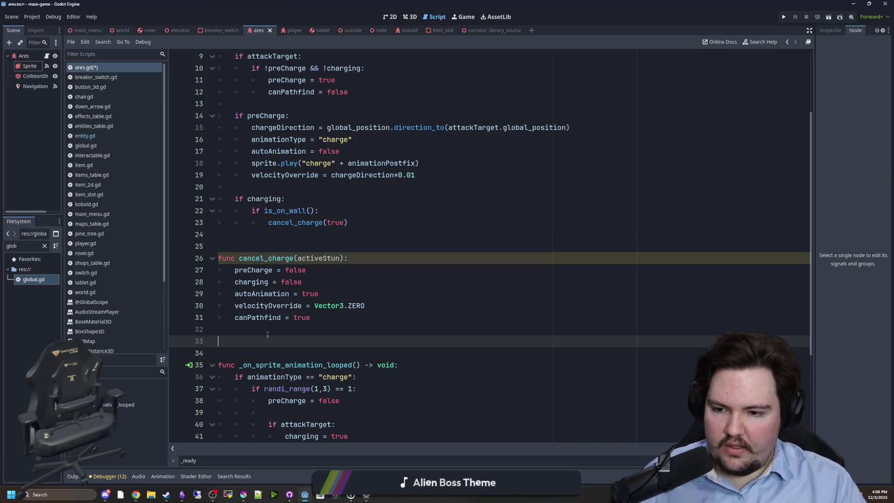
click(268, 333)
click(373, 258)
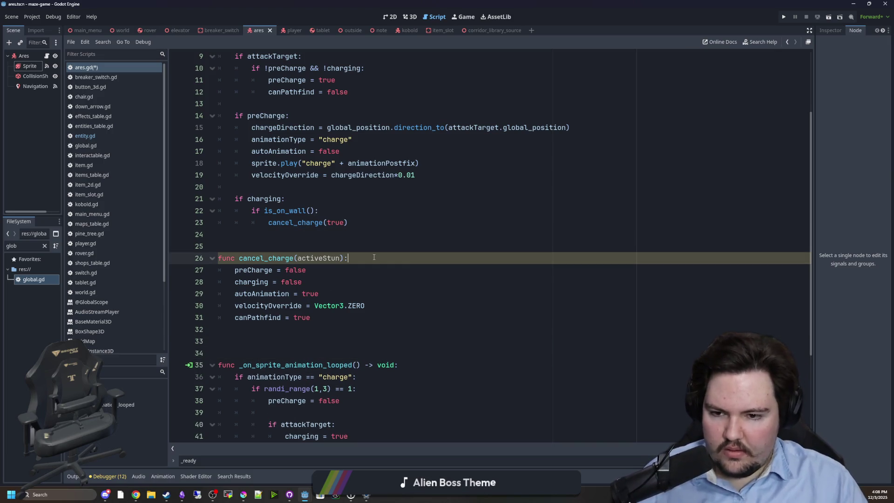
key(Return)
text(if activeS)
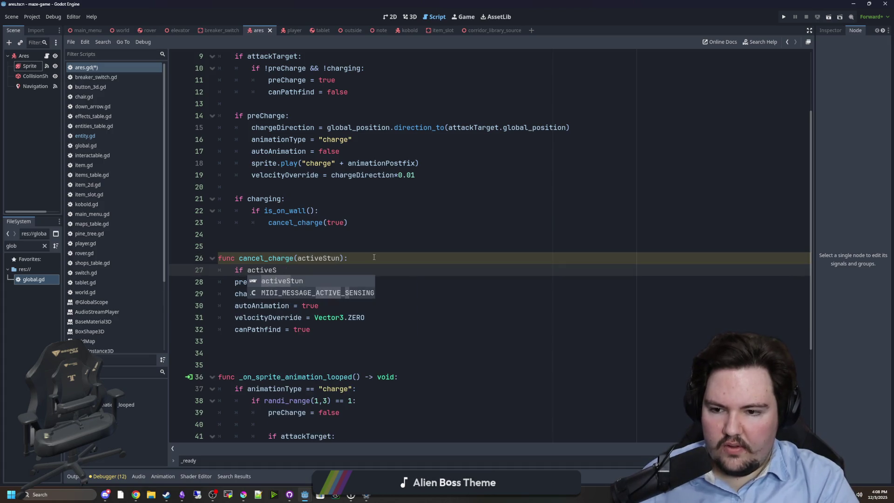
key(BackSpace)
key(BackSpace)
key(BackSpace)
text(ctivate)
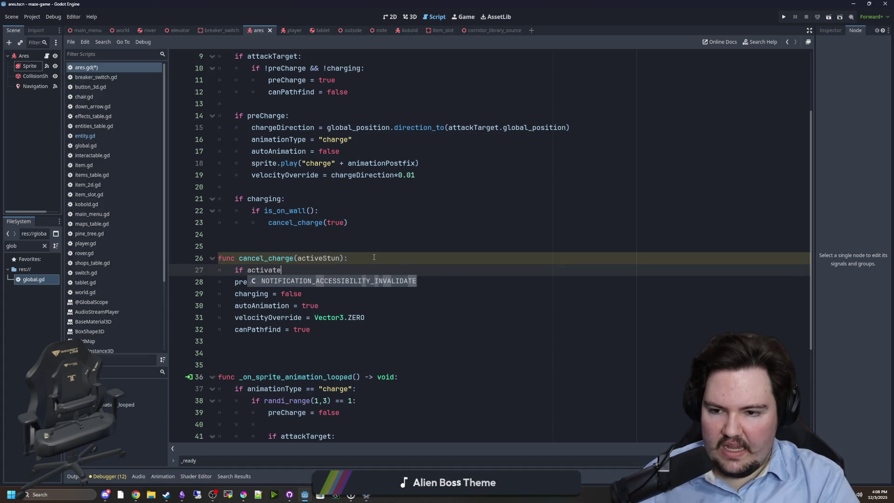
text(Stune)
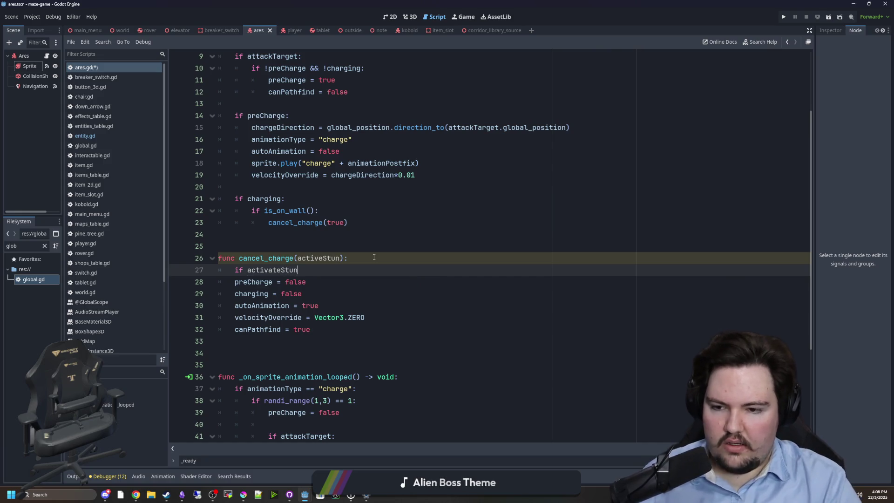
click(319, 259)
text(at)
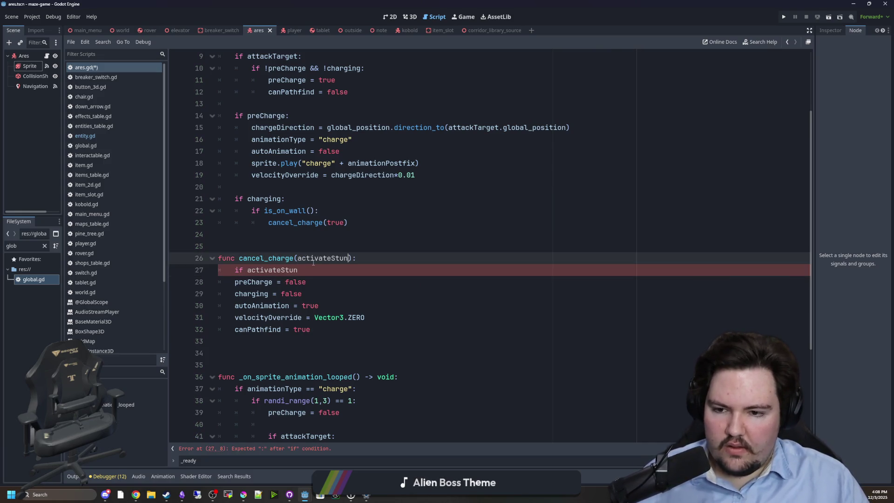
key(Down)
key(Return)
key(Return)
text(else:)
Indent the charge reset lines under else and remove extra empty lines
drag(219, 365, 219, 306)
key(Tab)
click(280, 380)
key(BackSpace)
key(BackSpace)
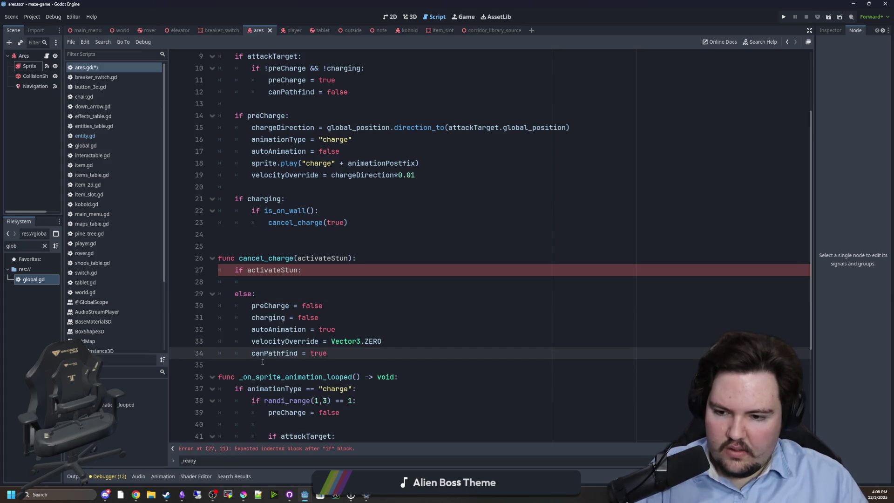
scroll(262, 361, up, 3)
Declare var stunned = false and set stunned = true in the activateStun branch
click(428, 92)
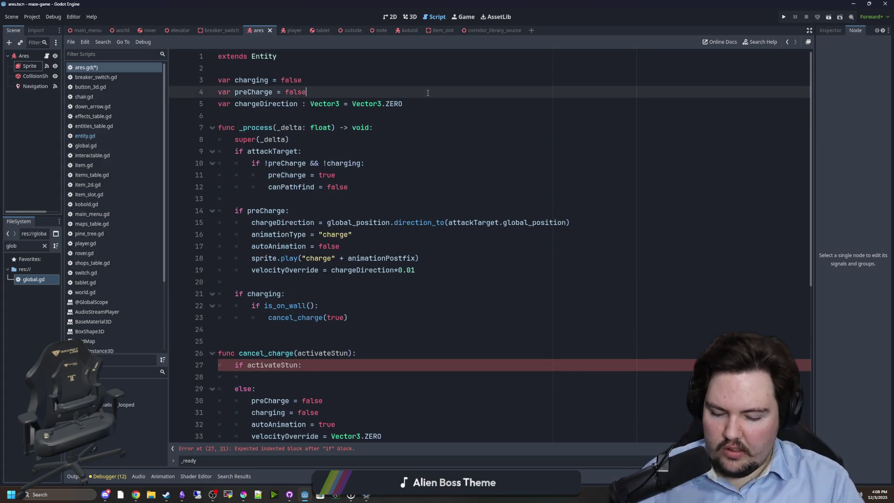
key(Return)
text(var stunned = false)
double_click(252, 105)
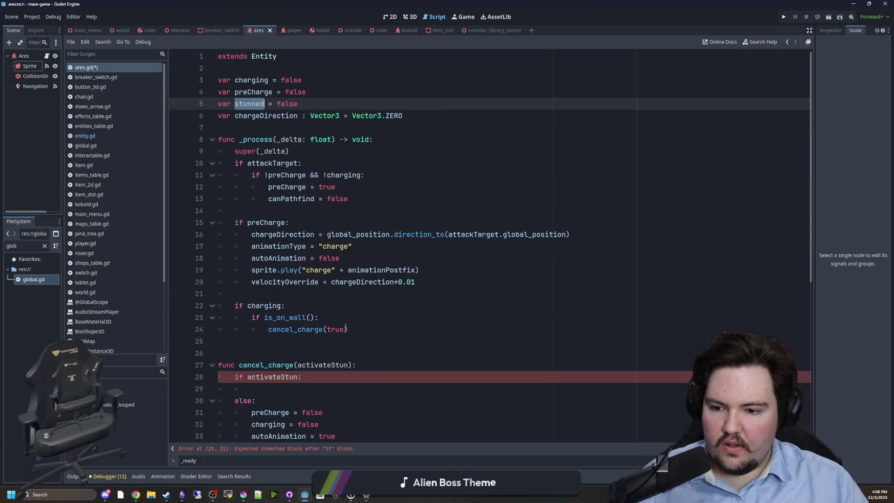
scroll(276, 246, down, 4)
click(275, 246)
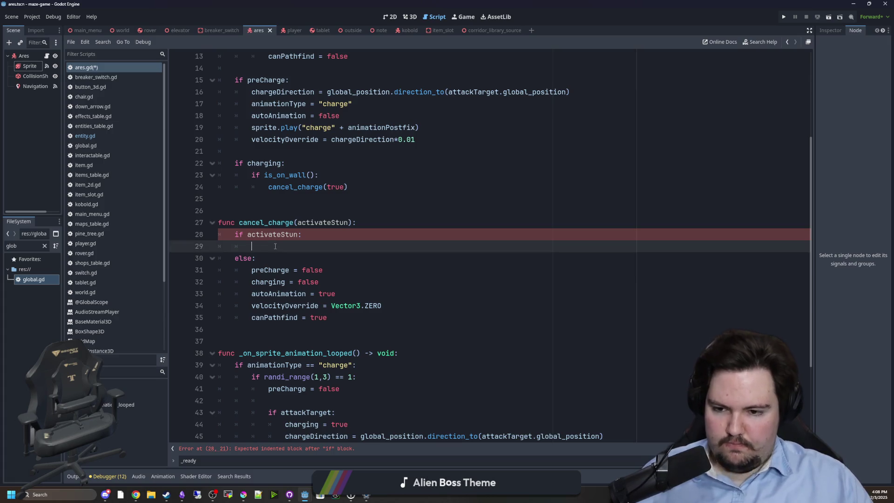
scroll(303, 256, up, 2)
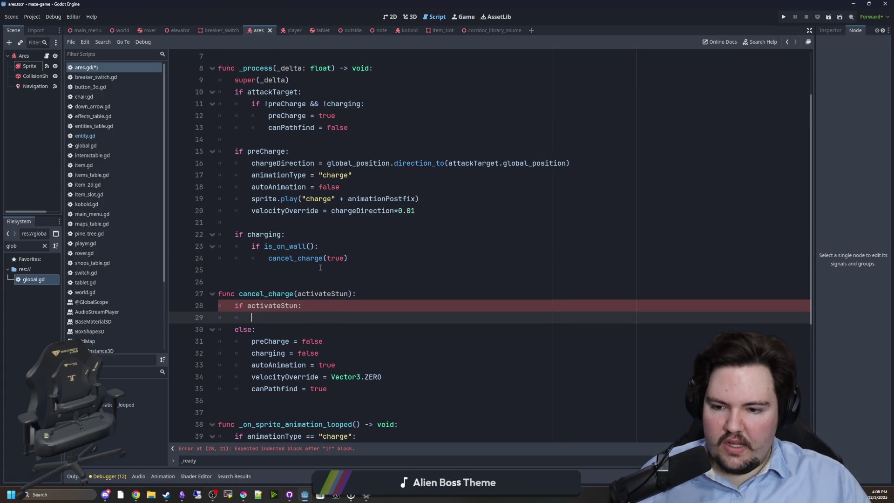
scroll(321, 332, down, 1)
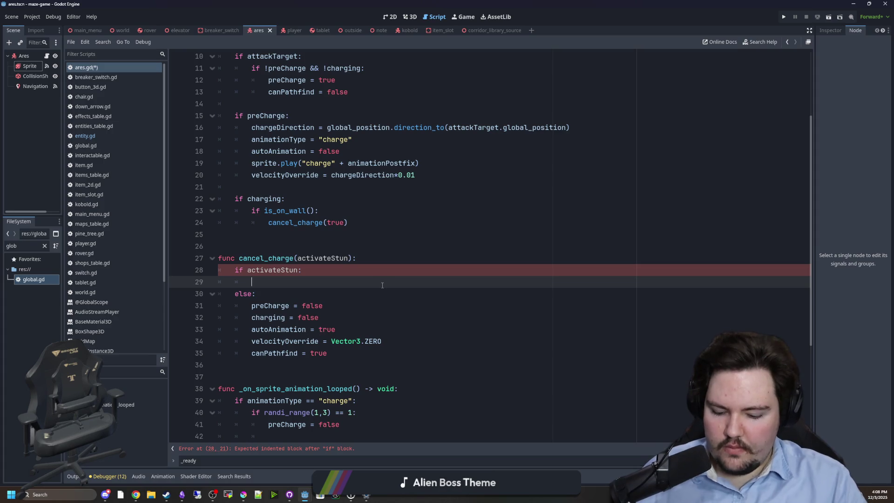
text(stunned = true)
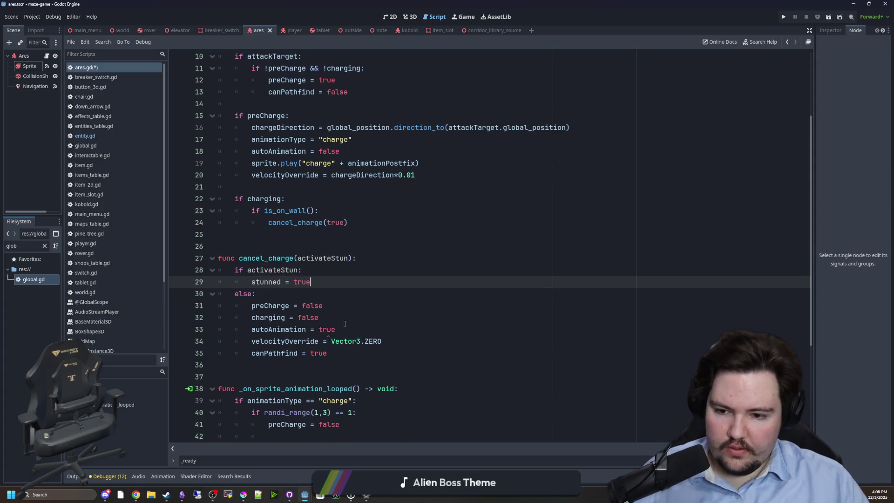
Paste a canPathfind line into the stun branch, then remove it again
drag(342, 352, 253, 357)
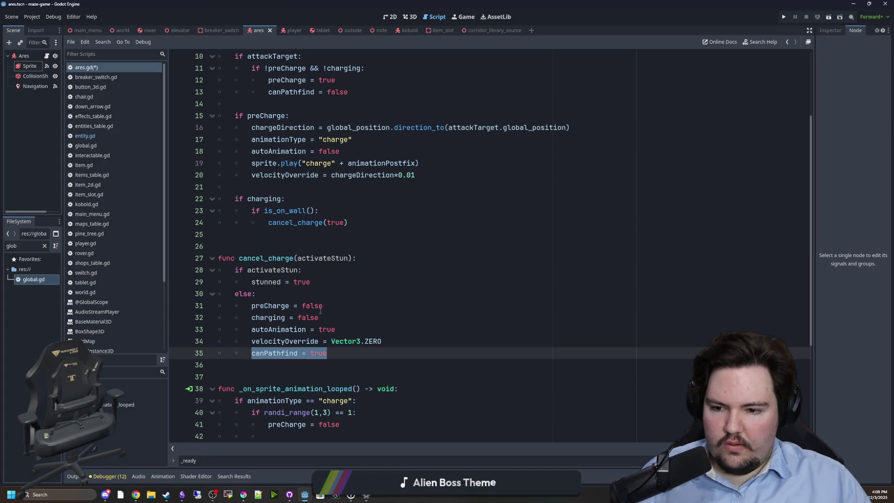
key(ctrl+c)
click(341, 281)
key(Return)
key(ctrl+v)
key(BackSpace)
key(BackSpace)
key(BackSpace)
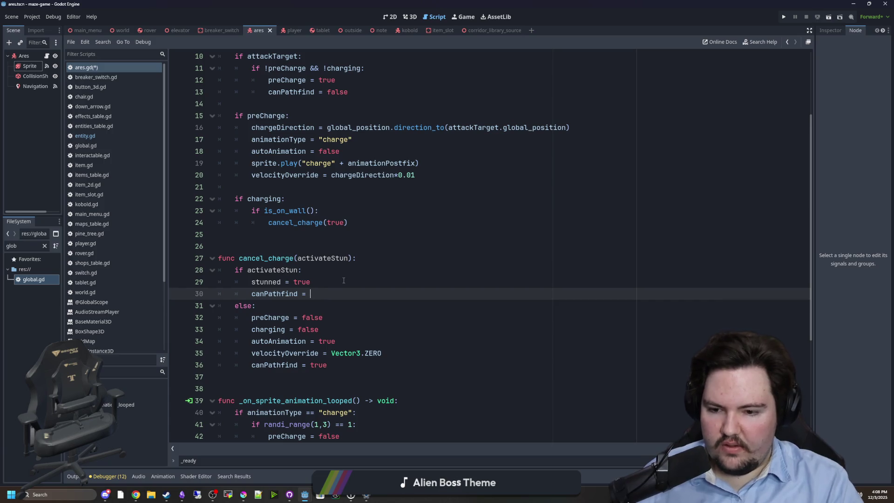
key(BackSpace)
key(BackSpace)
key(BackSpace)
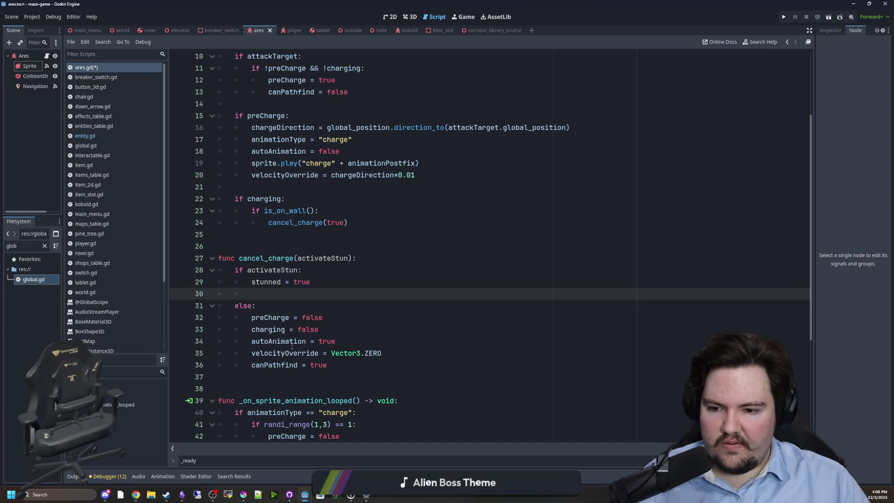
Inspect the autoAnimation reset line in the else branch
double_click(278, 341)
click(294, 307)
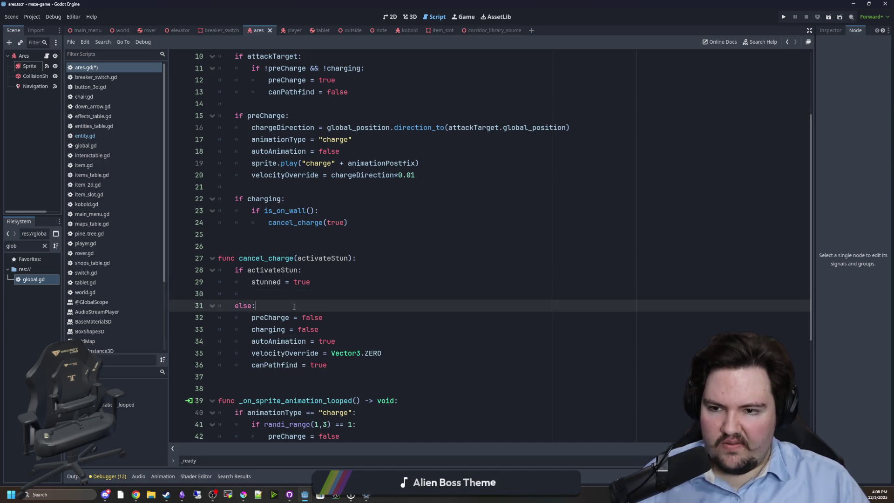
click(285, 299)
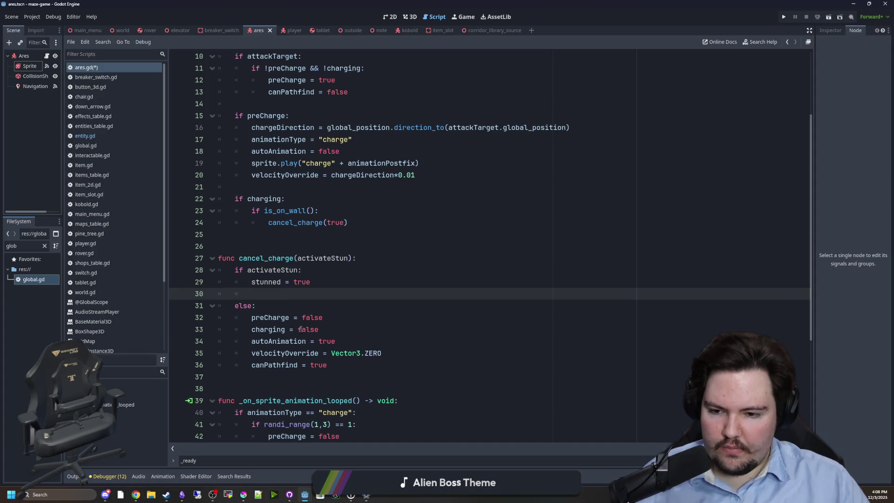
double_click(278, 341)
click(283, 295)
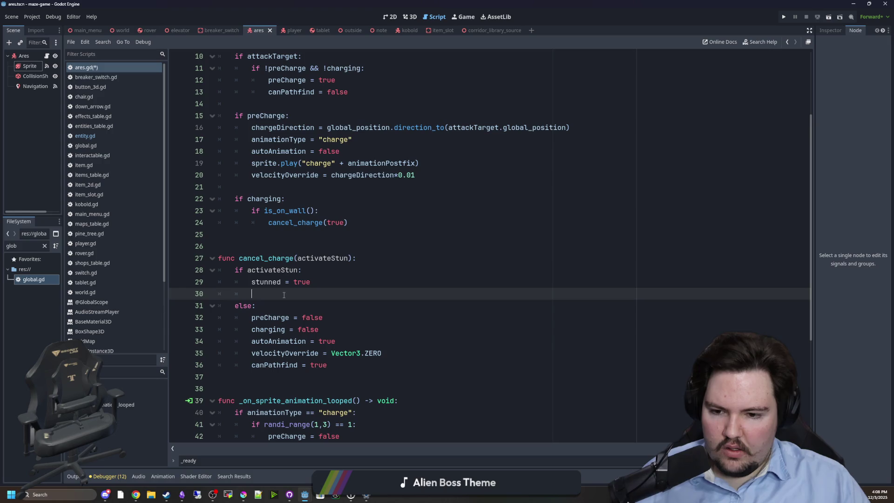
Move velocityOverride = Vector3.ZERO to the top of cancel_charge, deleting the else duplicate
double_click(313, 350)
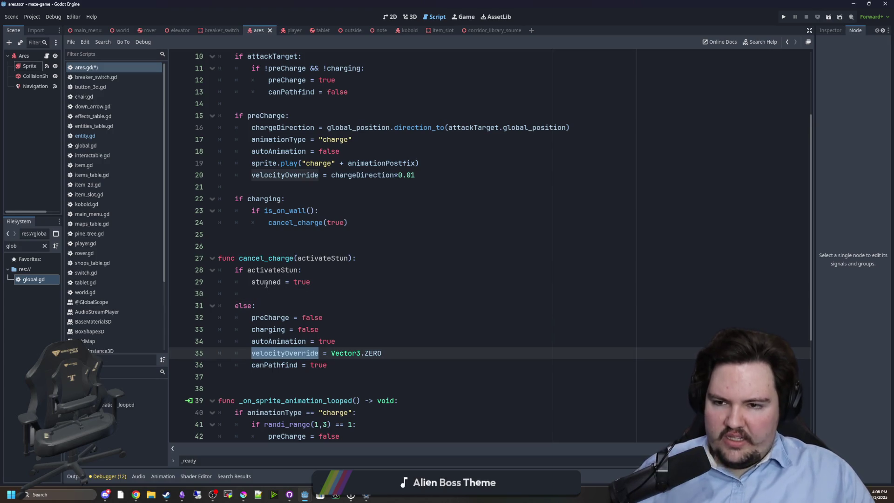
click(285, 293)
mouse_move(381, 353)
mouse_down()
mouse_move(253, 341)
mouse_move(252, 353)
mouse_up()
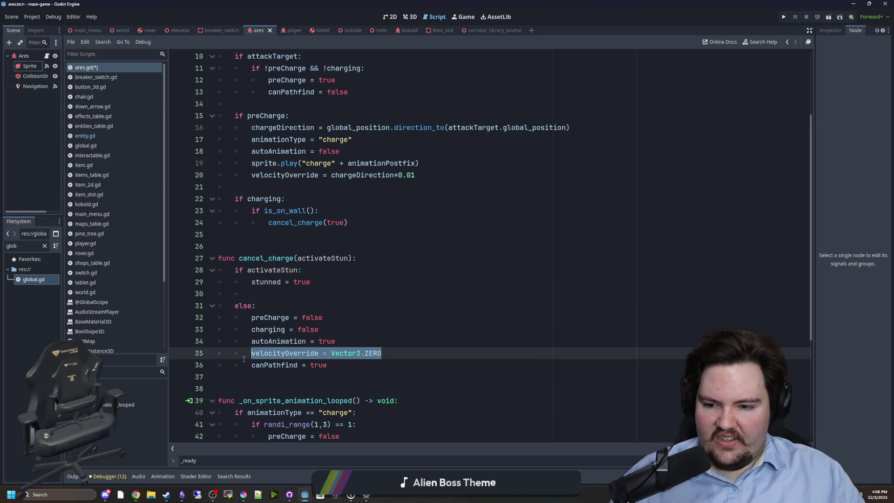
click(274, 296)
click(360, 256)
key(Return)
key(ctrl+v)
key(Return)
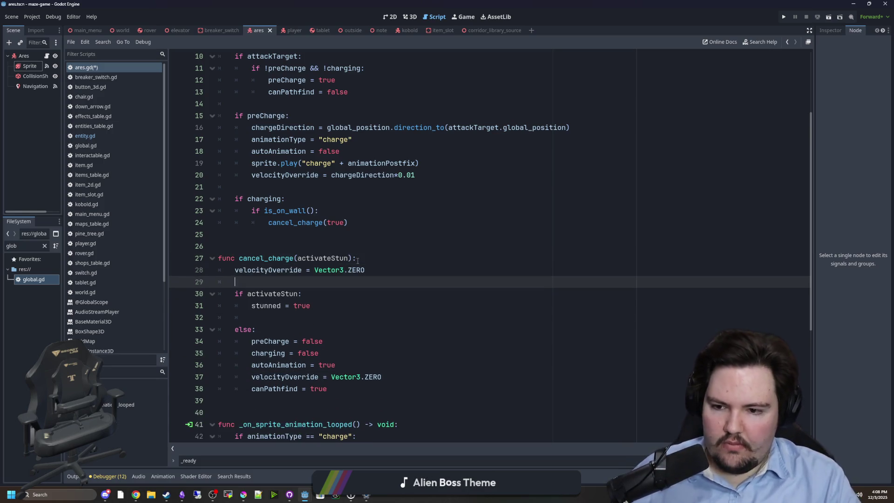
drag(396, 373, 336, 365)
key(BackSpace)
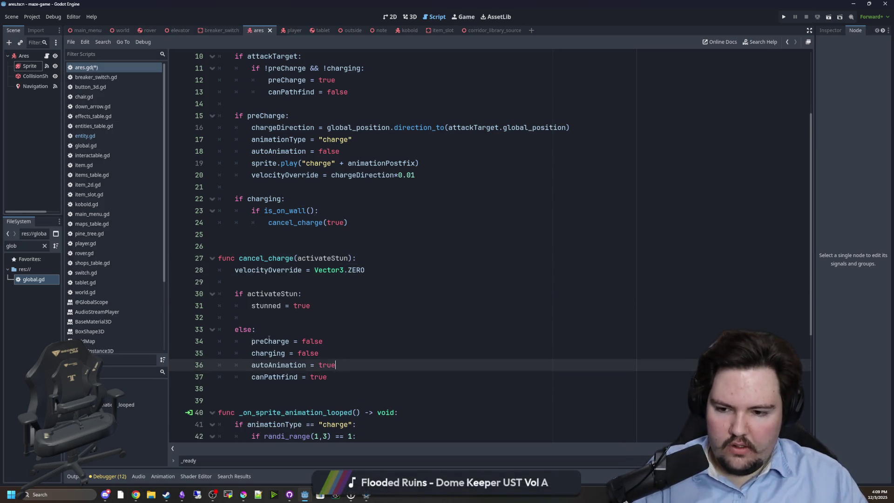
Tidy the empty lines around the stun branch and the preCharge block
click(299, 331)
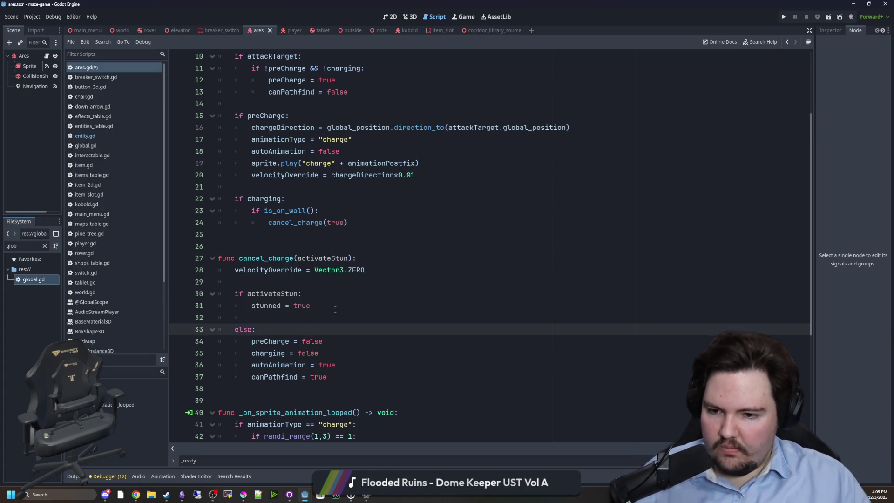
click(295, 315)
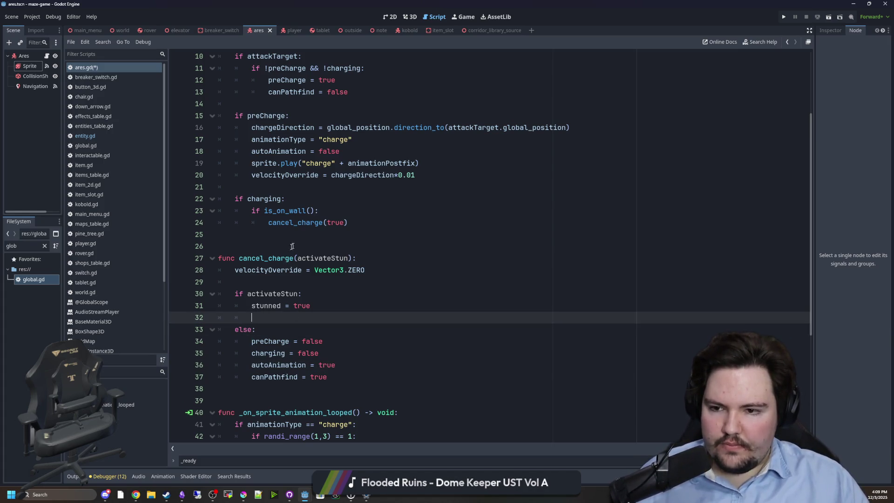
scroll(292, 245, up, 2)
drag(420, 234, 249, 232)
click(268, 242)
click(253, 259)
key(Return)
key(BackSpace)
key(BackSpace)
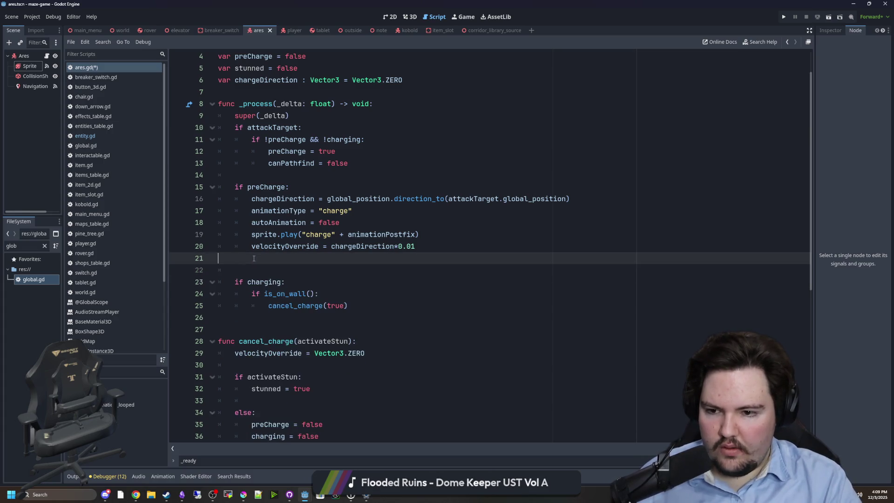
Add an if stunned: block setting animationType = "stunned" below the wall check
click(237, 303)
key(Return)
text(if stunned:)
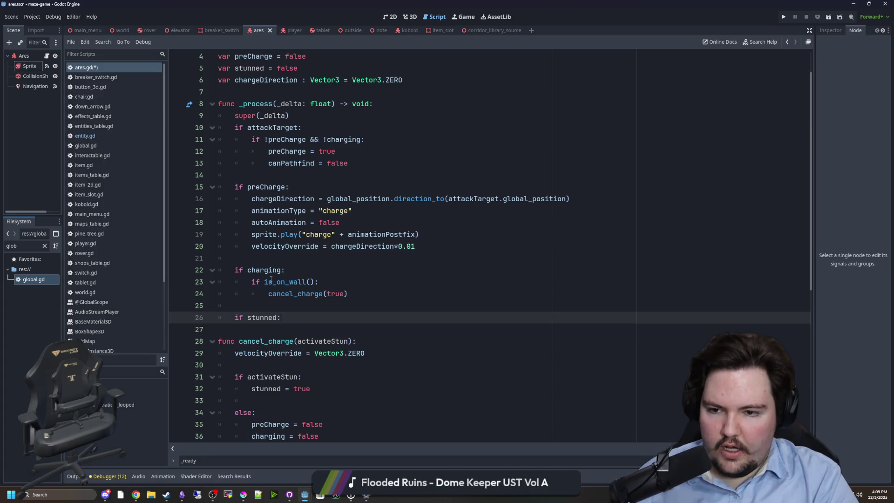
key(Return)
text(animationType = "stunned")
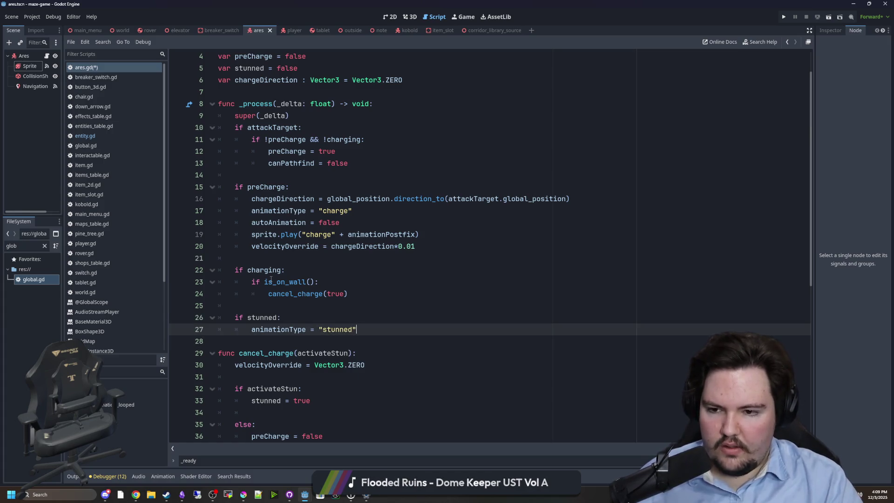
key(Return)
key(BackSpace)
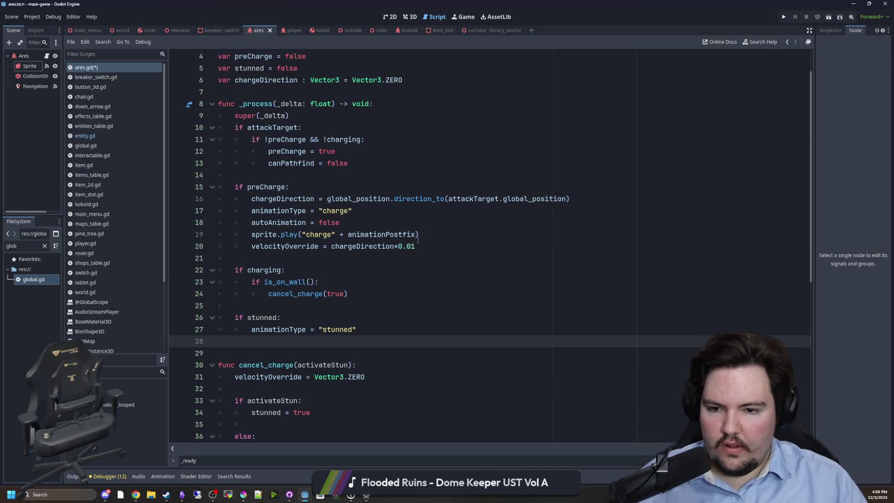
Reuse the sprite.play call in the stunned block, playing animationType + animationPostfix
click(418, 234)
drag(418, 235, 252, 236)
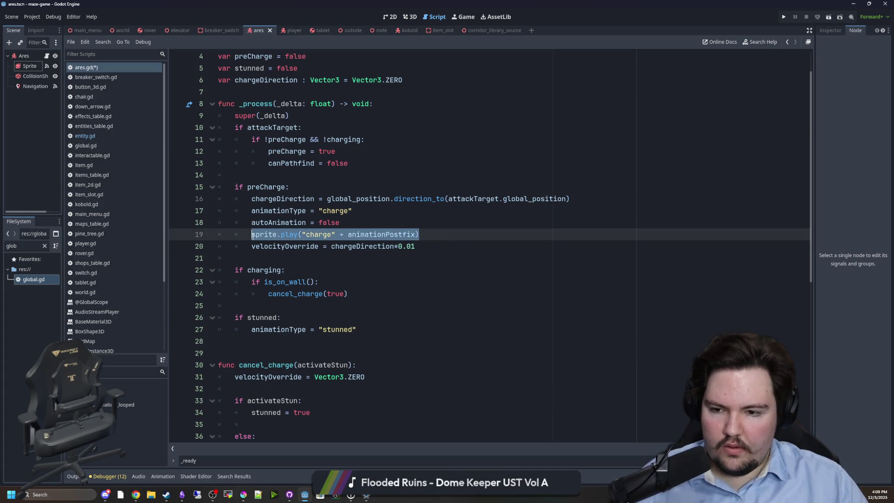
key(ctrl+c)
click(376, 329)
key(Return)
key(ctrl+v)
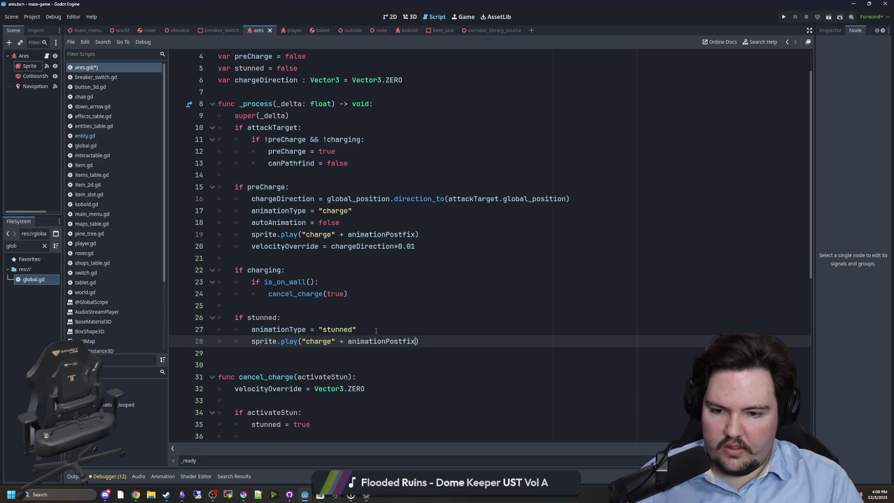
key(BackSpace)
key(BackSpace)
key(BackSpace)
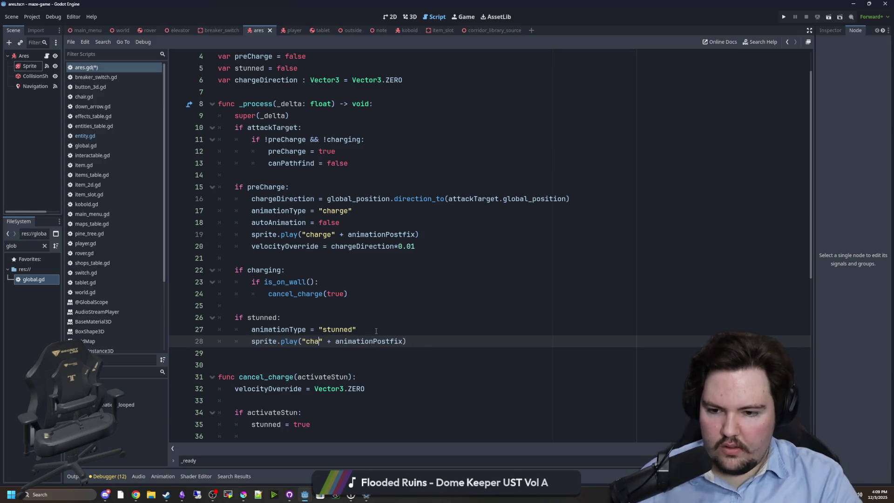
text(animationT)
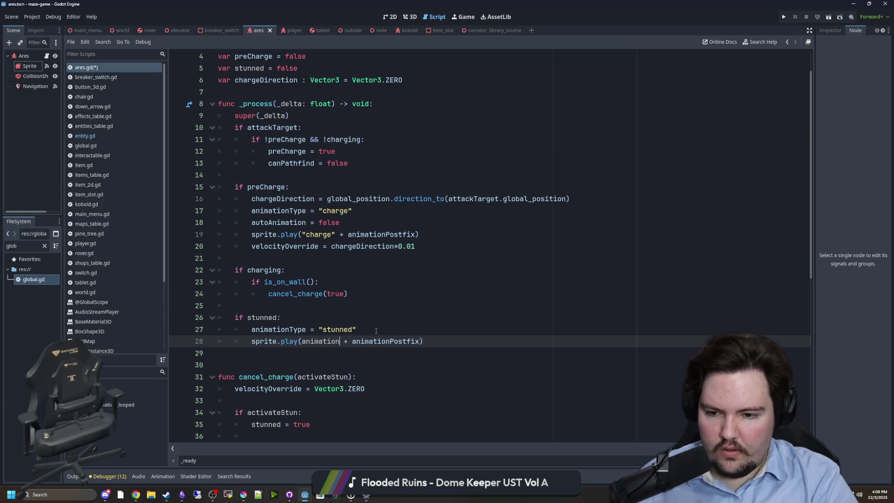
key(Return)
click(376, 330)
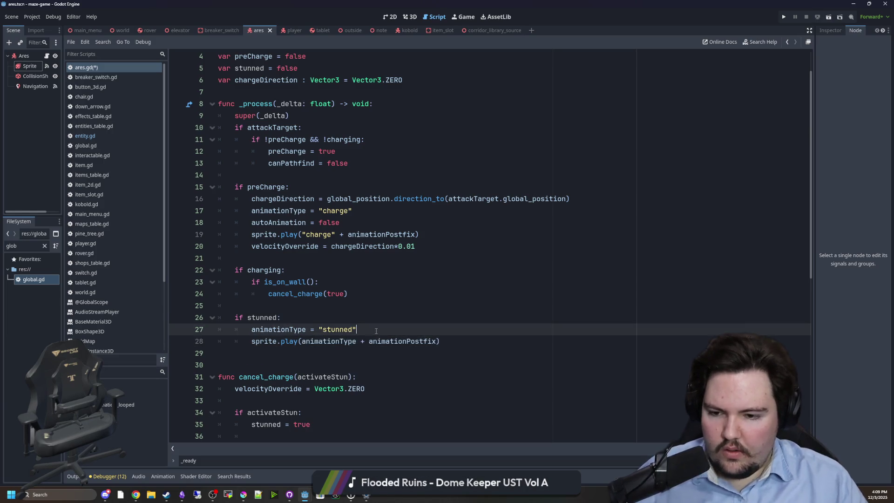
Review the random chance check in the _on_sprite_animation_looped handler
scroll(376, 331, down, 4)
click(293, 220)
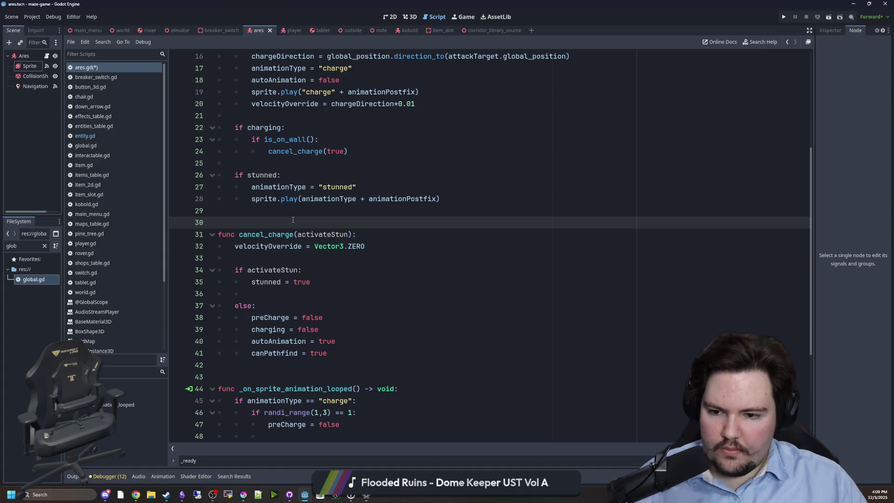
scroll(286, 256, down, 4)
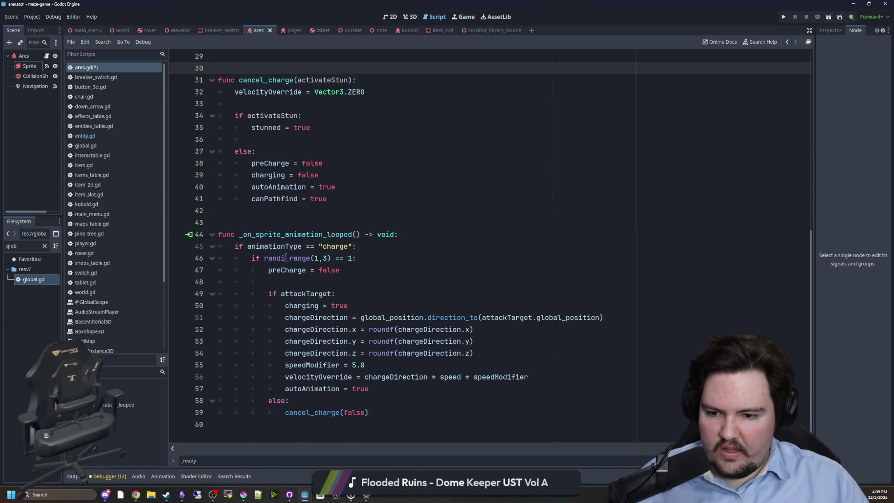
click(353, 283)
drag(375, 259, 252, 258)
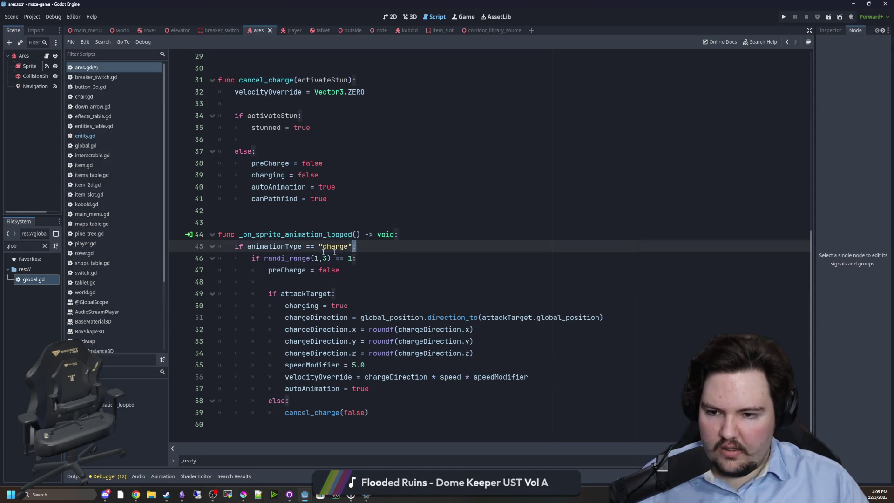
click(430, 238)
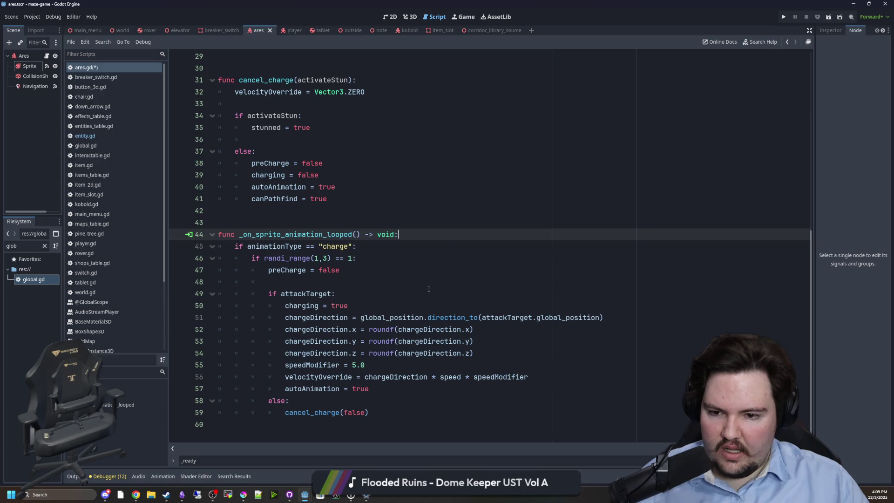
Add an if animationType == "stunned": branch at the top of the looped handler
key(Return)
text(if animatio)
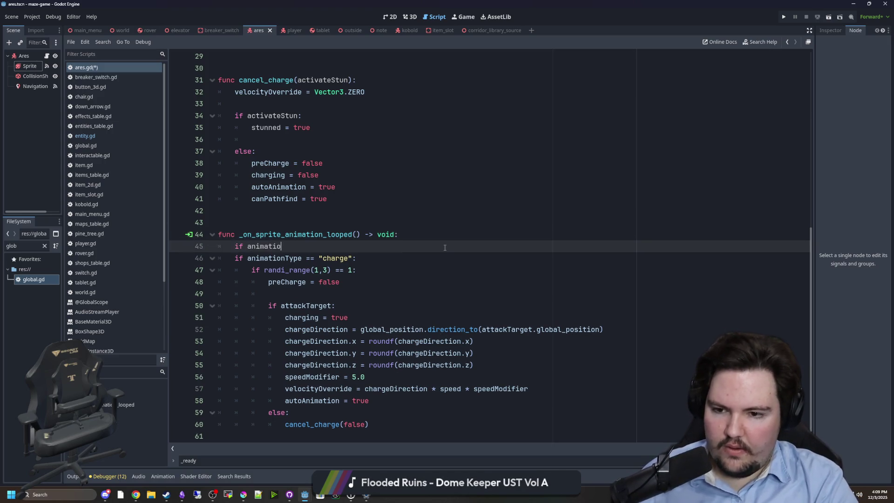
text(nType == "stunned)
key(BackSpace)
key(BackSpace)
key(BackSpace)
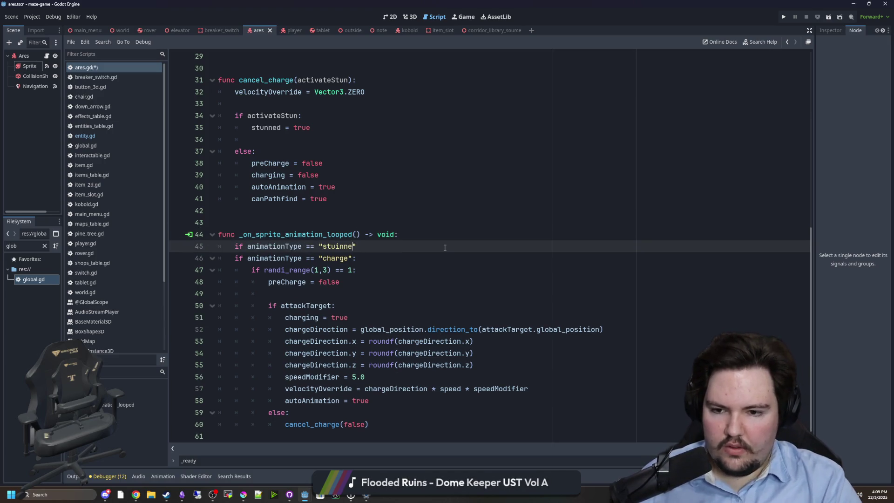
key(BackSpace)
text(nned")
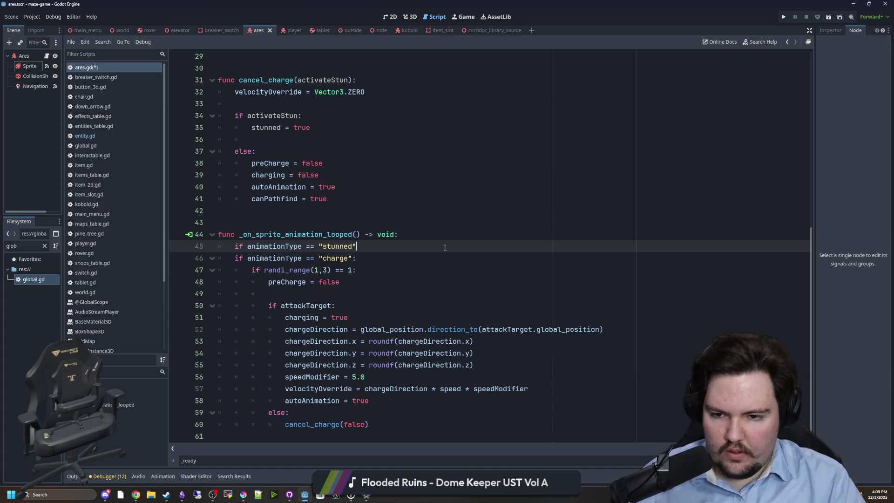
text(:)
key(Return)
key(Return)
key(Up)
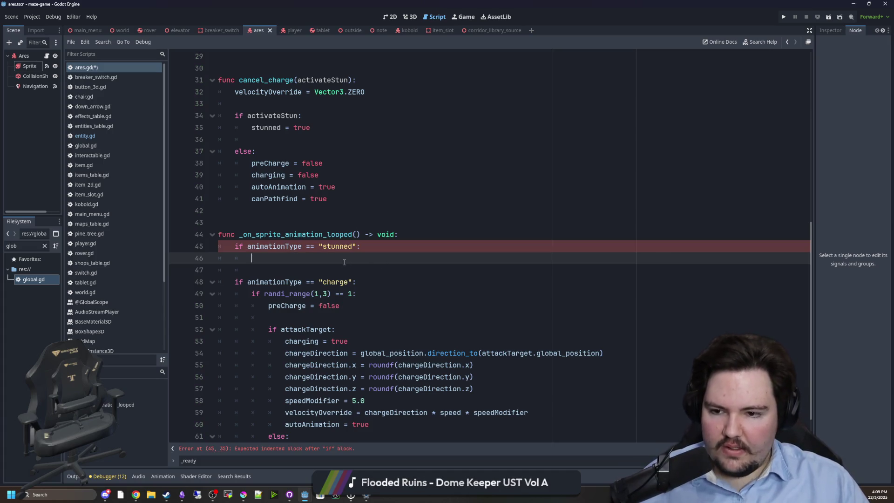
Copy the randi_range chance check into the stunned branch, changing it to a 1-in-10 range
drag(367, 294, 252, 294)
key(ctrl+c)
click(363, 259)
key(ctrl+v)
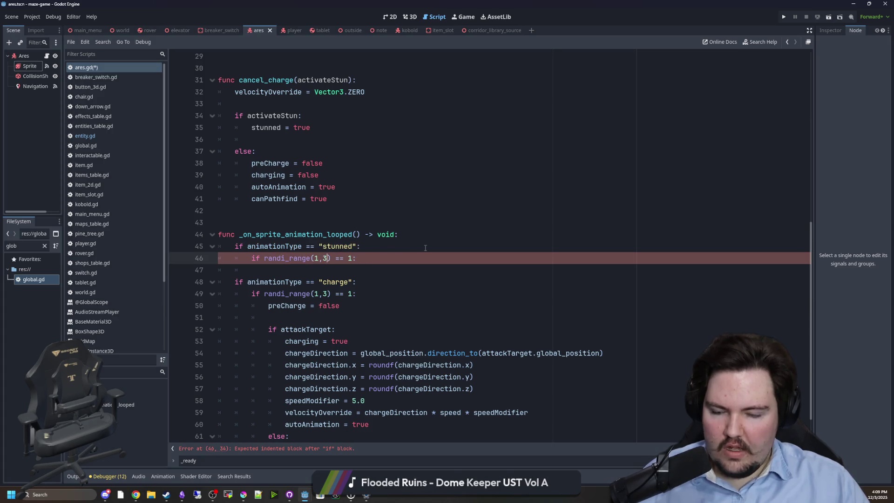
key(BackSpace)
text(10)
click(385, 260)
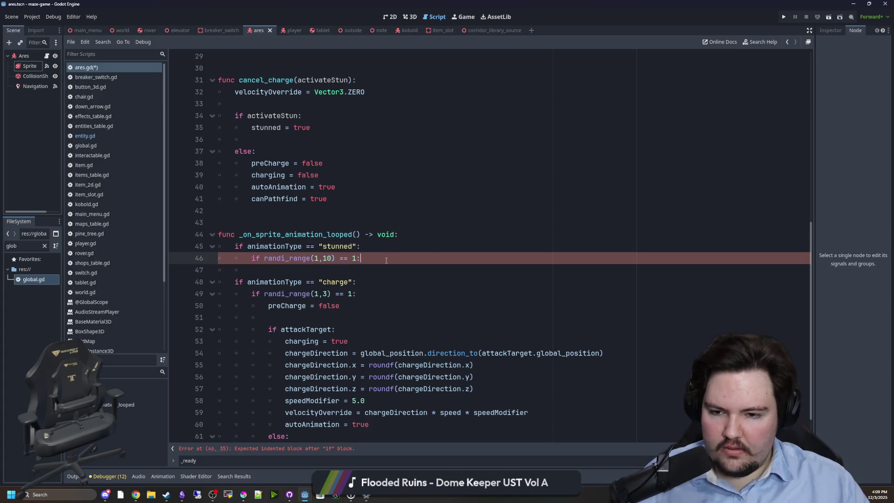
key(Return)
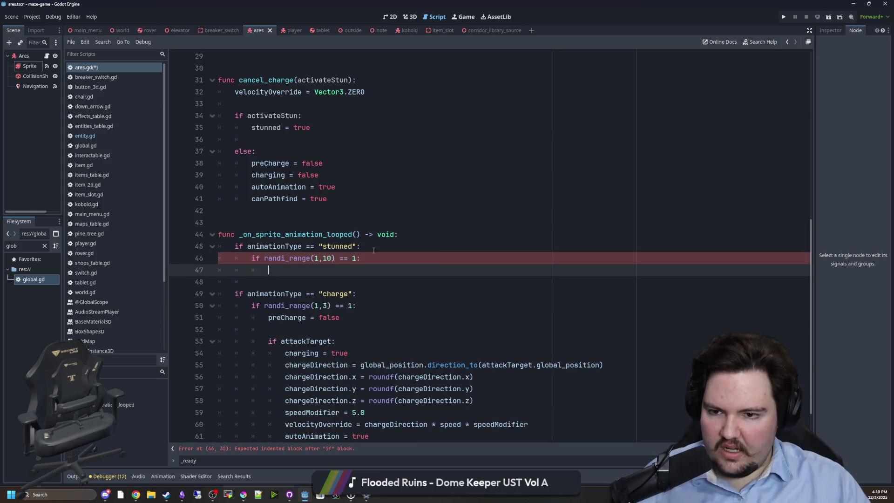
Copy the else branch's flag-reset lines under the chance check and indent them correctly
scroll(373, 250, up, 2)
scroll(323, 299, up, 1)
scroll(323, 299, down, 1)
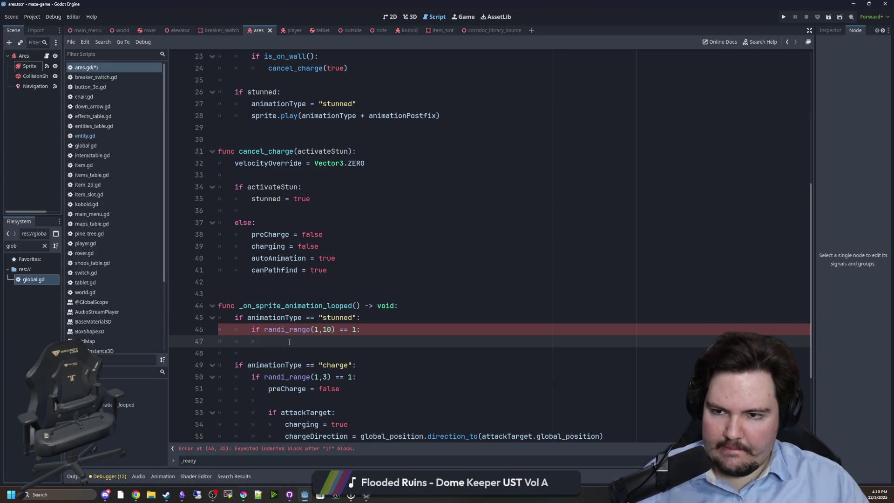
scroll(289, 342, up, 1)
scroll(311, 245, down, 1)
mouse_move(328, 270)
mouse_down()
mouse_move(253, 270)
mouse_move(189, 238)
mouse_up()
key(ctrl+c)
click(261, 341)
key(ctrl+v)
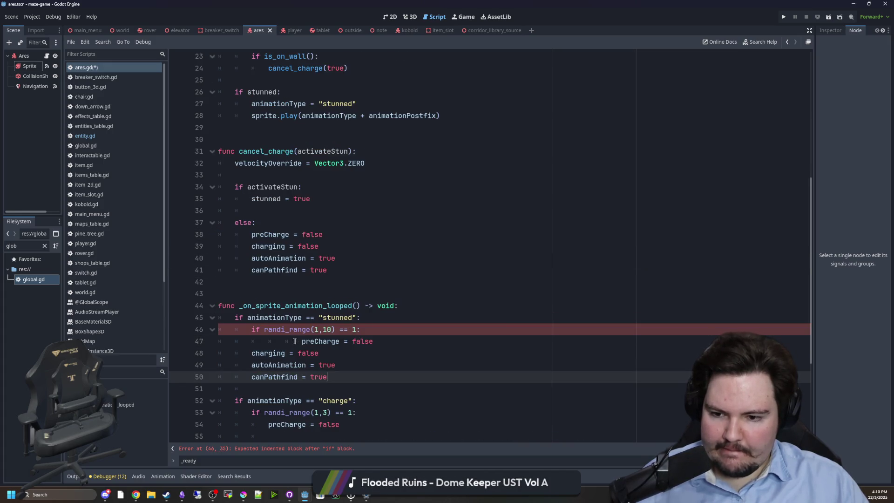
click(284, 341)
key(BackSpace)
drag(328, 376, 208, 349)
key(Tab)
Add stunned = false above the reset flags and verify the block's indentation
click(390, 329)
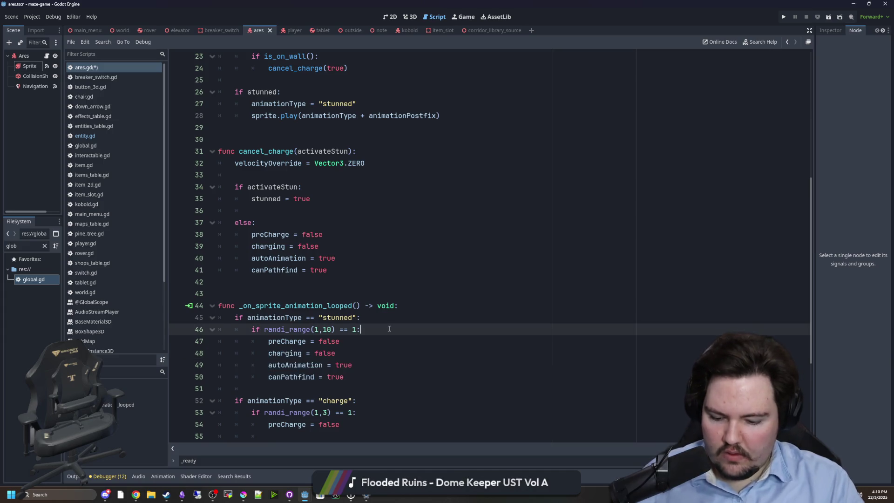
key(Return)
text(stunned = false)
click(389, 329)
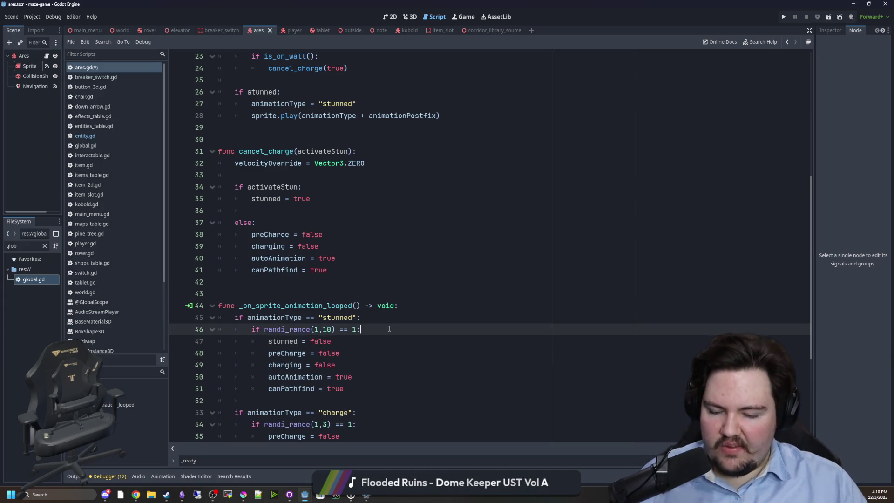
click(353, 353)
mouse_move(252, 400)
mouse_down()
mouse_move(219, 377)
mouse_move(217, 341)
mouse_up()
click(352, 353)
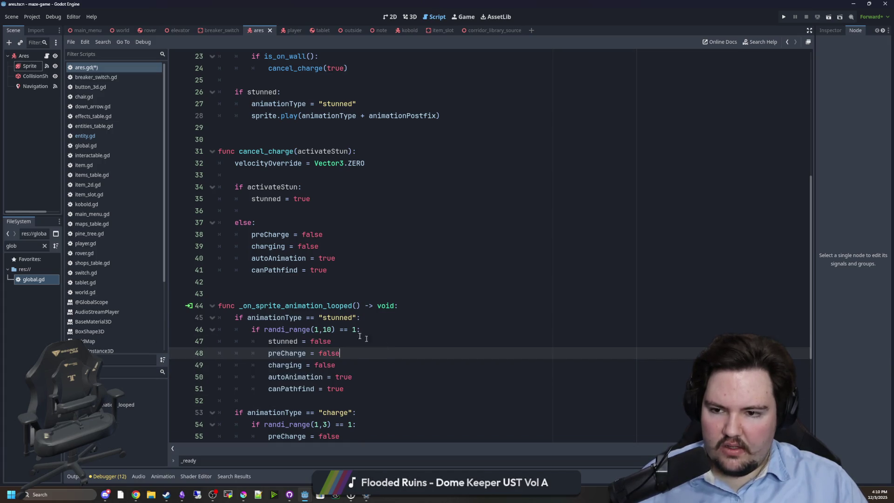
Remove stray blank lines around the activateStun and stunned branches, then save
click(276, 209)
key(BackSpace)
key(BackSpace)
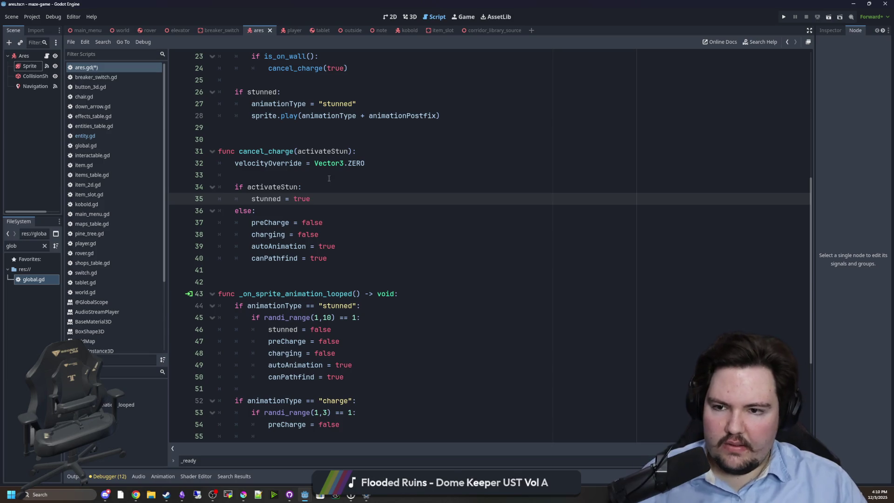
click(279, 174)
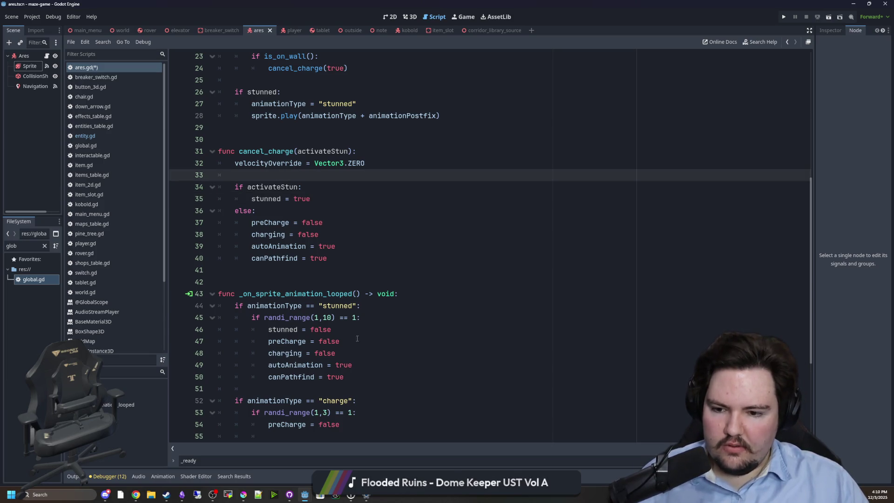
click(319, 389)
key(Return)
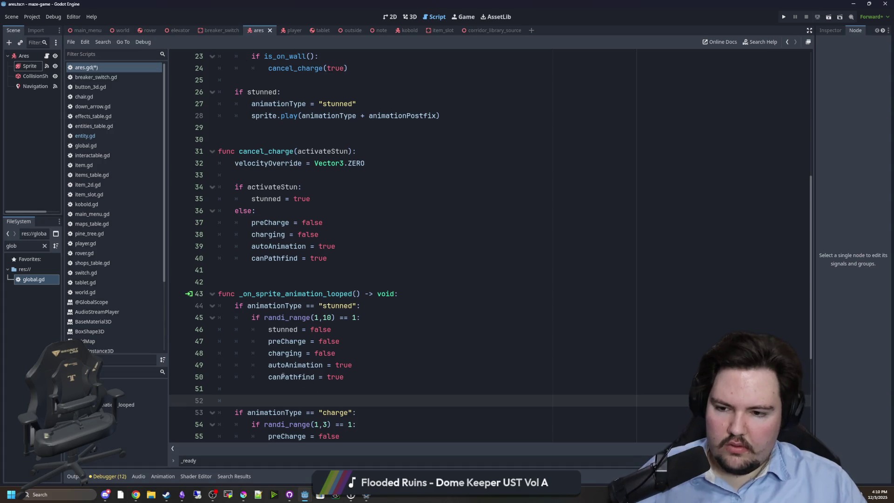
key(BackSpace)
click(289, 270)
scroll(289, 270, up, 3)
click(287, 241)
scroll(287, 240, up, 2)
key(ctrl+s)
Save the script again and open blank lines under if charging
click(289, 258)
scroll(288, 259, up, 1)
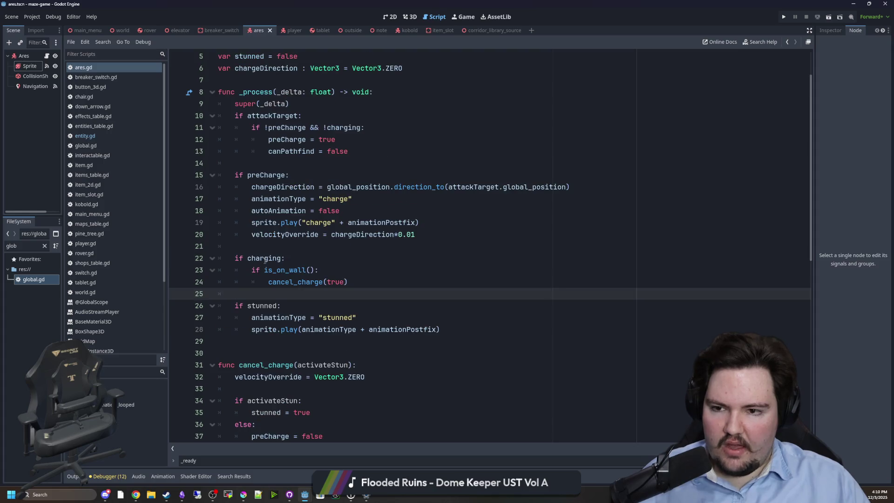
click(292, 246)
key(ctrl+s)
key(ctrl+s)
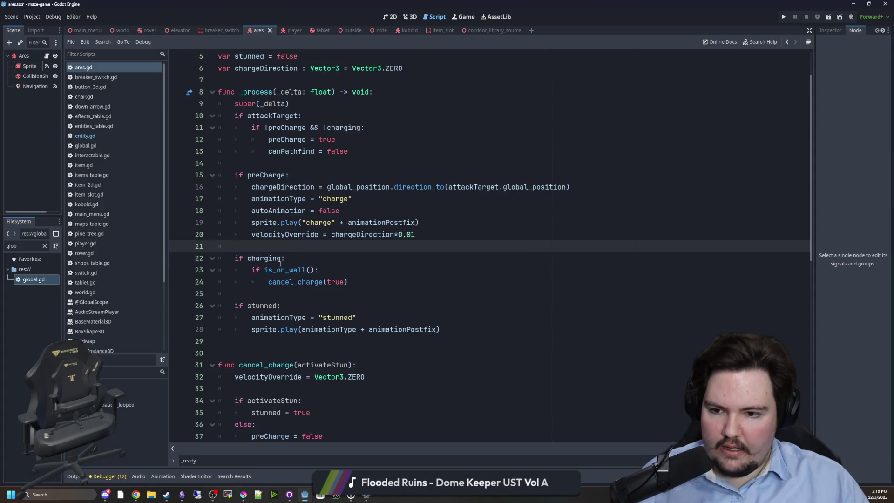
click(319, 264)
key(Return)
key(Return)
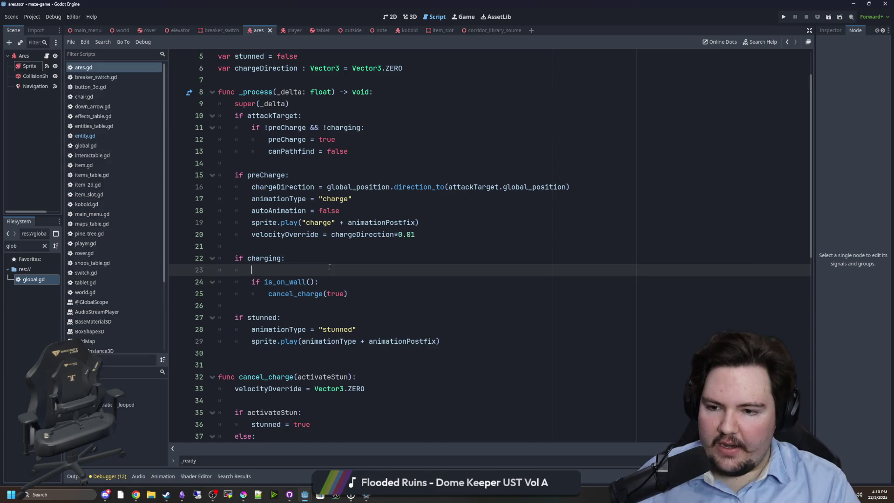
key(Up)
Select the Ares root node and view it in the 3D viewport
drag(64, 107, 74, 108)
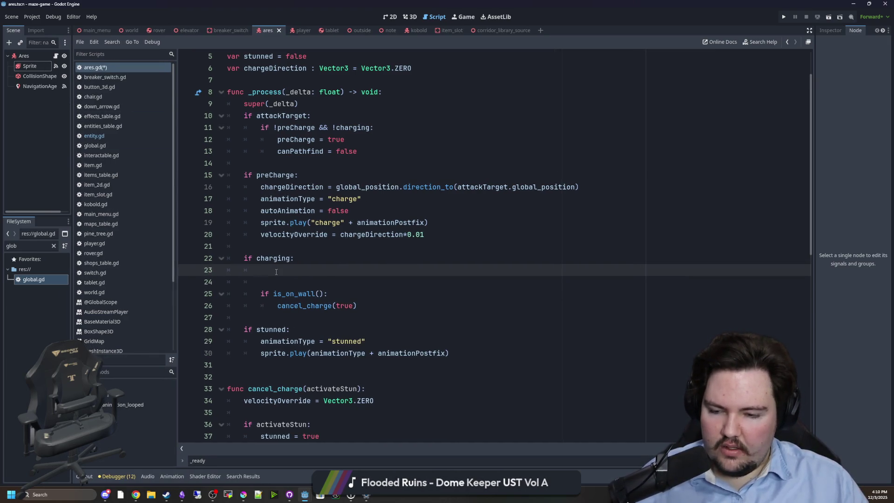
click(30, 57)
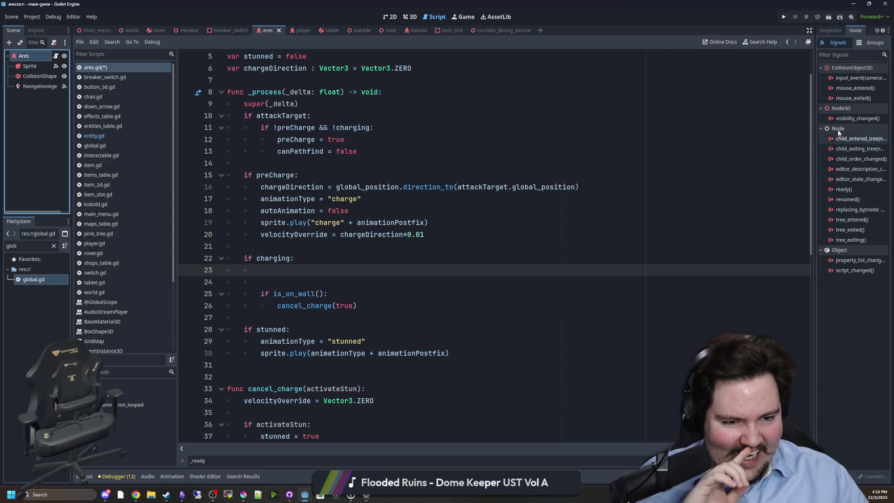
click(410, 17)
drag(426, 292, 382, 252)
Add an Area3D child node under Ares and centre the view on it
right_click(29, 50)
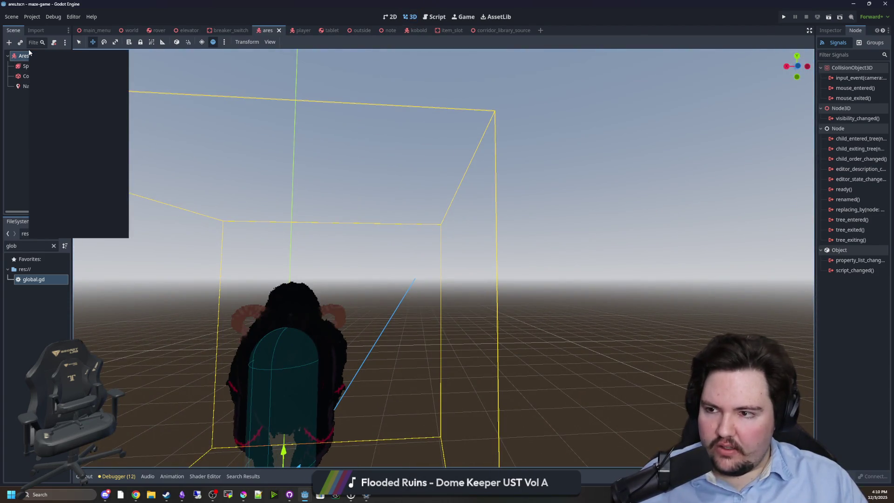
right_click(18, 56)
key(ctrl+a)
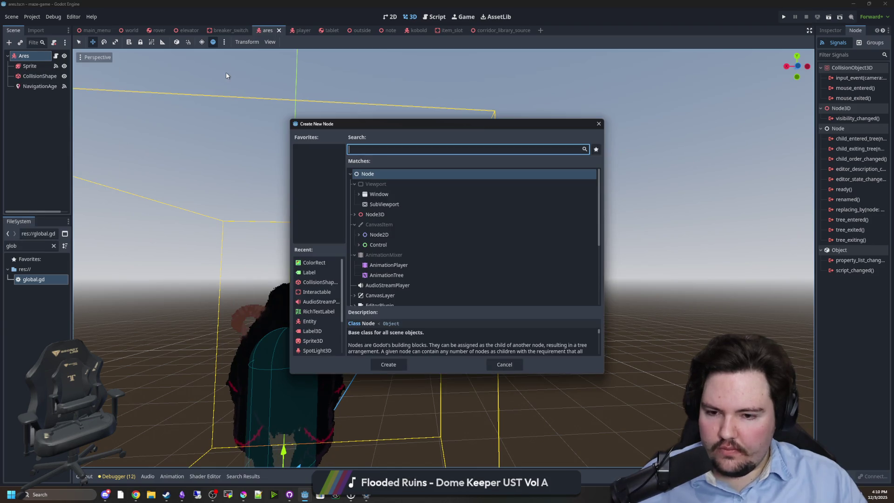
text(area)
key(Return)
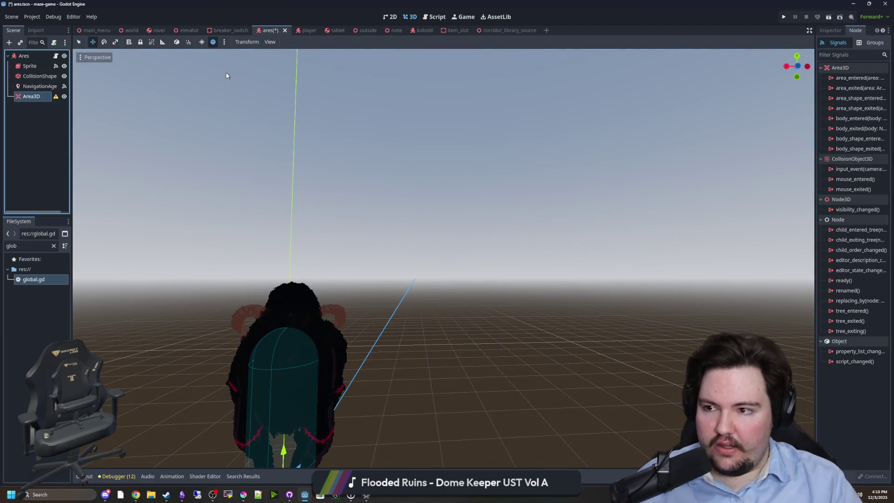
click(830, 30)
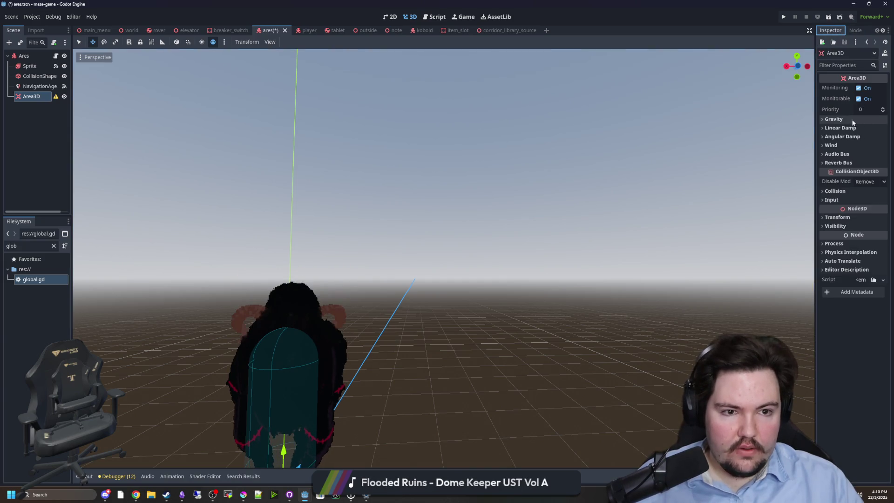
key(f)
Give the Area3D a CollisionShape3D child with a new BoxShape3D
right_click(27, 99)
click(42, 104)
text(coll)
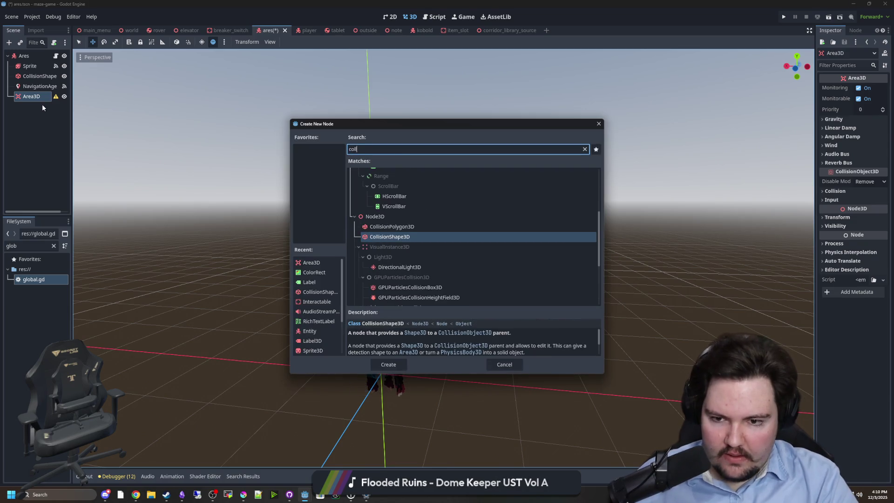
key(Return)
click(860, 88)
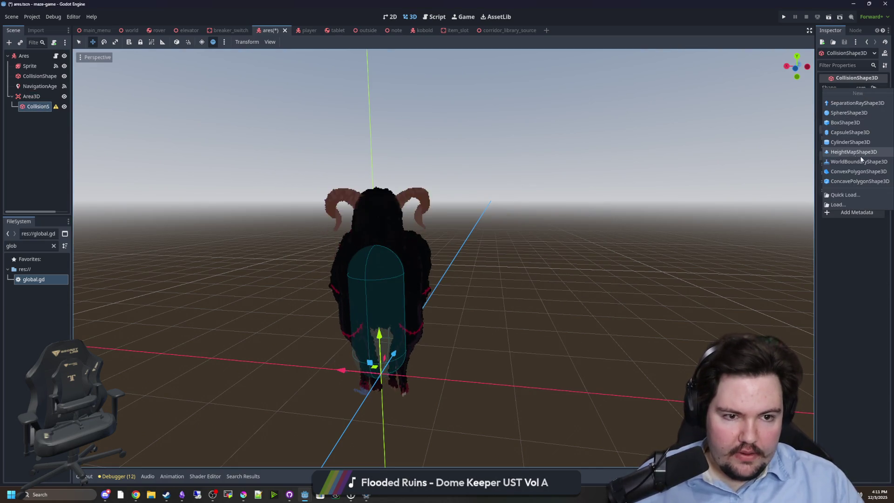
click(845, 123)
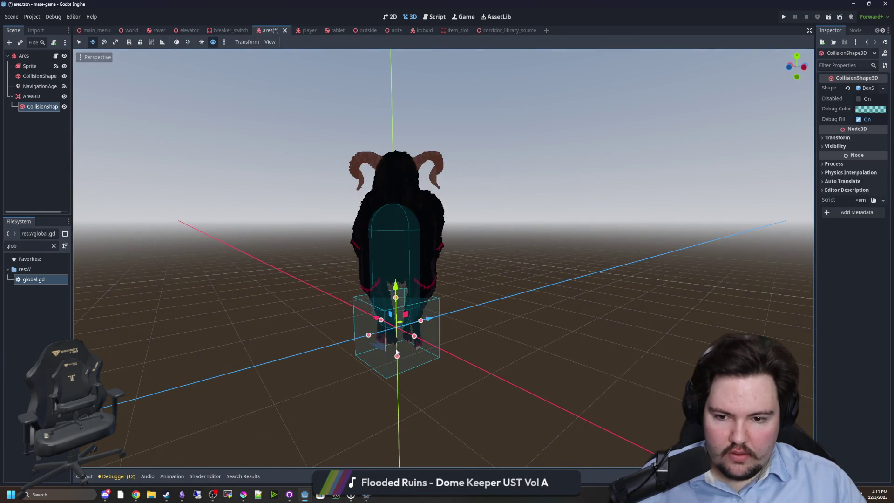
Resize the box shape to 3 units tall, 3 wide and 2 deep
mouse_move(397, 355)
mouse_down()
mouse_move(396, 326)
mouse_move(396, 355)
mouse_up()
drag(397, 296, 403, 172)
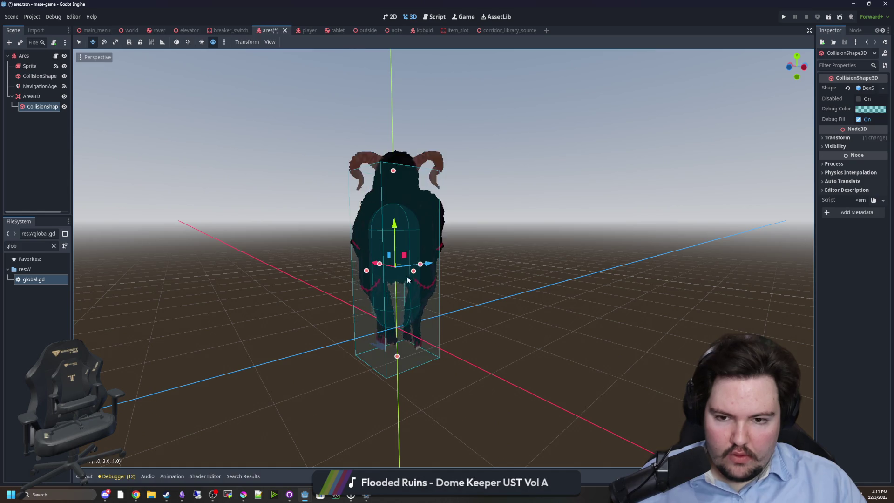
drag(382, 260, 452, 260)
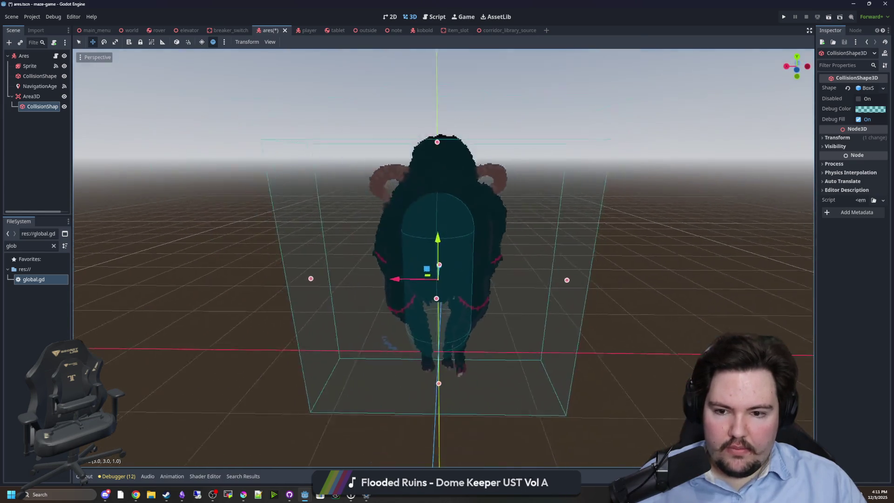
mouse_move(339, 284)
mouse_down()
mouse_move(396, 286)
mouse_move(340, 289)
mouse_up()
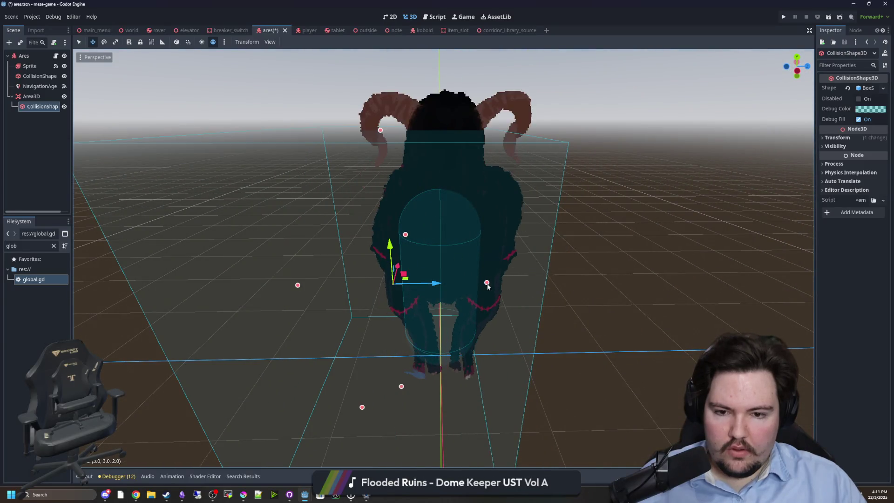
click(354, 287)
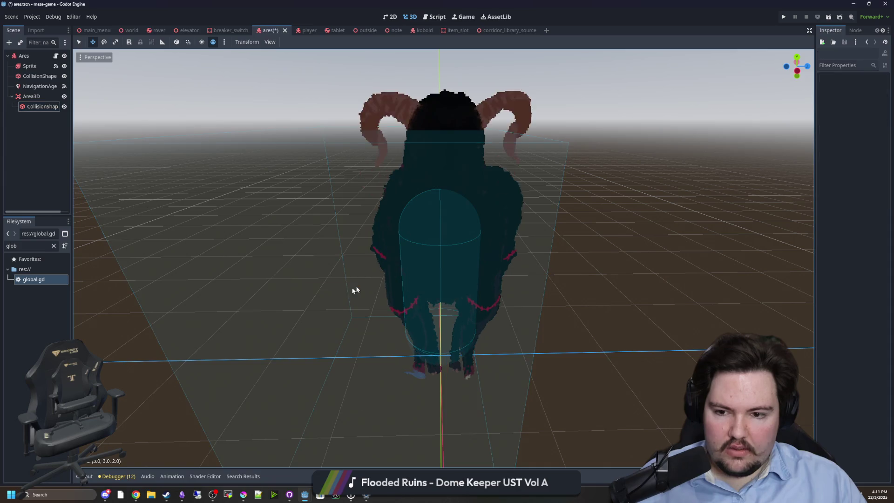
click(34, 106)
Check the box fit from a side view of Ares, then return to ares.gd
drag(364, 287, 323, 303)
drag(509, 319, 284, 313)
scroll(284, 313, up, 5)
key(KP_3)
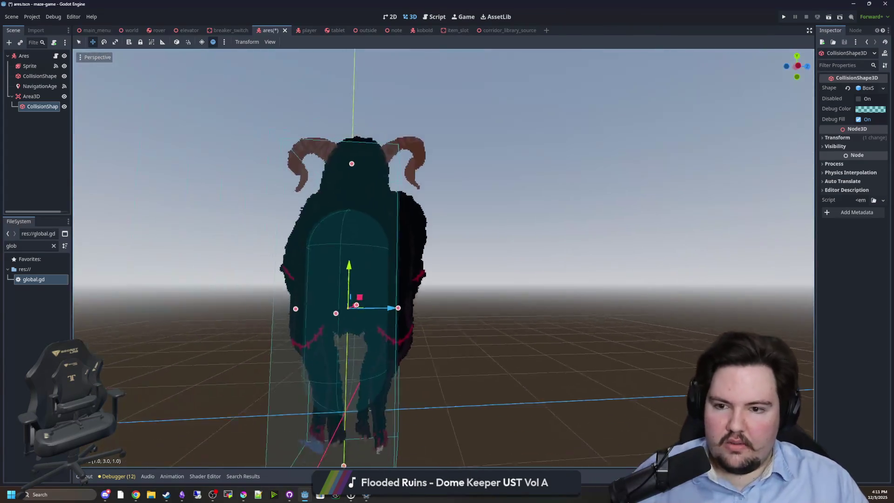
scroll(421, 219, down, 4)
scroll(421, 219, up, 2)
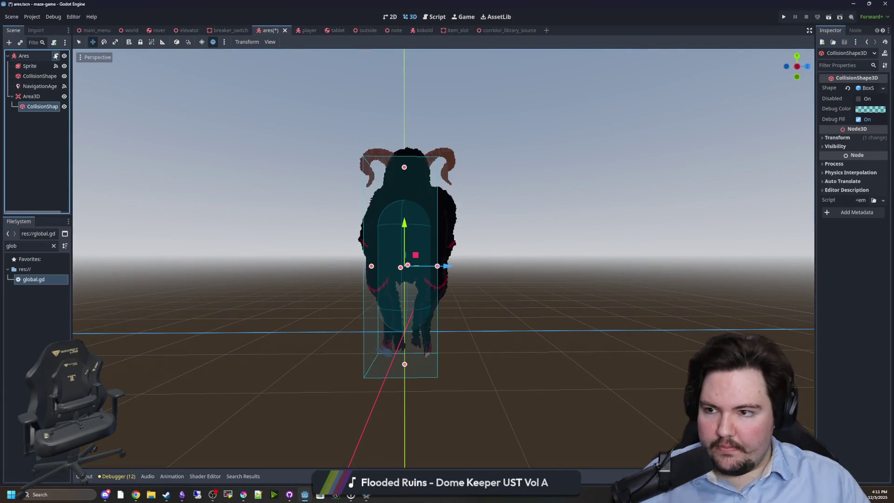
key(ctrl+F3)
click(33, 95)
Insert $Area3D.get_overlapping_bodies() on line 23 of the charging block
drag(358, 271, 340, 266)
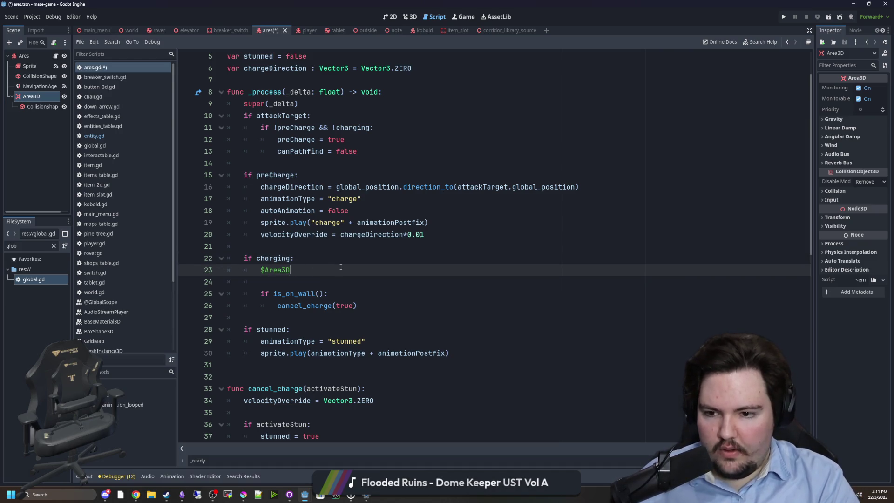
text(.get_)
key(Down)
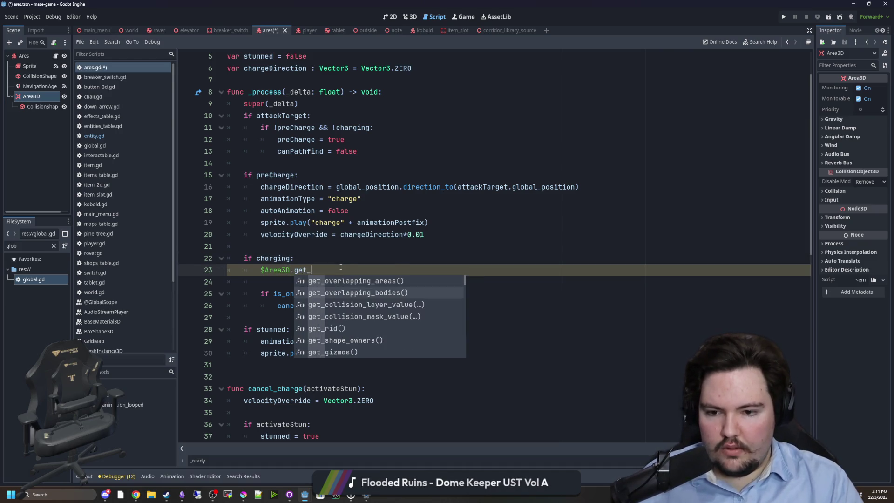
key(Return)
Turn the call into a for i in $Area3D.get_overlapping_bodies() loop under if charging
click(308, 260)
key(Return)
text(for i in)
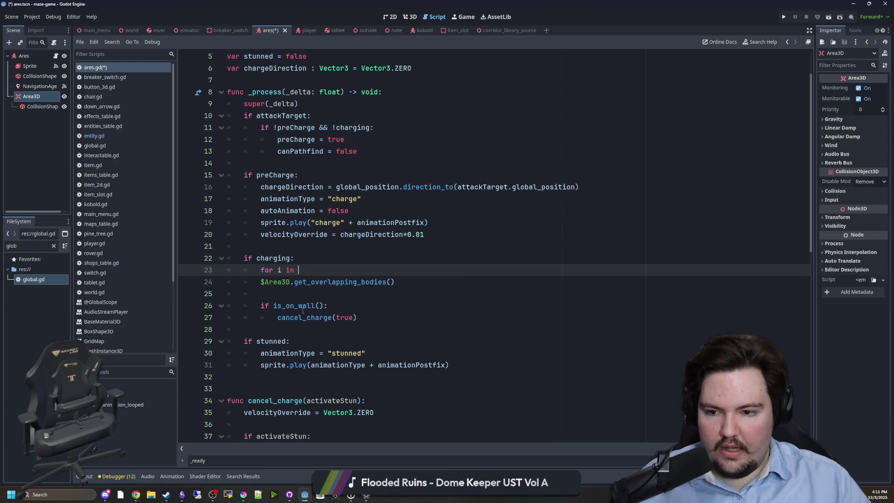
drag(409, 279, 260, 281)
key(ctrl+x)
key(Up)
key(End)
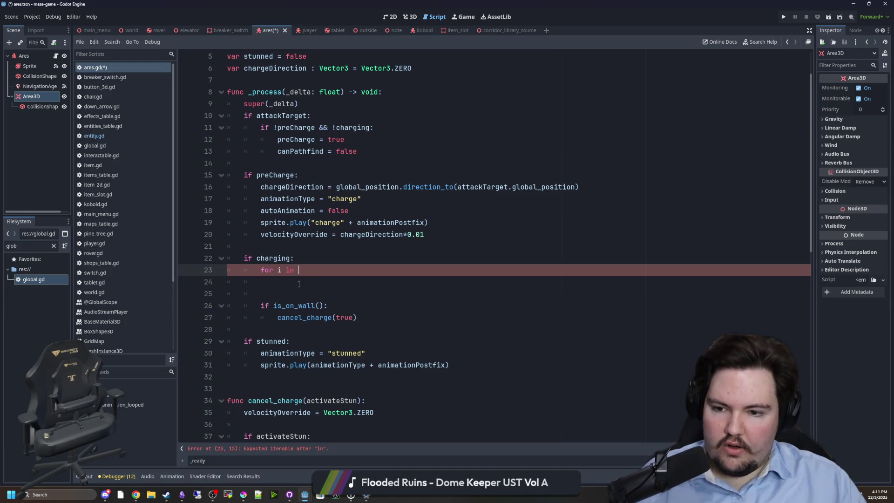
key(ctrl+v)
key(Delete)
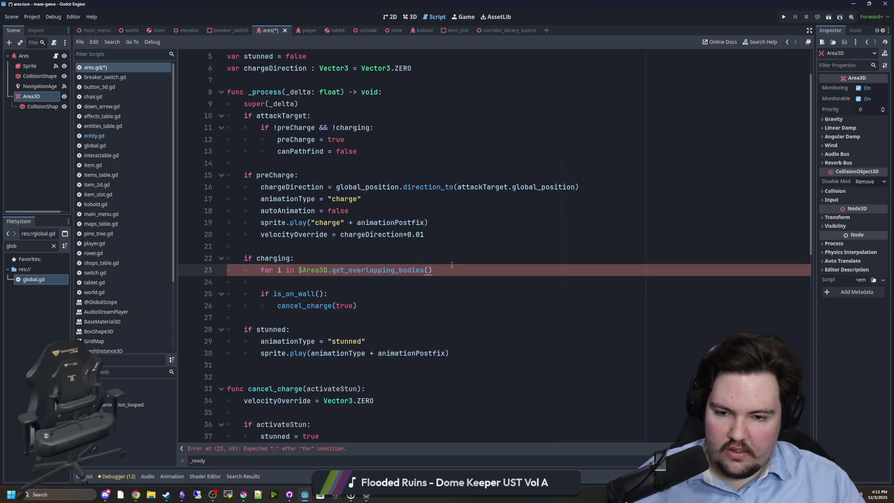
Browse the Area3D's properties and signals and open its reference documentation
click(31, 96)
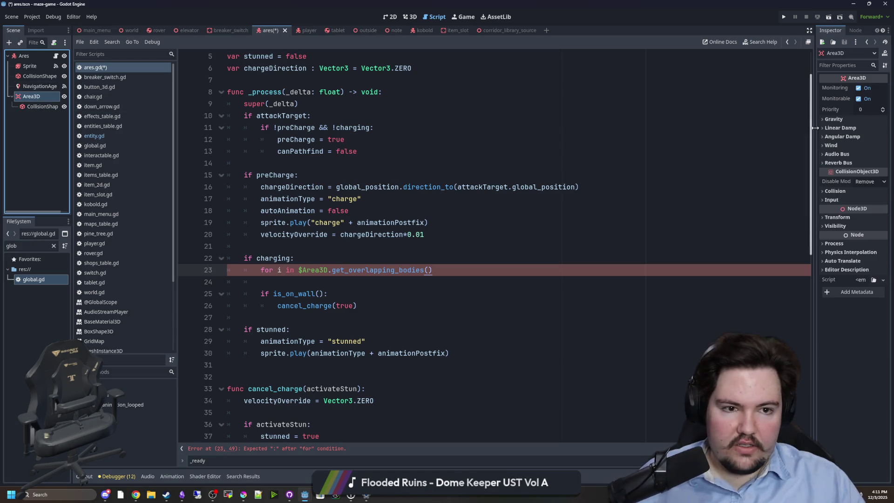
mouse_move(814, 127)
mouse_down()
mouse_move(726, 122)
mouse_move(716, 111)
mouse_up()
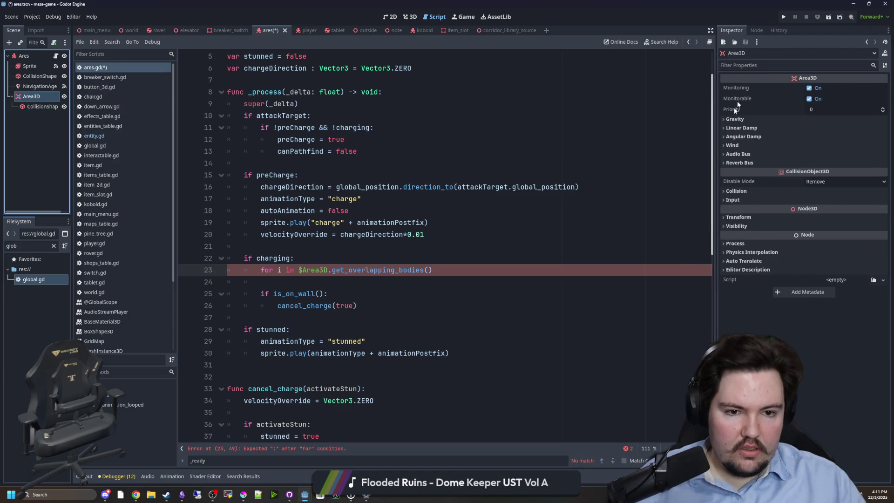
click(756, 29)
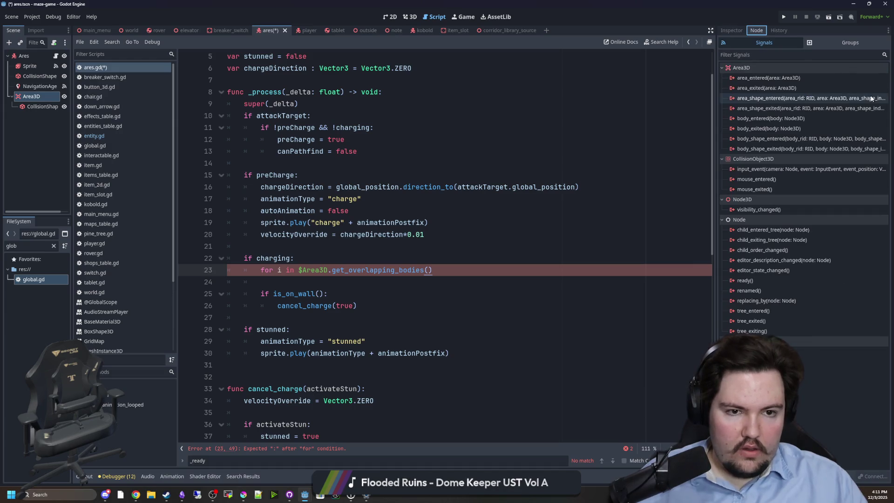
click(731, 30)
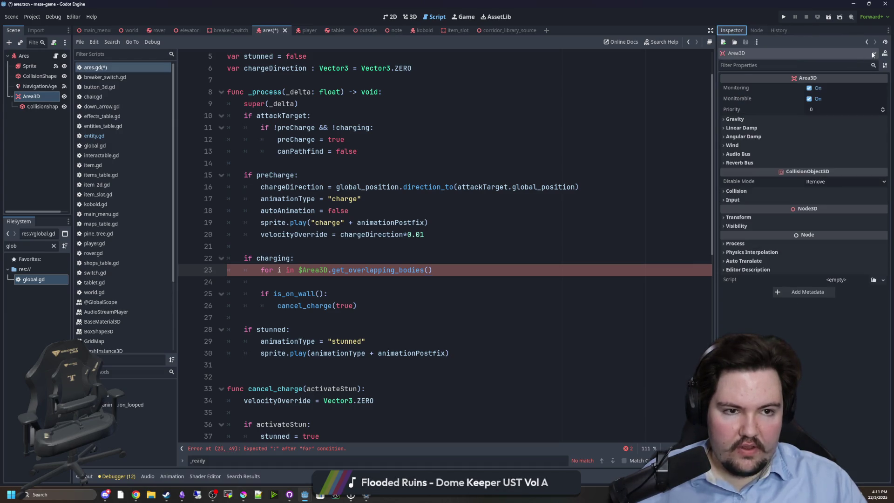
click(885, 53)
key(ctrl+f)
text(exc)
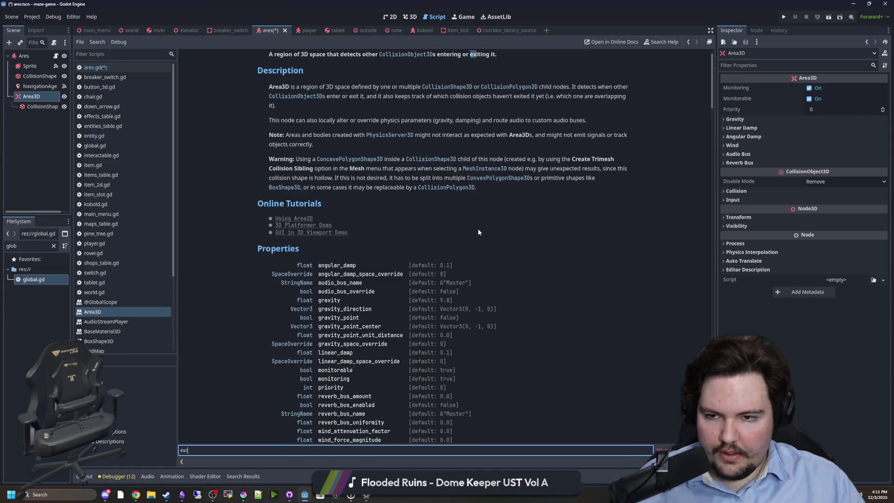
scroll(477, 229, down, 3)
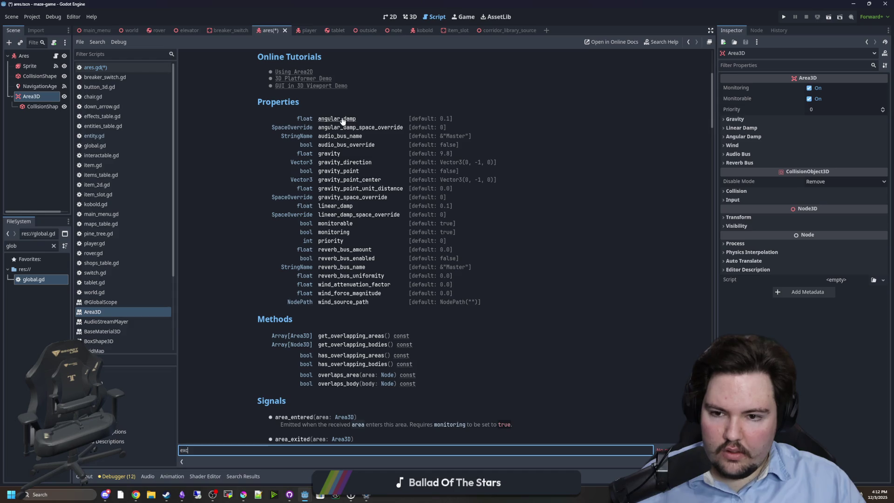
scroll(371, 174, down, 5)
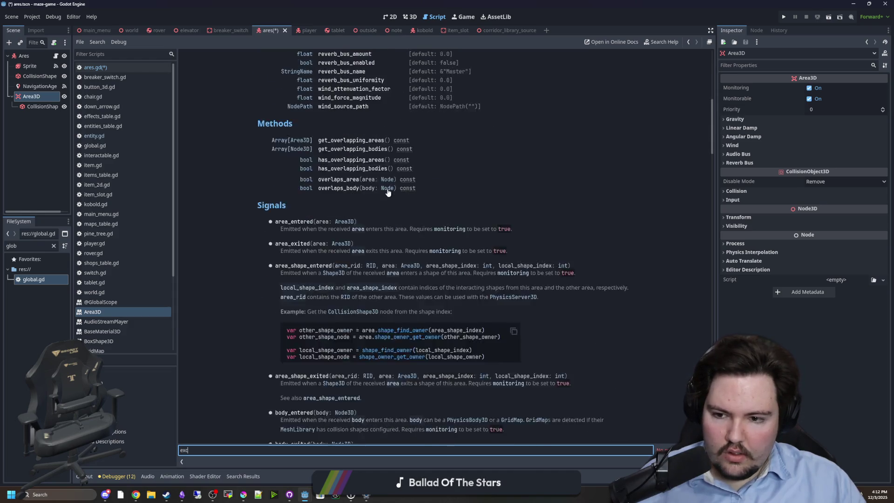
scroll(327, 209, down, 2)
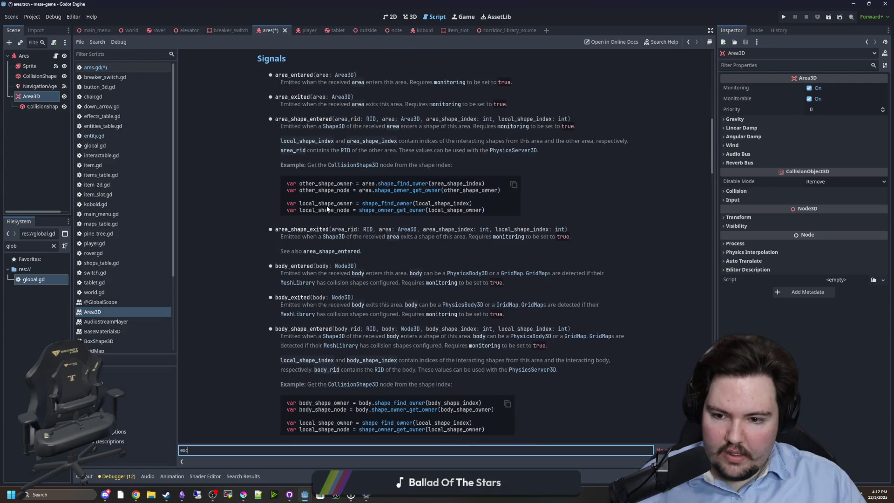
scroll(327, 209, down, 4)
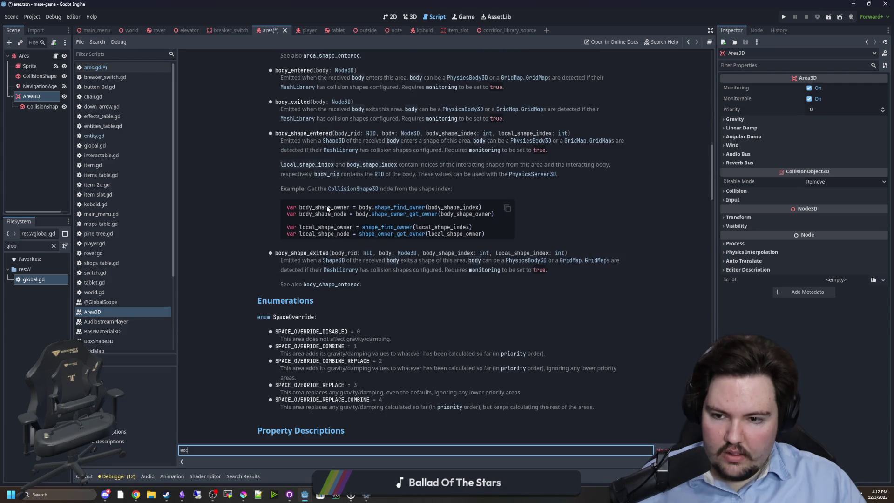
scroll(327, 209, down, 5)
scroll(327, 209, down, 3)
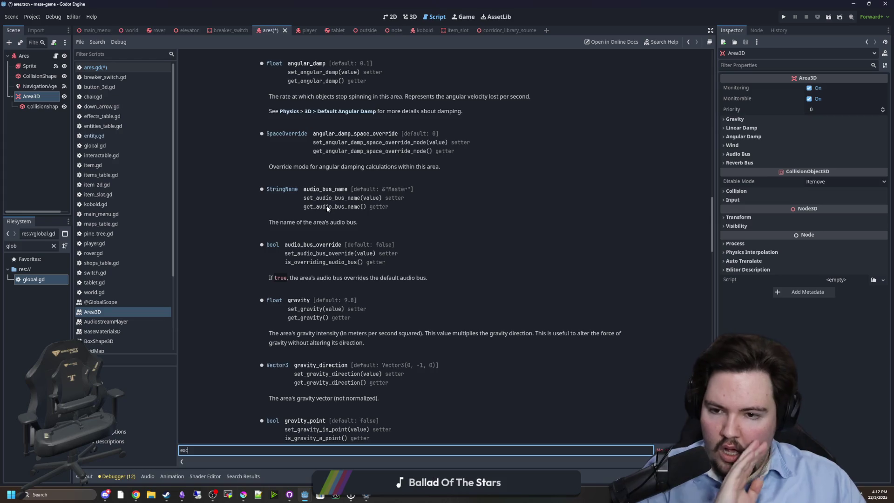
scroll(327, 209, down, 3)
scroll(327, 209, down, 13)
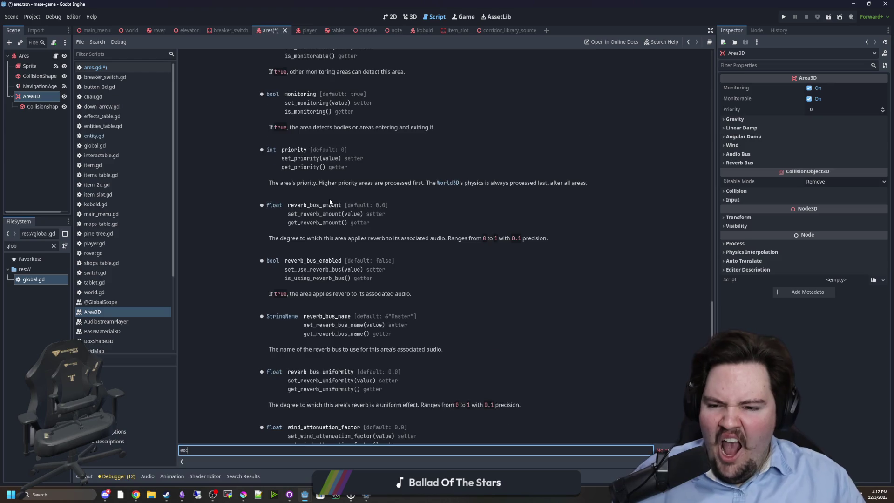
scroll(330, 201, down, 10)
key(alt+Left)
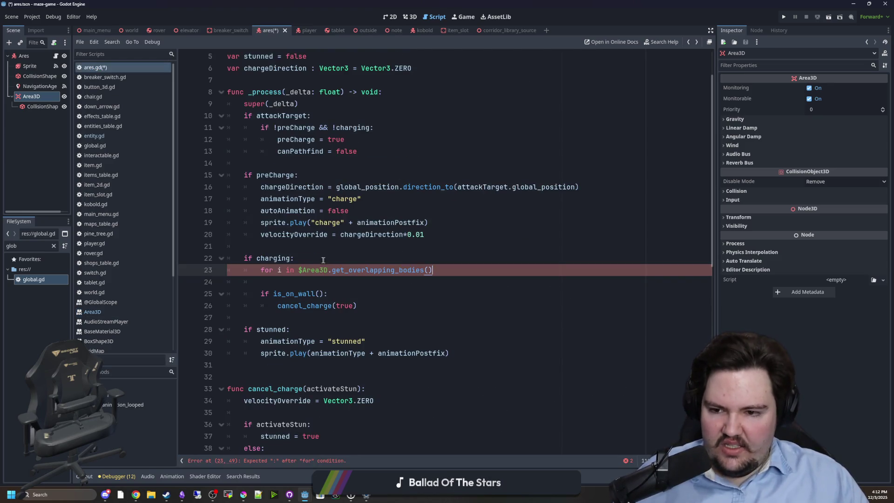
Declare hasHitPlayer at the top of ares.gd and reset it under the preCharge check
scroll(290, 136, up, 2)
click(289, 137)
key(Up)
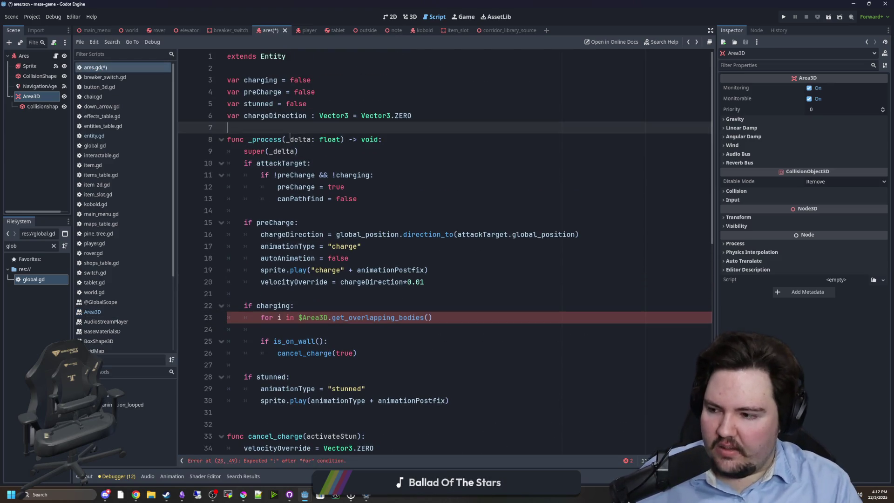
key(Return)
key(Up)
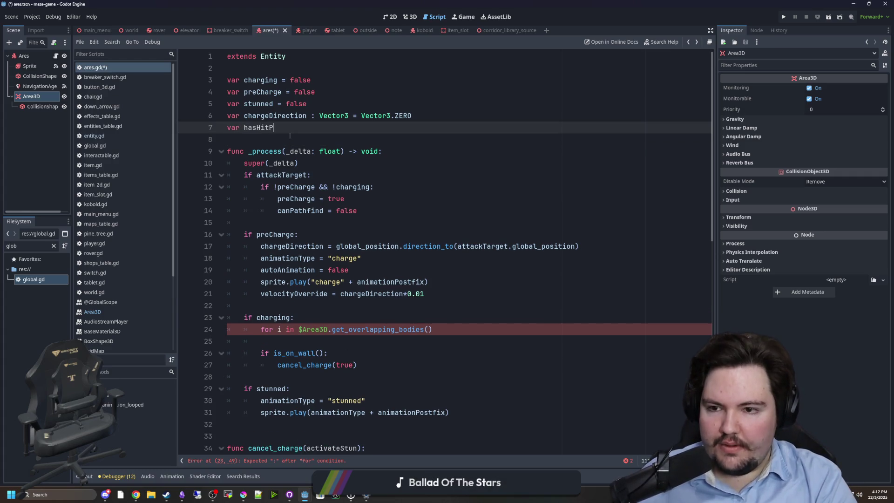
text(layer = false)
double_click(272, 127)
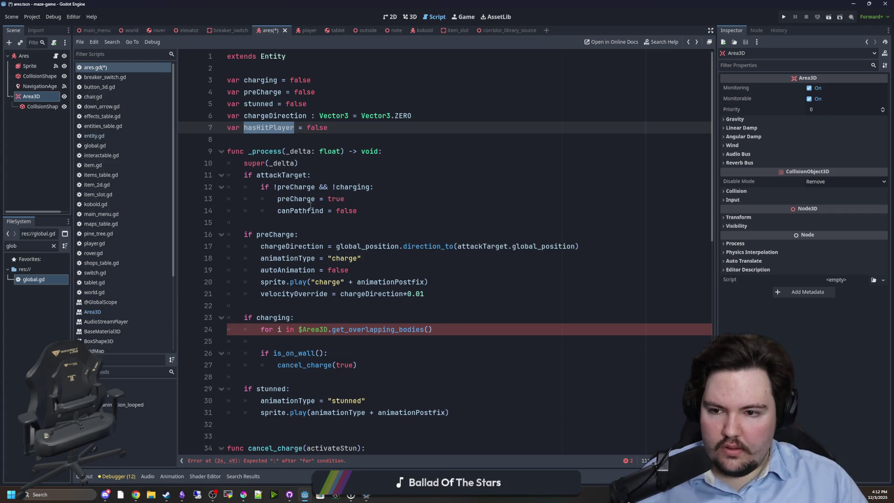
click(322, 164)
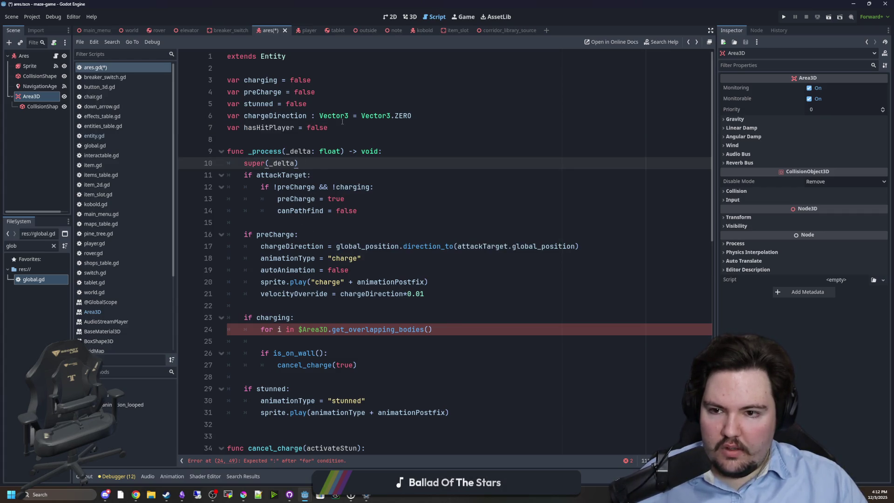
click(285, 127)
double_click(286, 127)
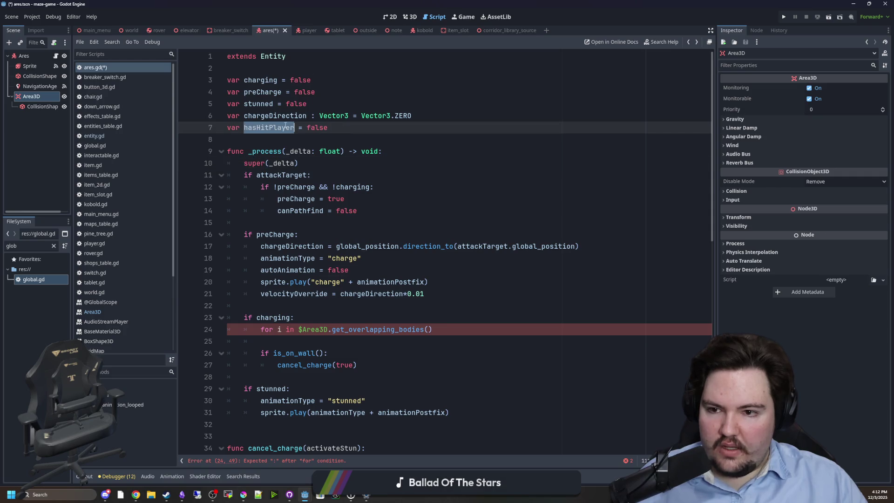
click(324, 232)
key(Return)
key(ctrl+v)
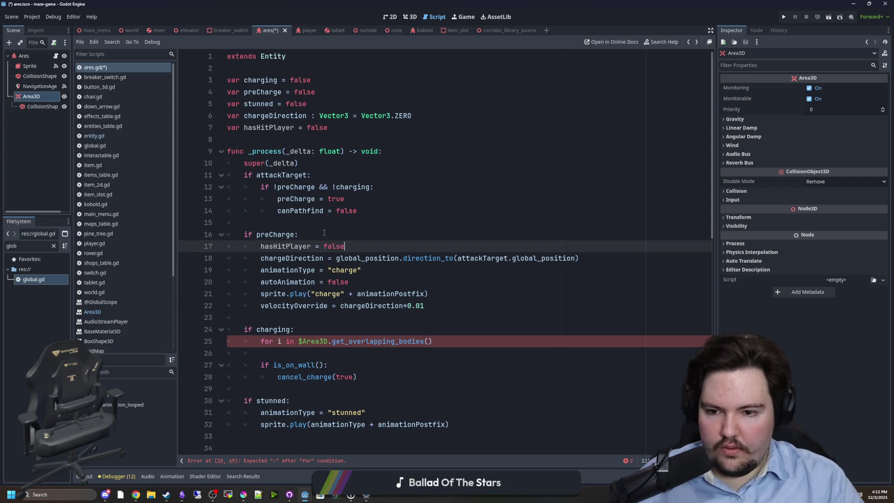
Add an 'if !hasHitPlayer:' check under the charging check and indent the overlap loop beneath it
scroll(321, 242, down, 2)
click(315, 283)
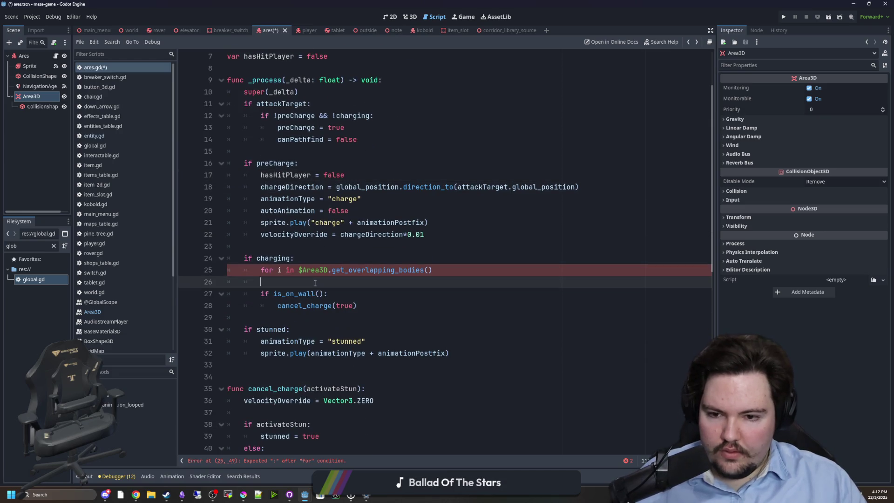
click(326, 260)
key(Return)
text(if)
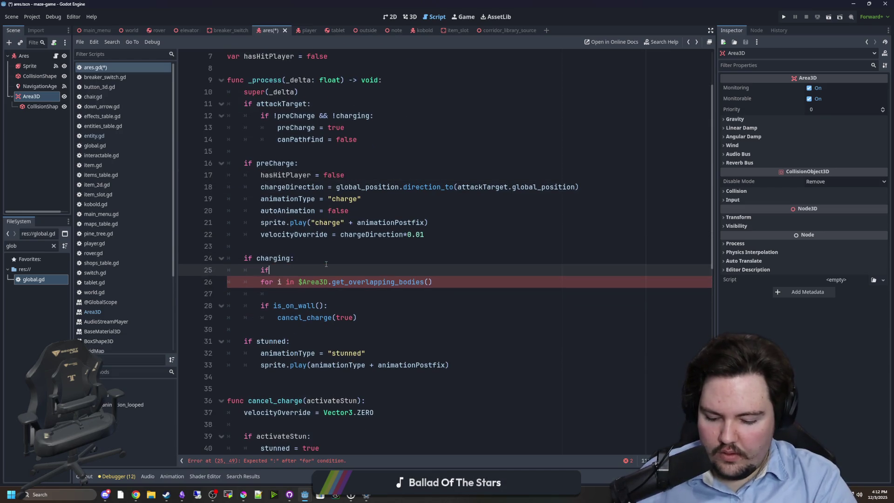
key(BackSpace)
key(BackSpace)
key(BackSpace)
text(!hasH)
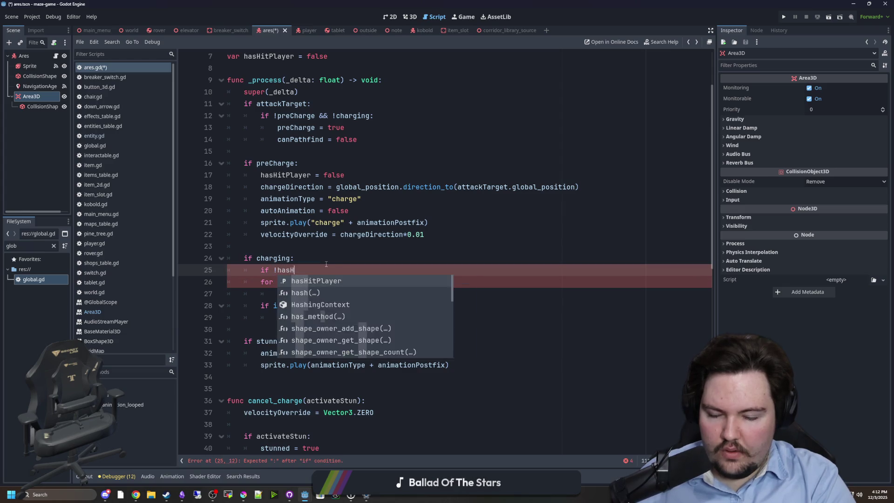
text(itPalyer:)
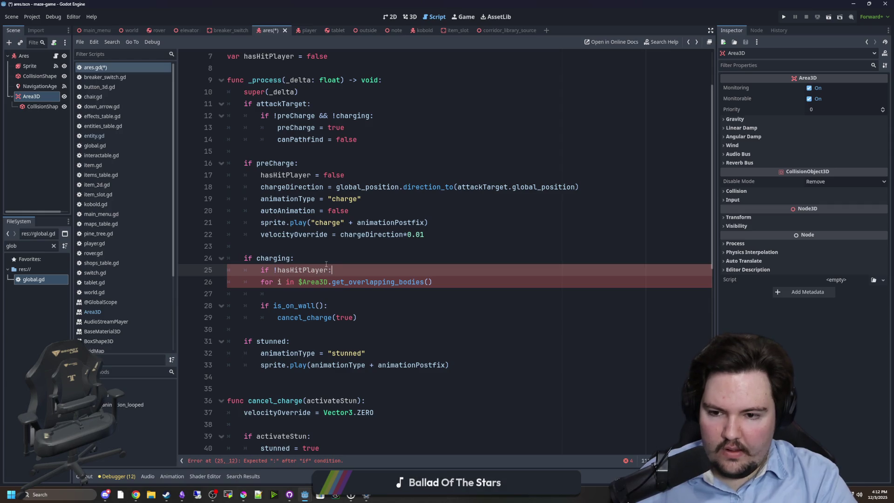
click(254, 284)
key(Tab)
Inside the Player check, call apply_effect with mg.effect.broken_leg
click(472, 284)
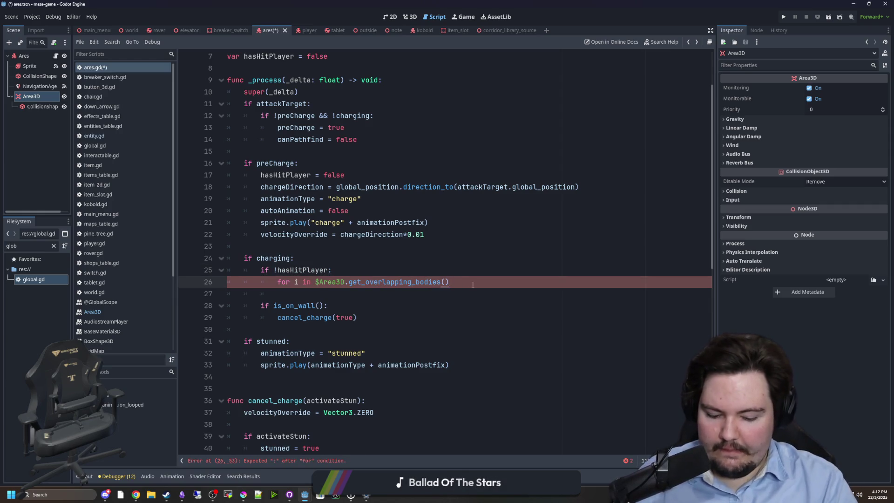
text(:)
key(Return)
text(if i is Player:)
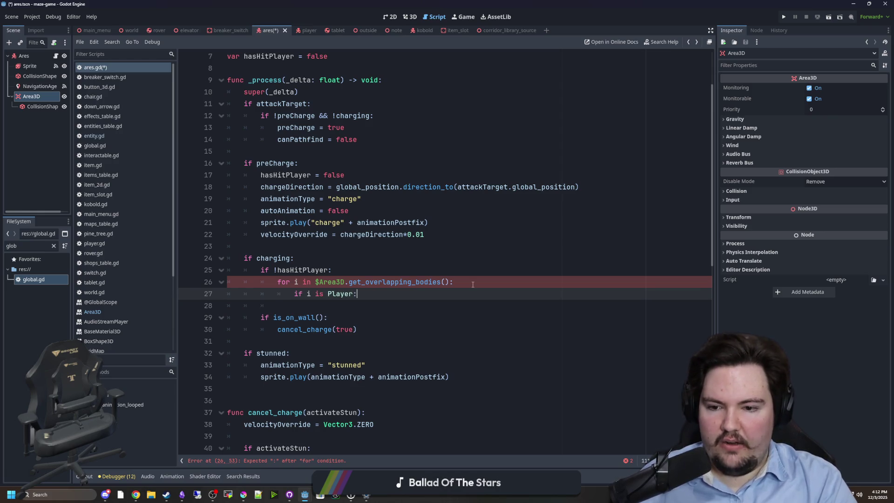
key(Return)
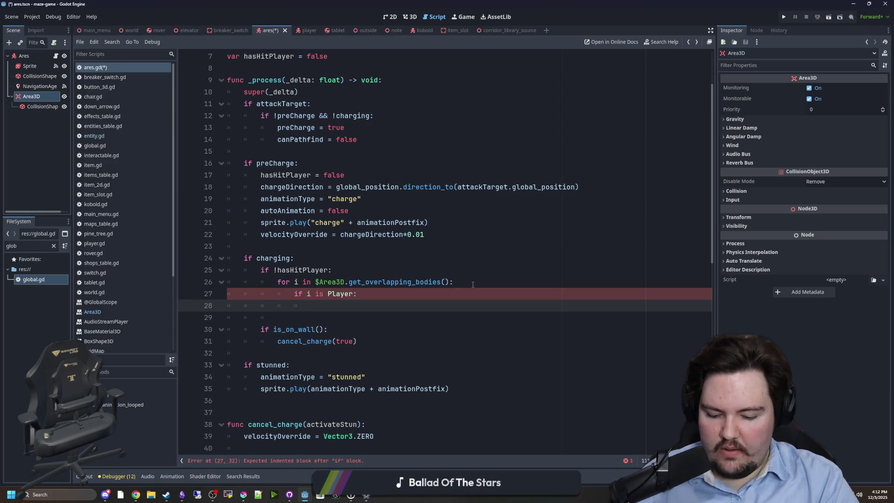
text(i.apply_effect()
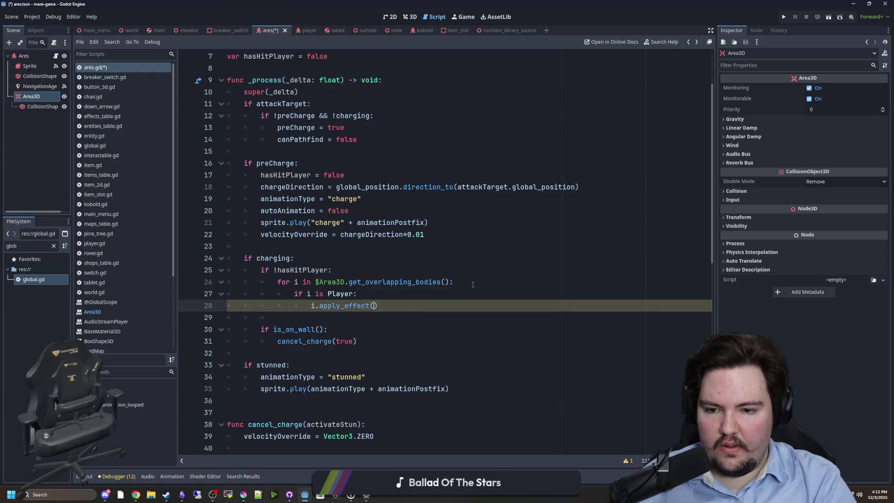
click(359, 305)
text("mg.effect.broken_leg")
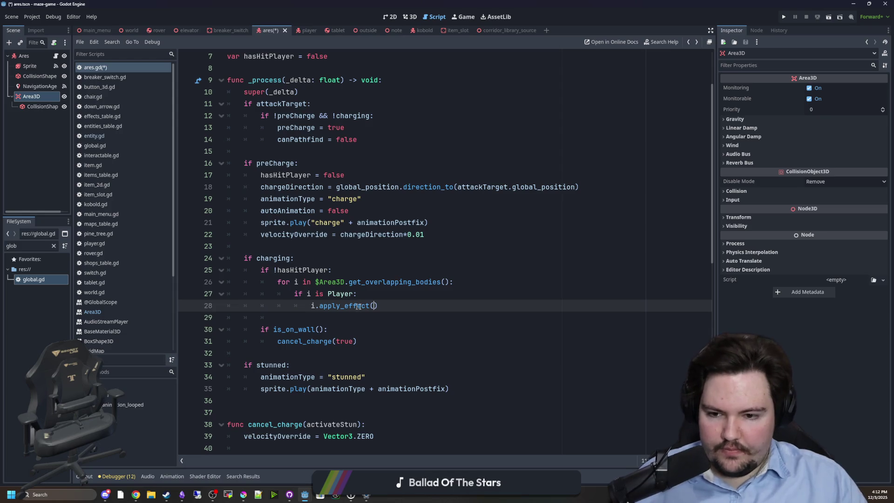
click(443, 297)
click(381, 273)
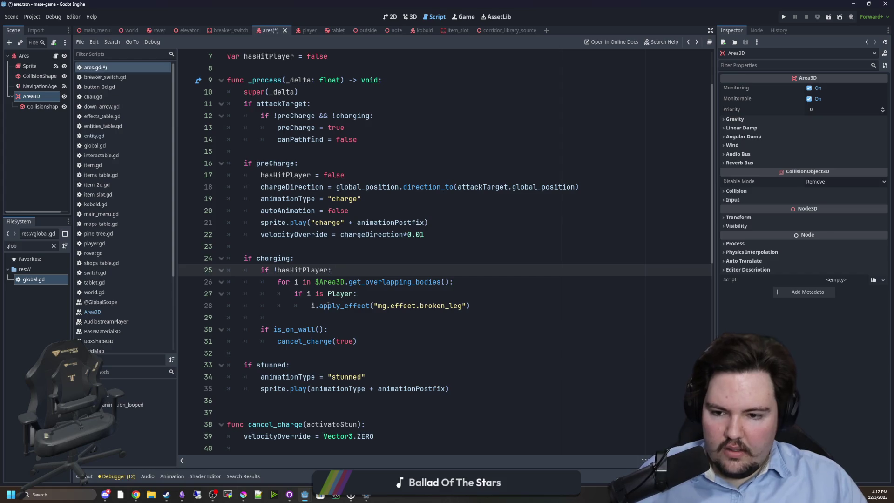
Set hasHitPlayer = true after applying the effect and save the script
click(486, 309)
key(Return)
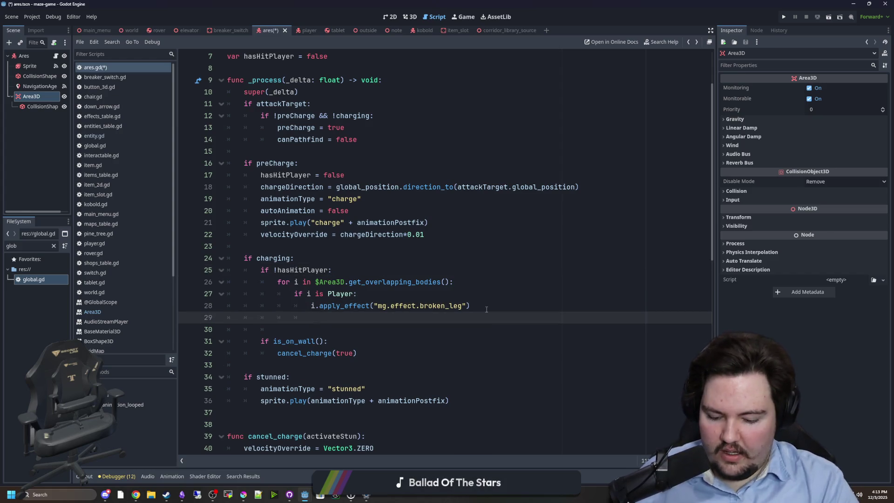
text(hasHitPlayer = tru)
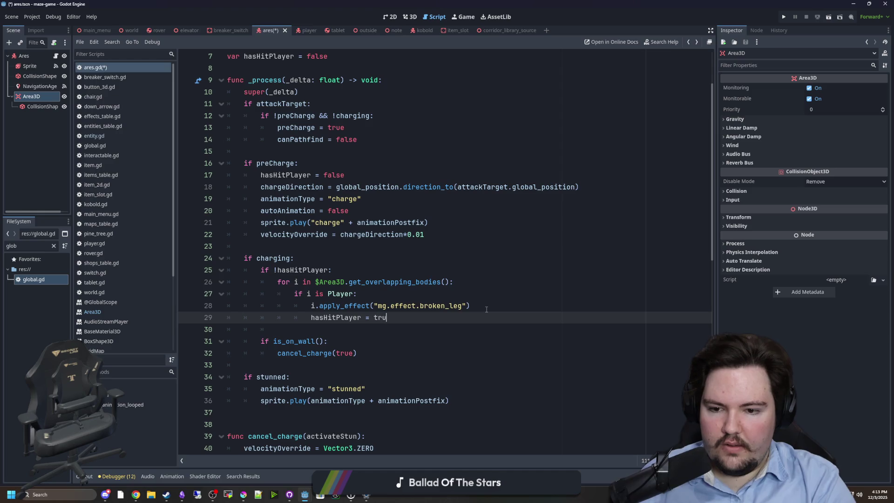
click(498, 293)
key(ctrl+s)
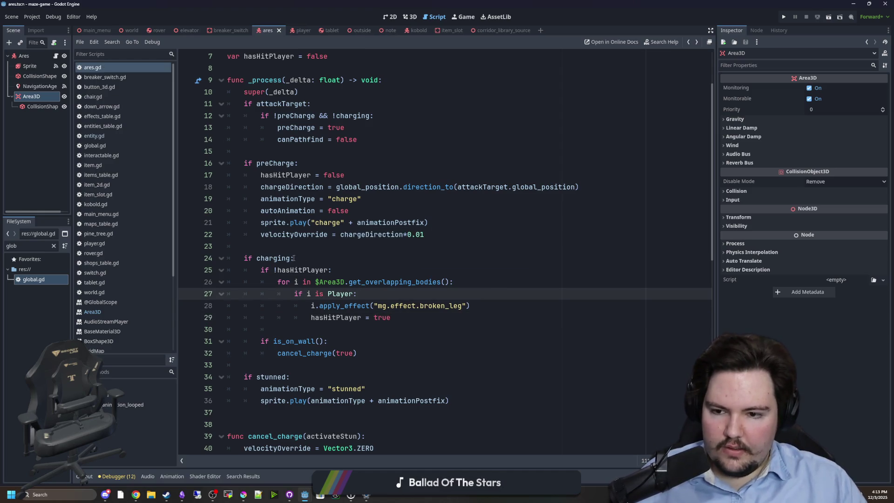
Look over the finished charge-hit code and launch the game
click(373, 246)
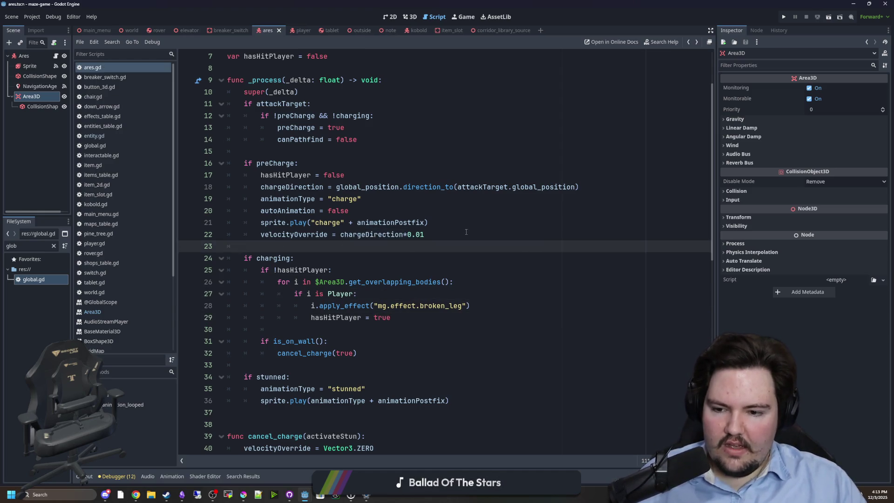
scroll(465, 237, down, 1)
scroll(432, 252, down, 2)
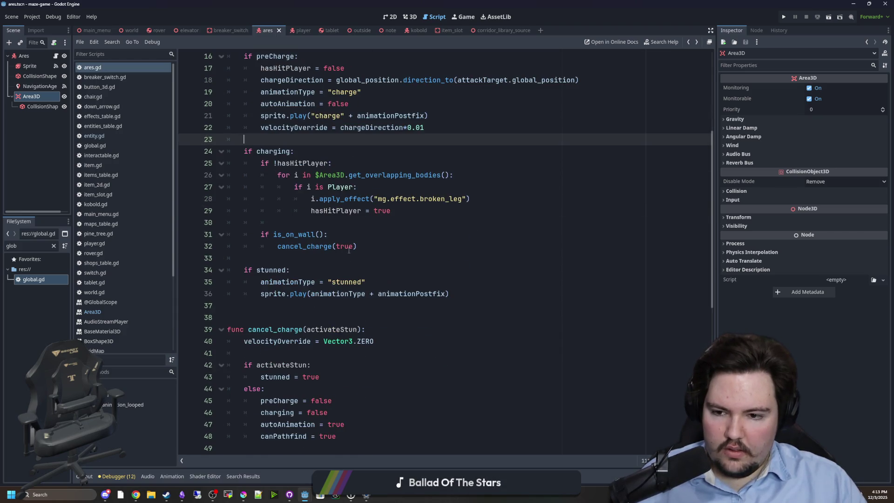
click(316, 258)
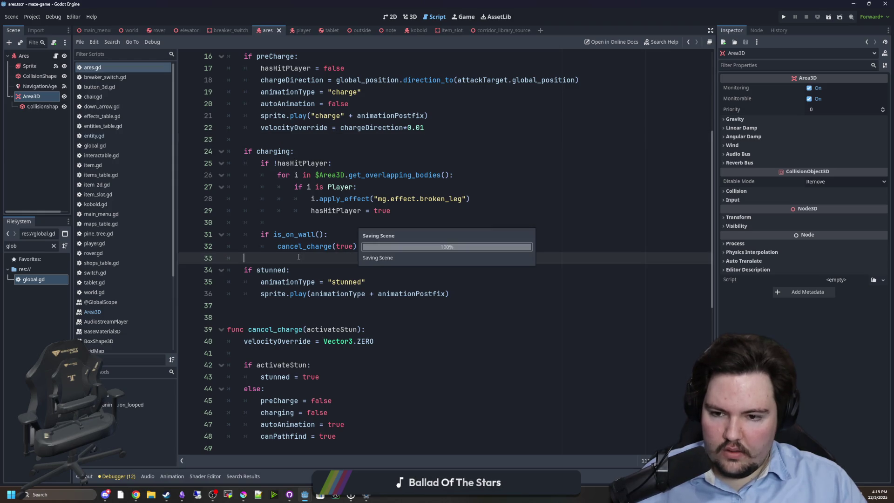
click(784, 18)
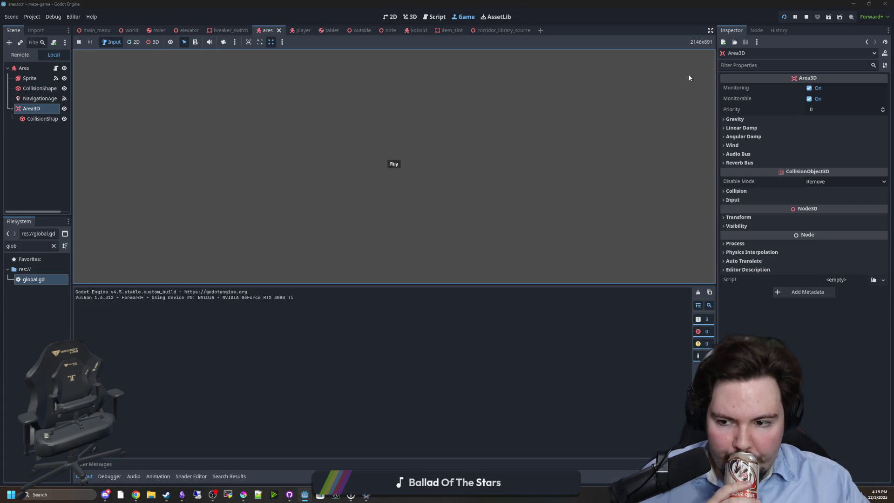
Start from the menu, walk from the forest through the corridor into the lit room, then return to ares.gd
click(393, 164)
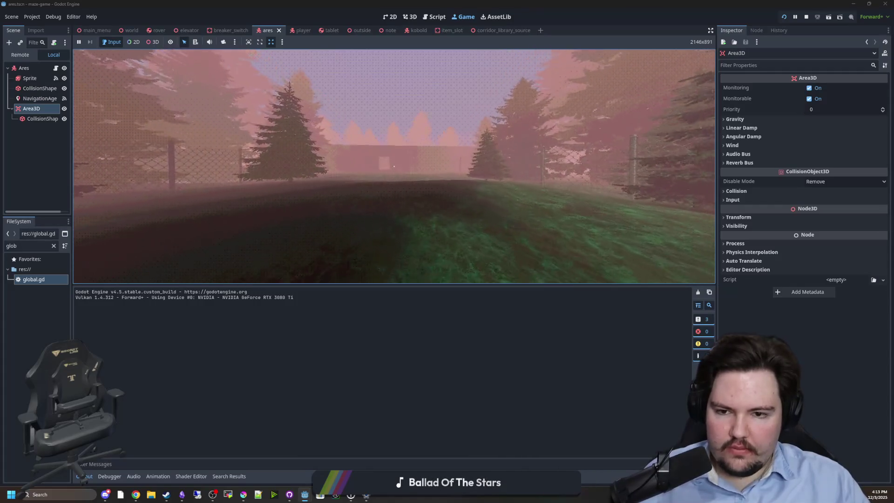
key(Escape)
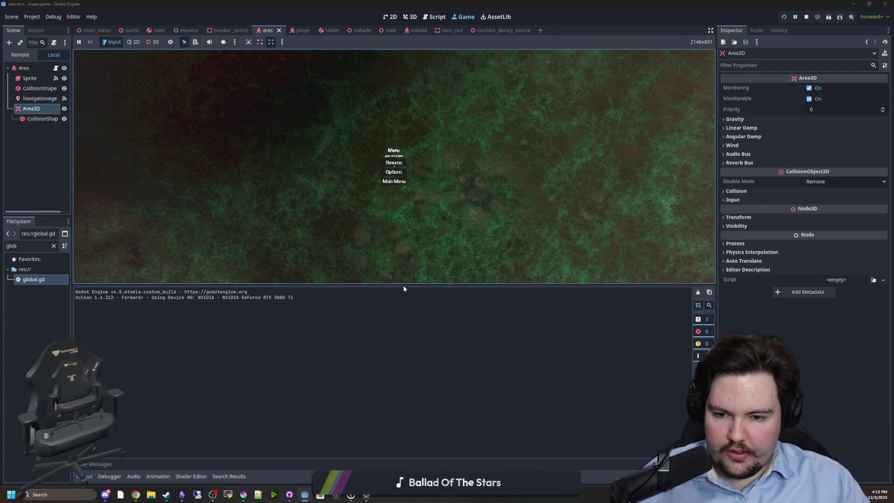
drag(409, 285, 409, 361)
key(Escape)
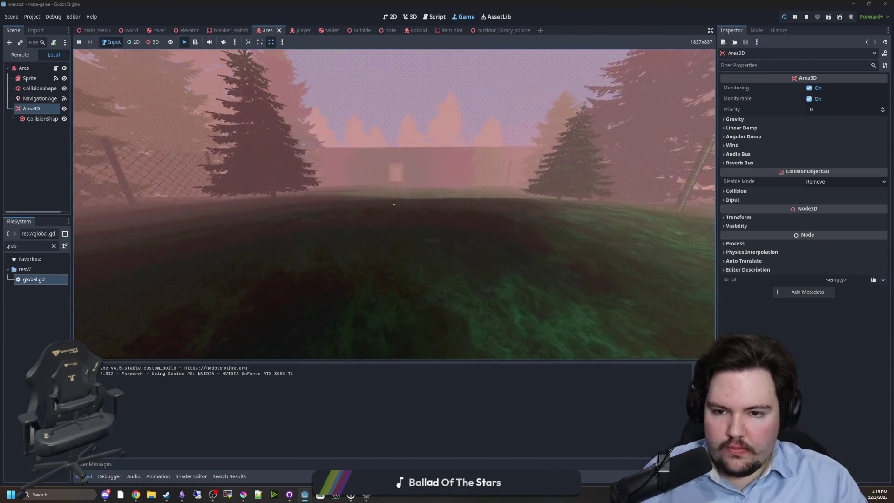
key(w)
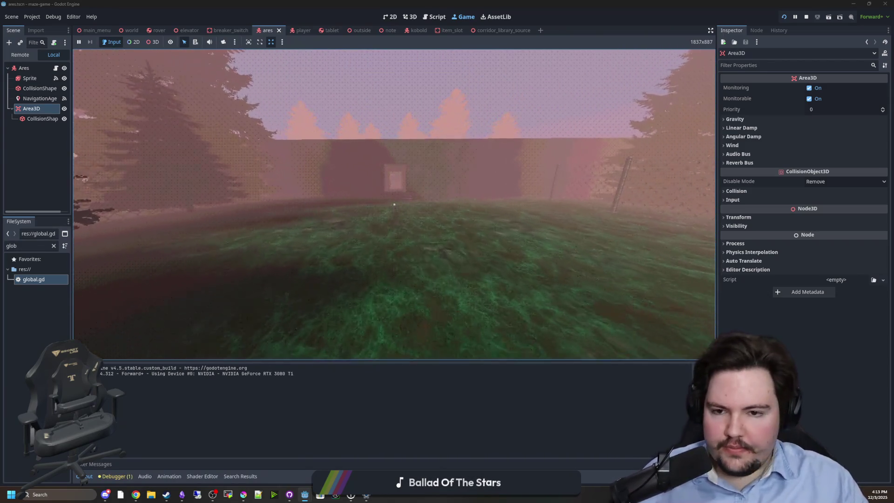
key(w)
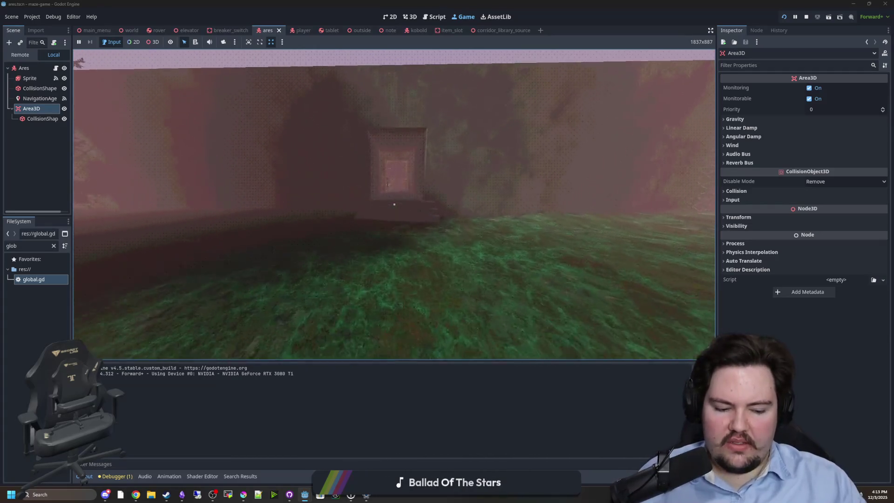
key(w)
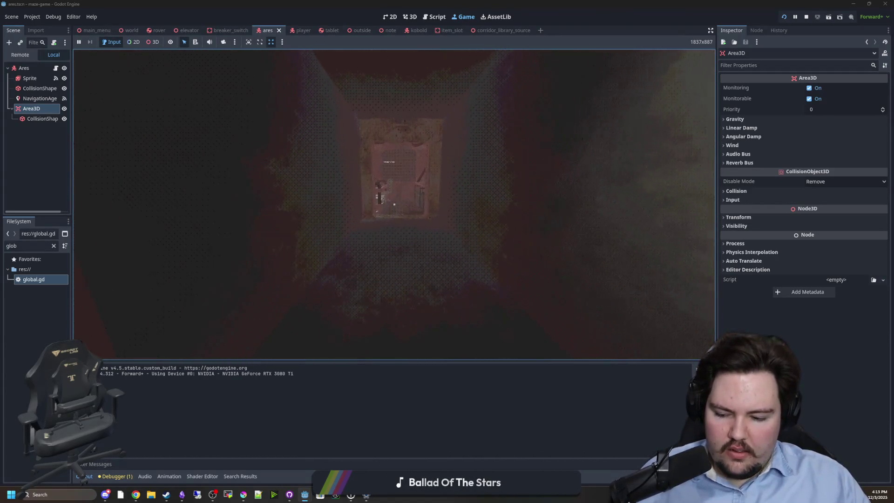
key(w)
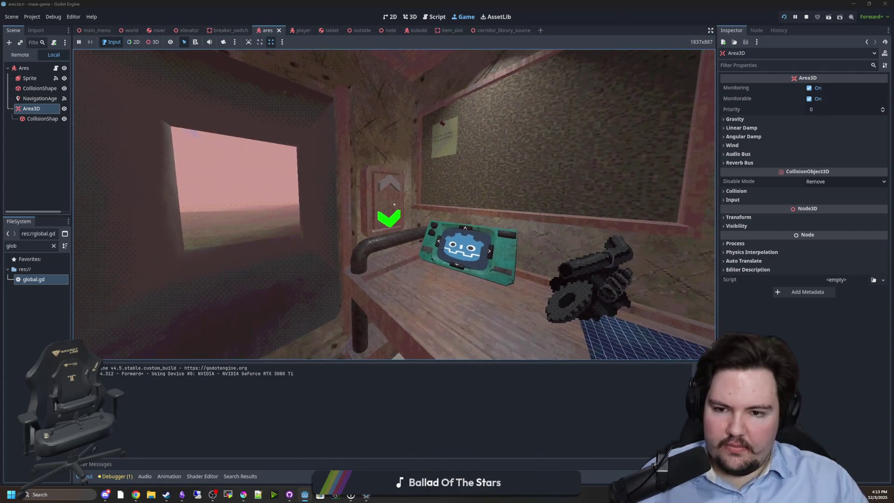
key(super)
click(55, 68)
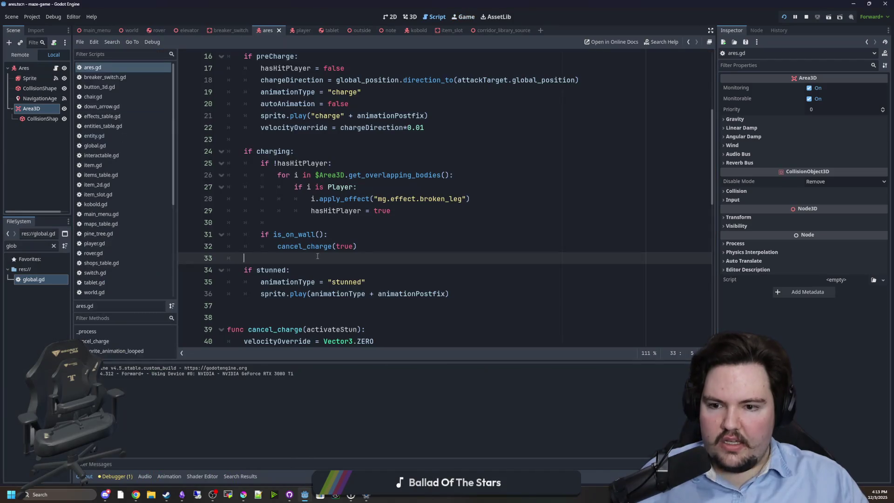
Copy the speedModifier name and open a new line after Vector3.ZERO on line 40 in cancel_charge
scroll(314, 262, down, 7)
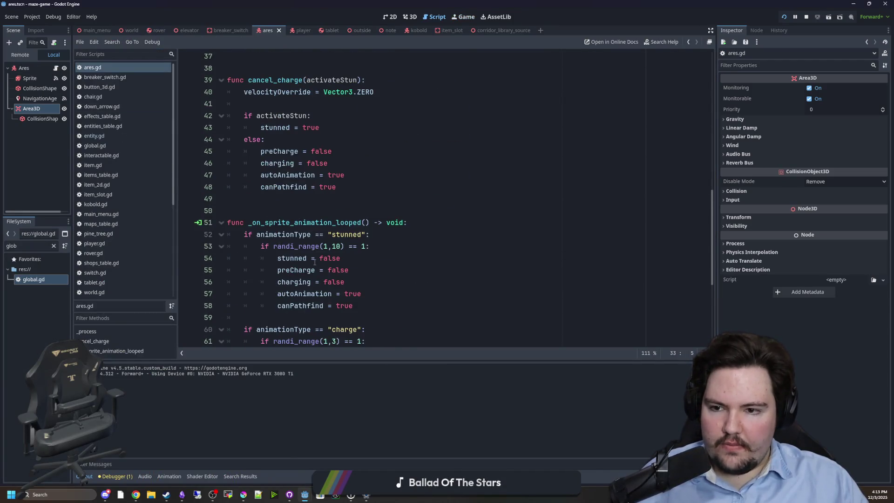
scroll(314, 262, down, 5)
double_click(337, 270)
scroll(318, 255, up, 6)
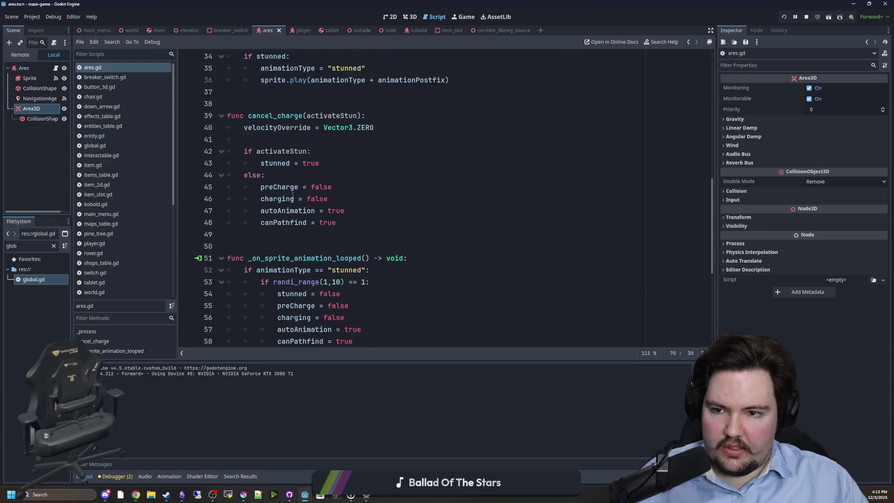
scroll(293, 194, up, 2)
click(396, 200)
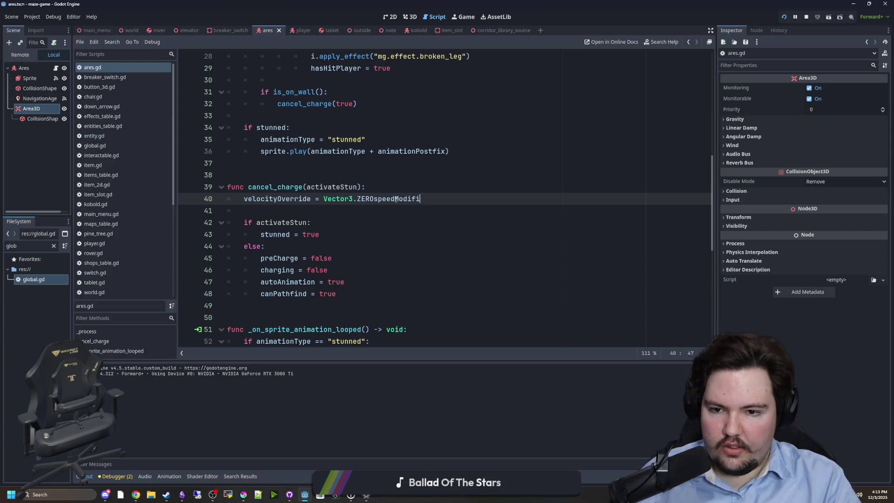
key(BackSpace)
key(BackSpace)
key(BackSpace)
key(Return)
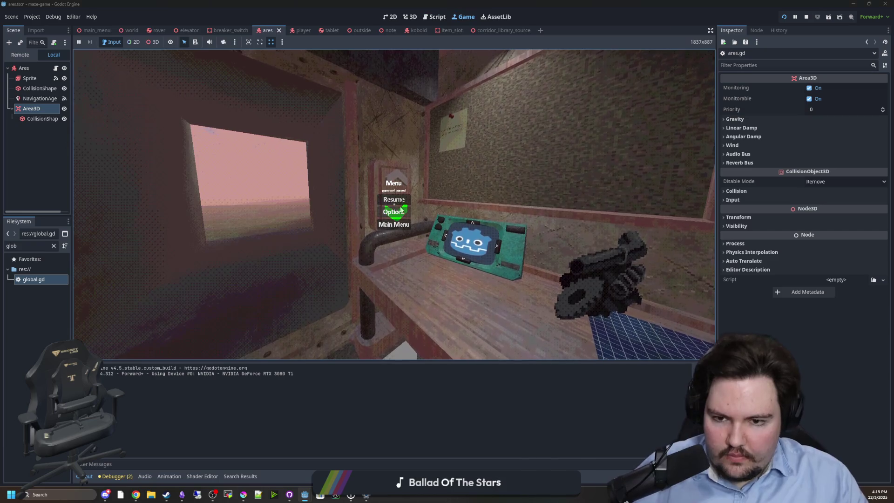
In the playtest, approach the table and pick up the tablet from its wall dock
key(w)
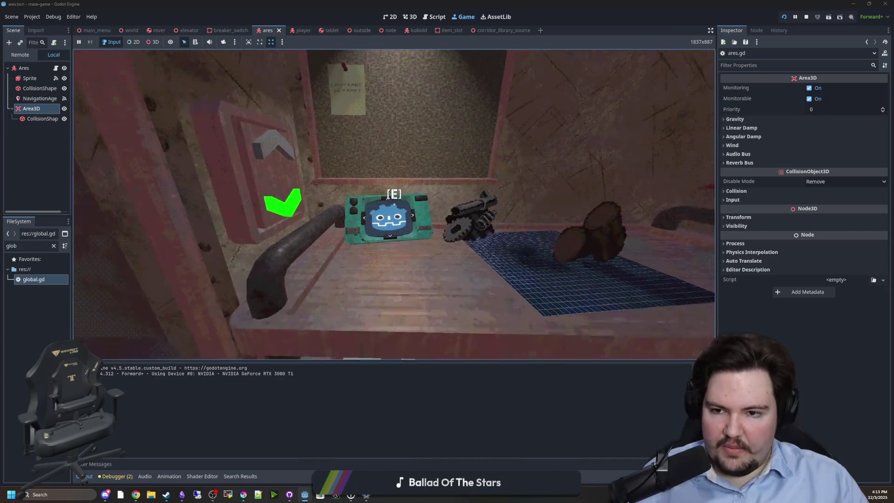
key(s)
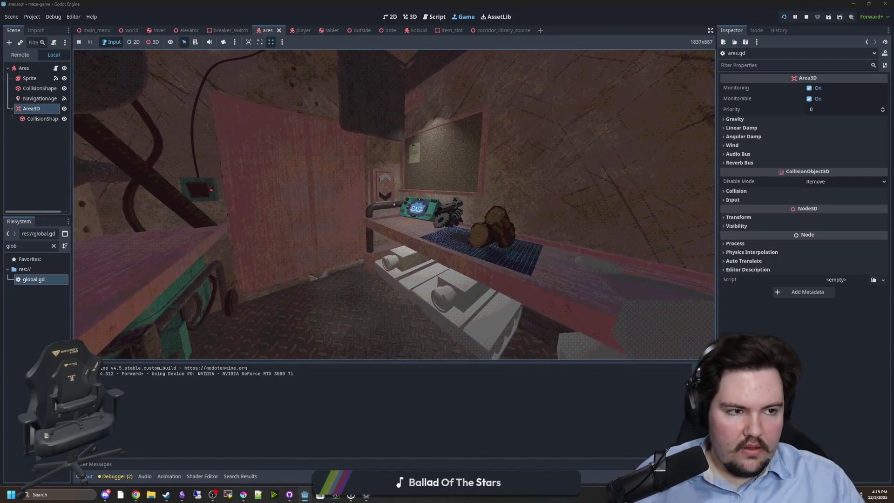
key(w)
key(w)
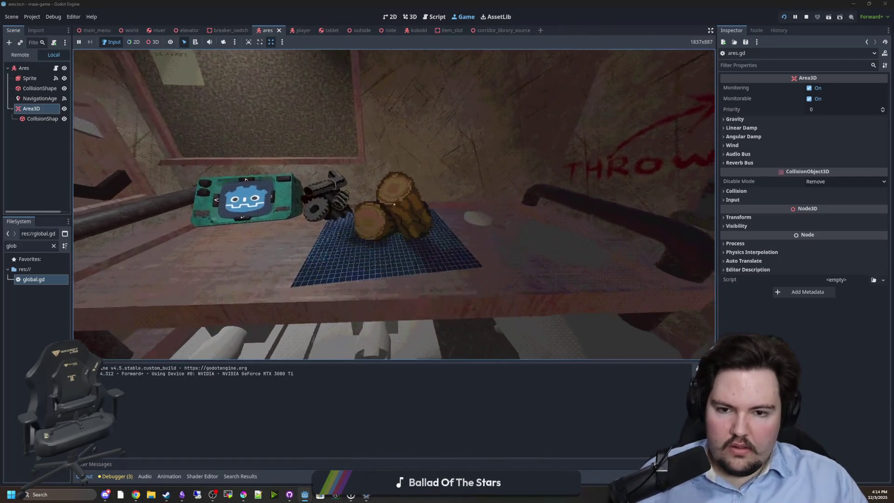
key(s)
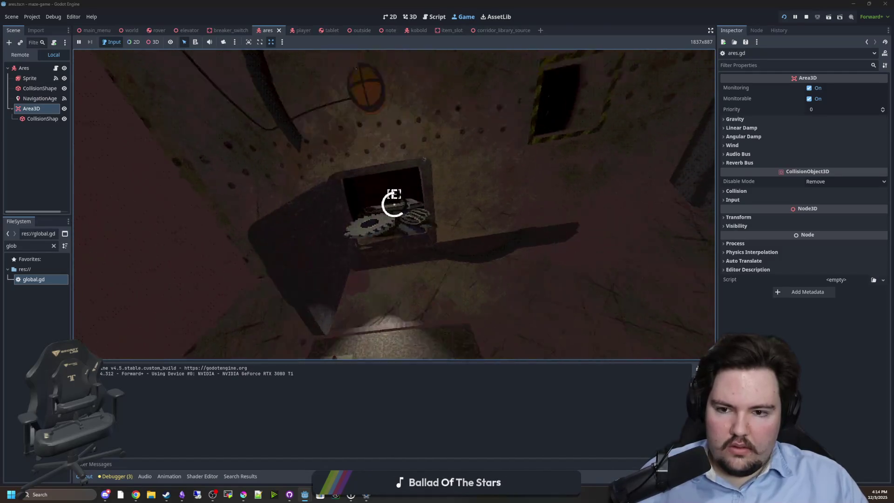
key(e)
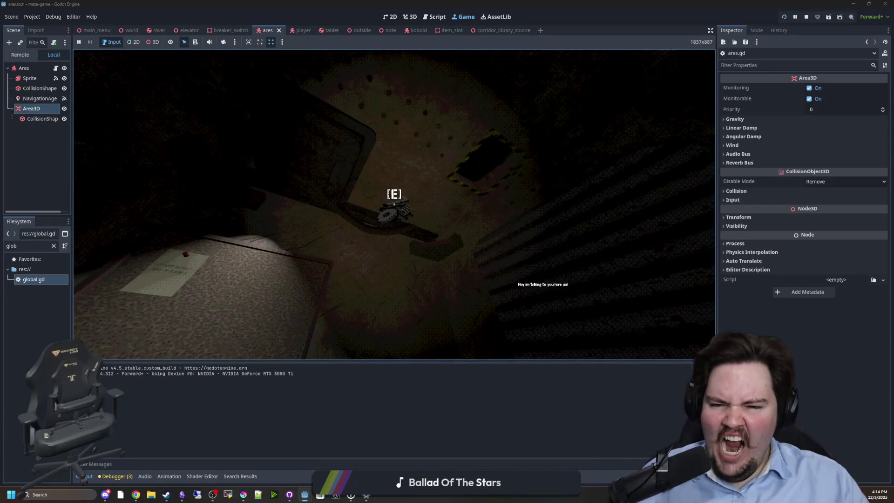
Walk the dark corridor until Ares appears in the doorway, retreat, then pause and return to the speed-reset line
key(w)
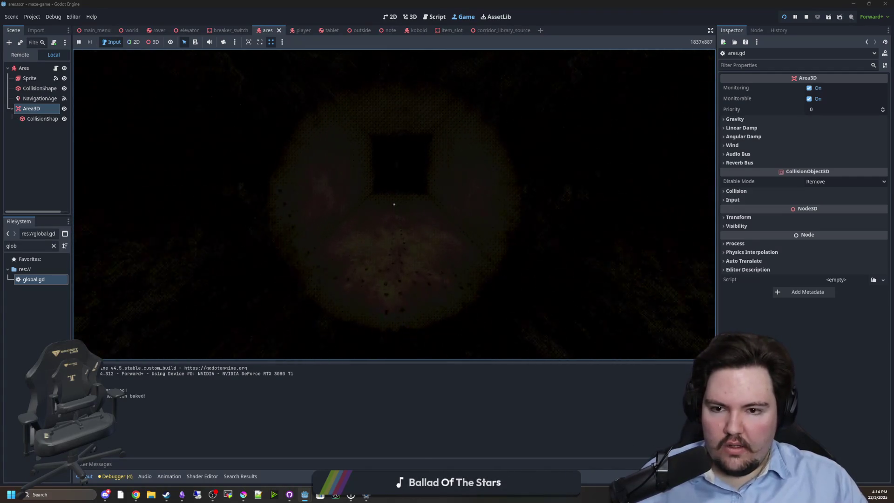
key(w)
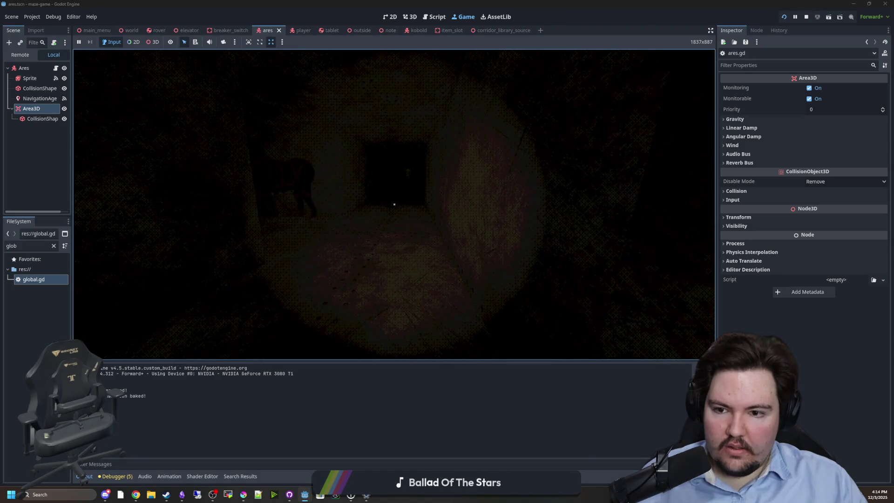
key(w)
key(w)
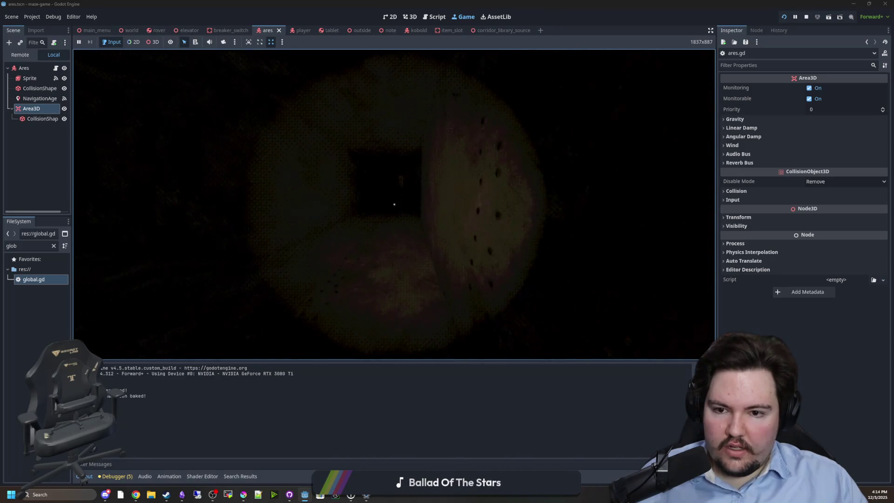
key(w)
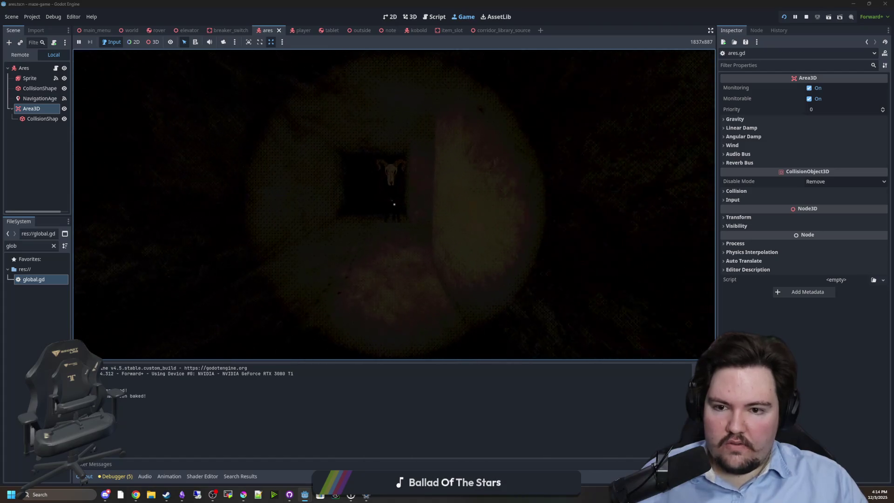
key(w)
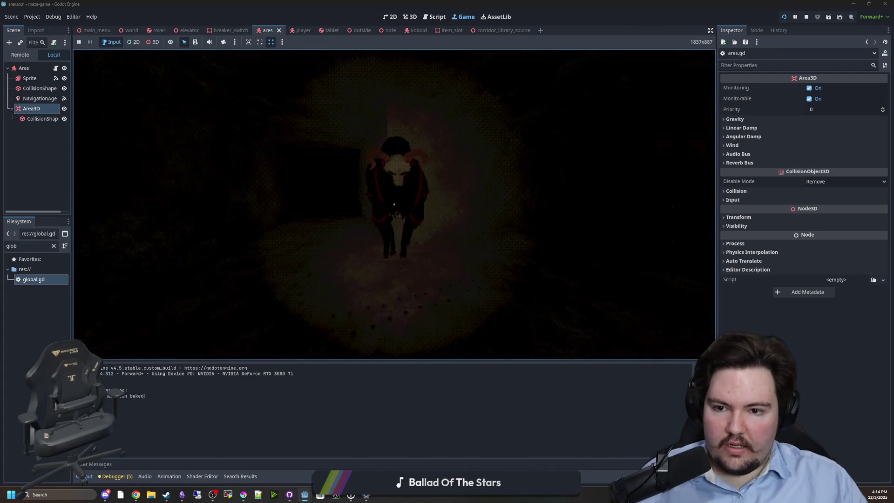
key(d)
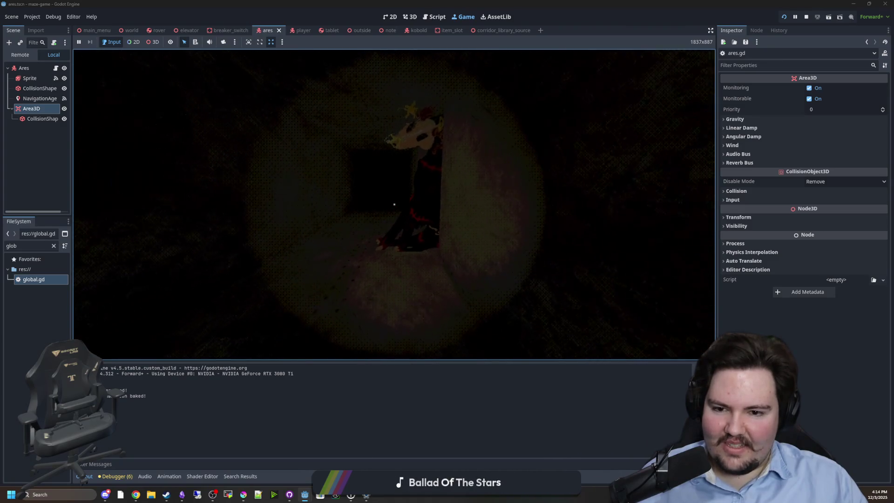
key(super)
click(349, 214)
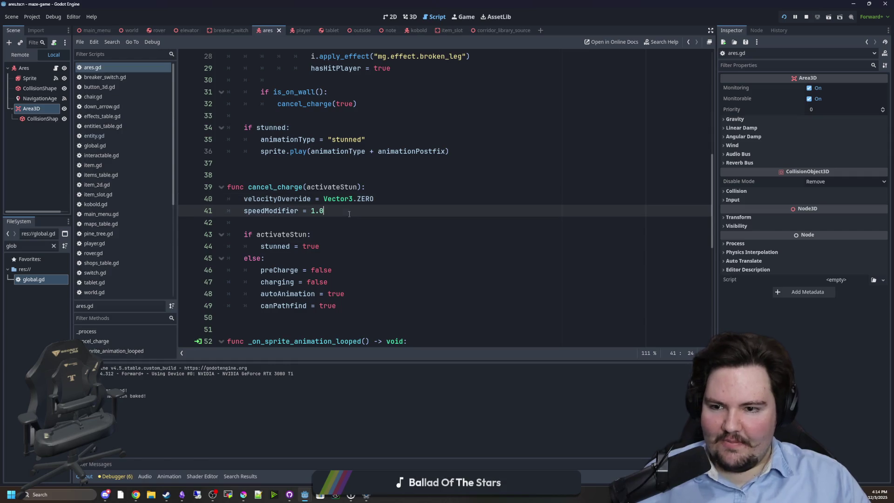
Save, add an autoAnimation = false line under 'if activateStun:' in cancel_charge, then run with F5
key(ctrl+s)
click(302, 224)
key(ctrl+s)
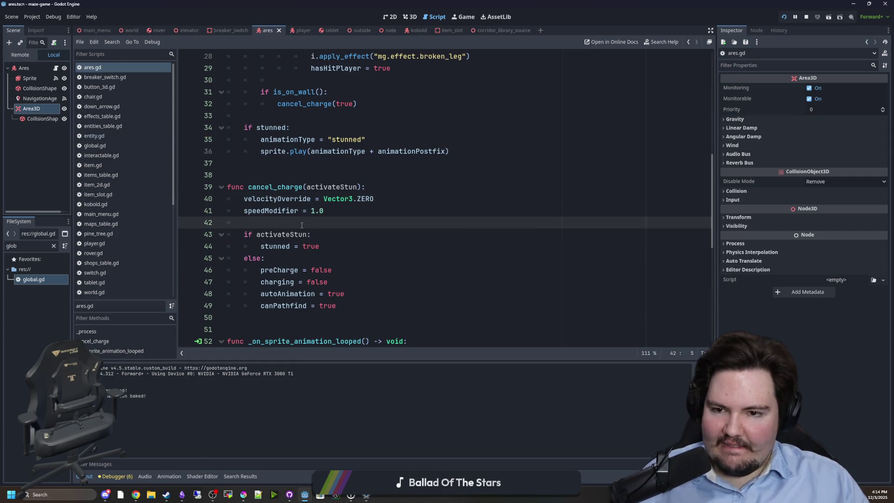
double_click(290, 293)
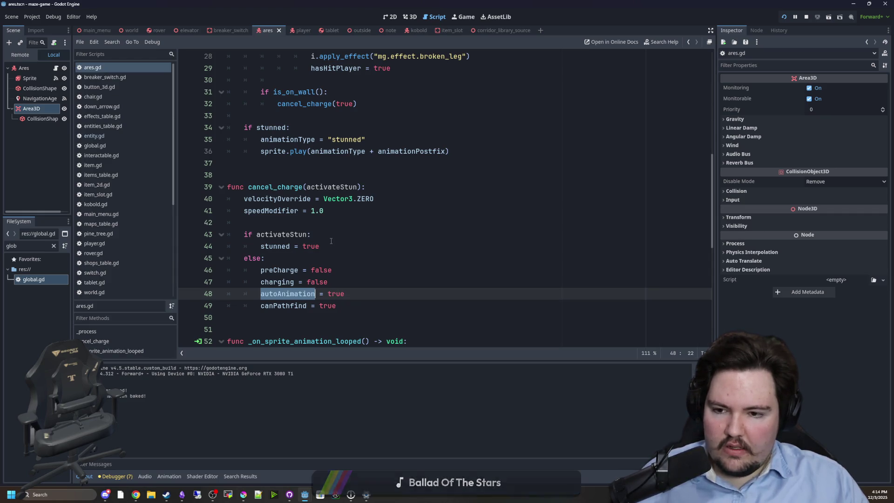
scroll(331, 241, down, 8)
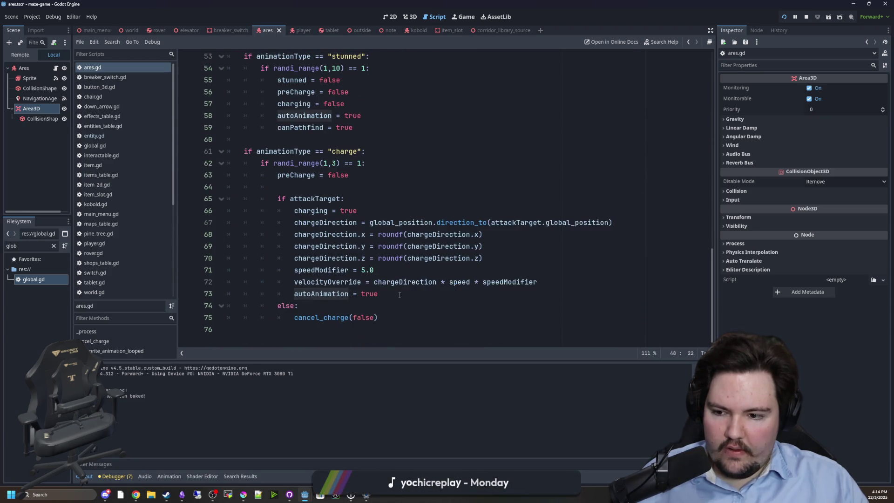
double_click(321, 293)
scroll(295, 207, up, 7)
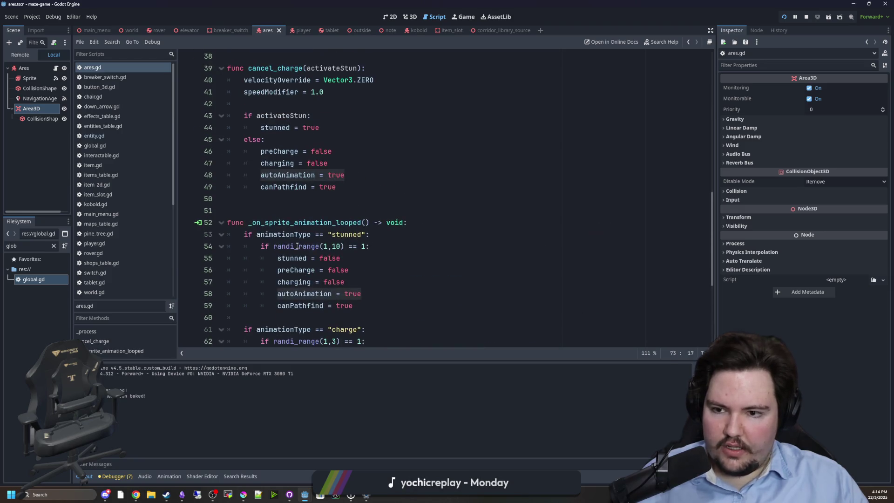
click(331, 189)
key(Return)
text(autoAnimation = true)
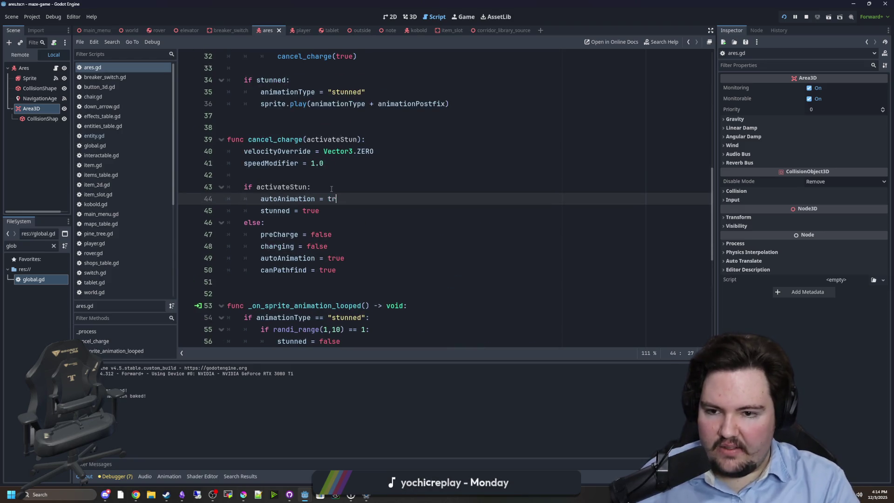
key(F5)
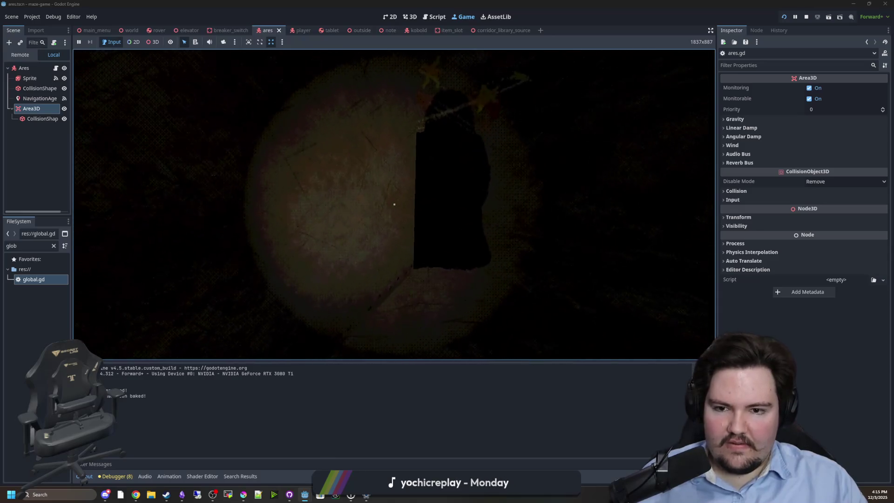
Stop the game with F8, rerun the project, and start a new game in the foggy forest
key(Escape)
key(F8)
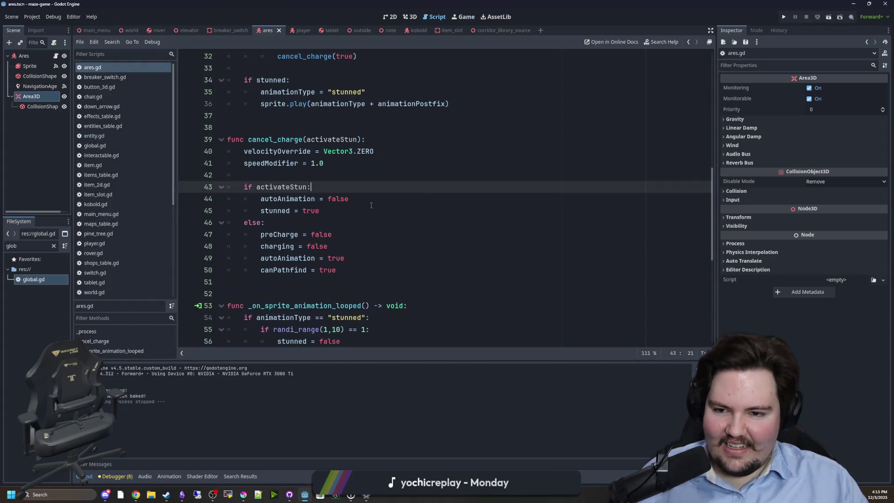
click(787, 14)
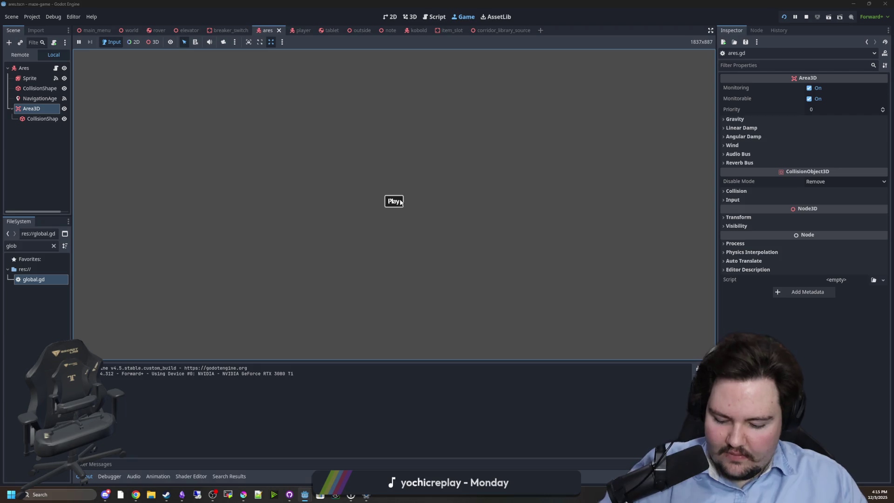
click(400, 202)
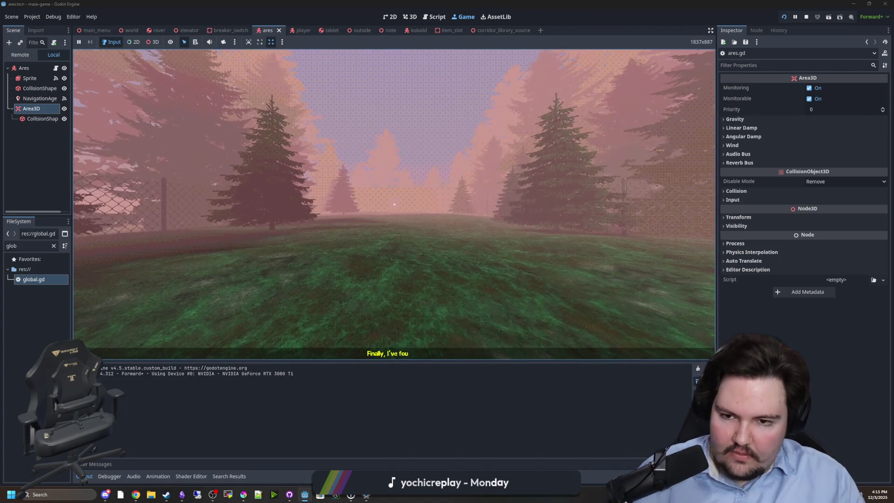
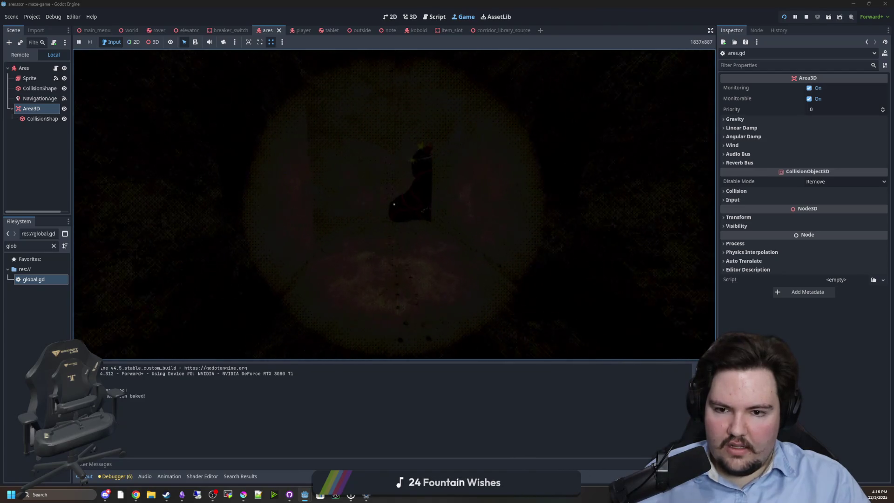
Walk through the dark tunnel toward the horned creature, then pause the game
key(w)
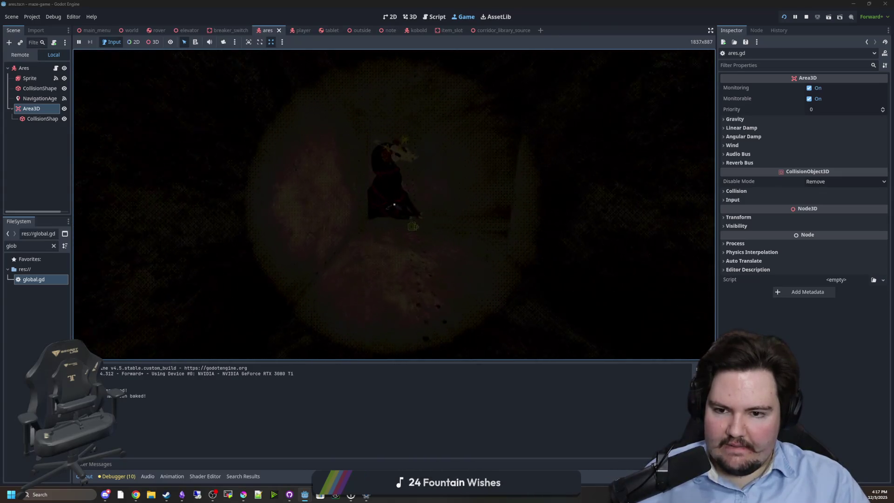
key(Escape)
Stop the game and make Ares's collision capsule shape unique in the 3D view
key(F8)
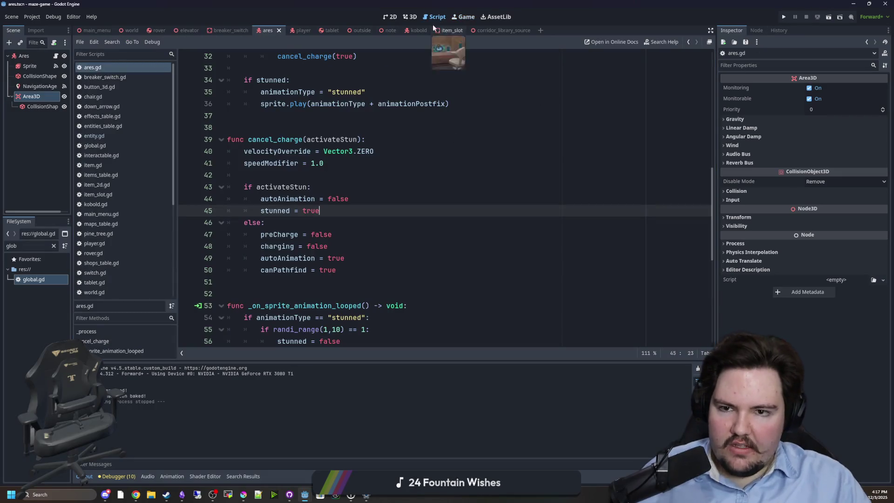
click(410, 19)
scroll(387, 225, up, 4)
scroll(387, 225, down, 3)
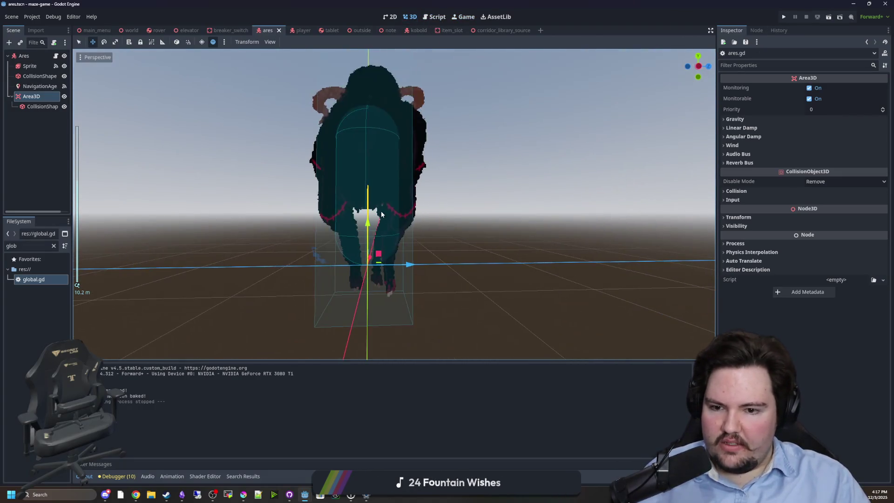
click(35, 76)
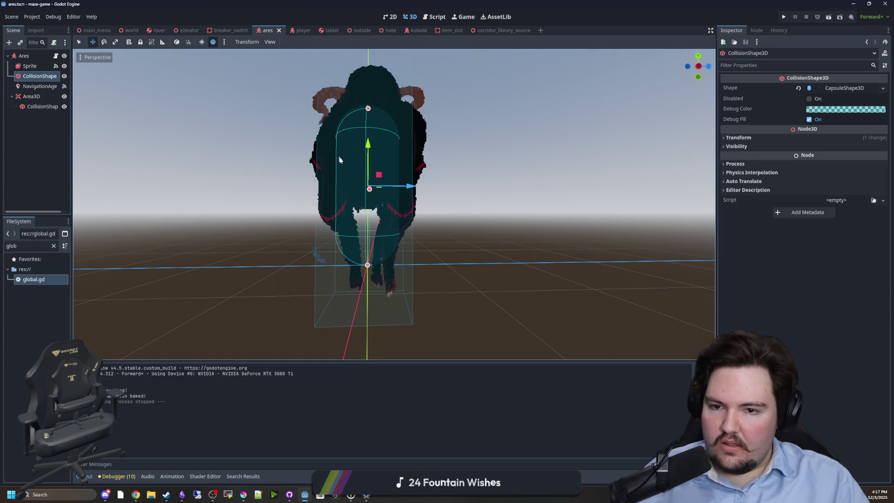
key(f)
click(844, 88)
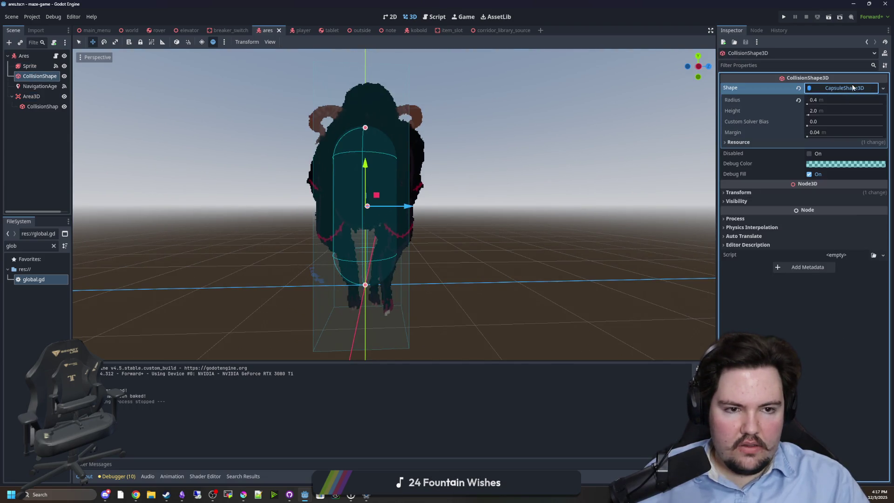
right_click(853, 87)
click(861, 228)
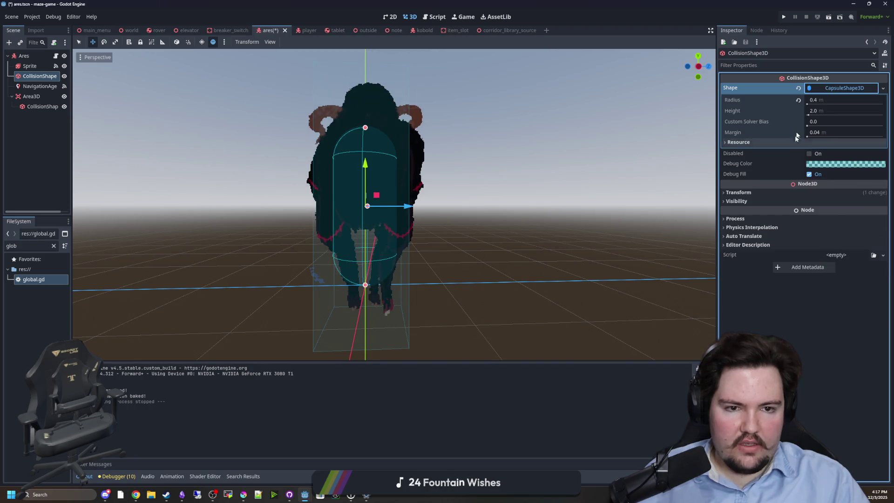
Set the capsule radius to 0.8 m and its height to 3.0 m
click(825, 100)
text(6)
key(Return)
click(826, 100)
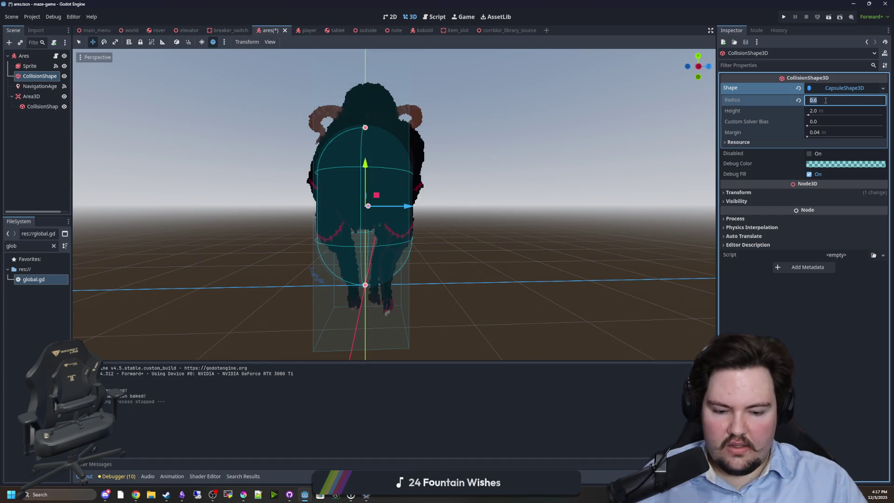
text(0.8)
key(Return)
drag(558, 158, 546, 161)
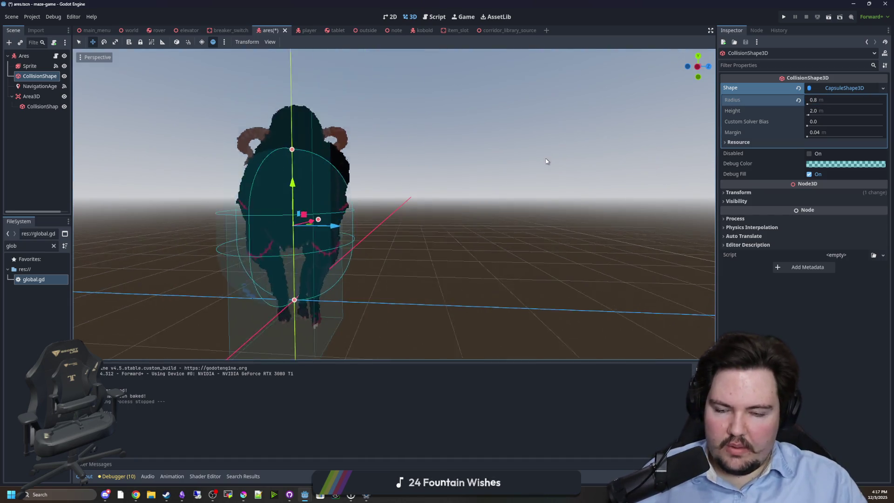
click(820, 111)
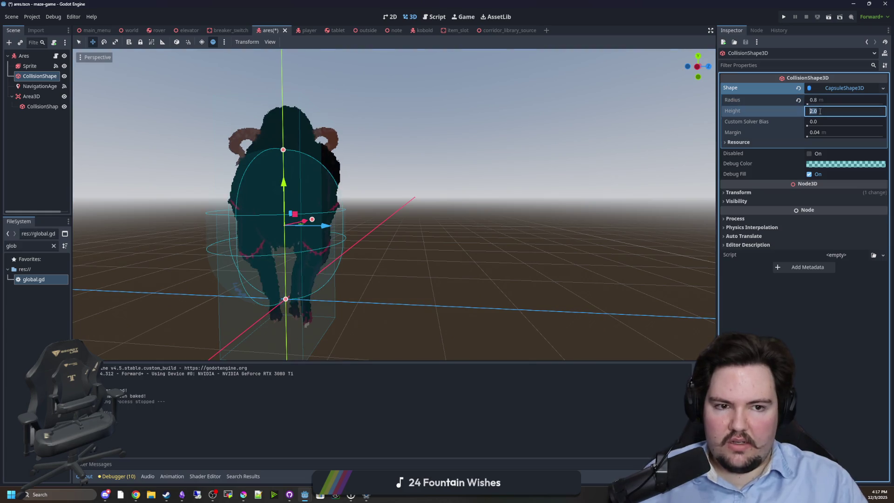
text(3)
key(Return)
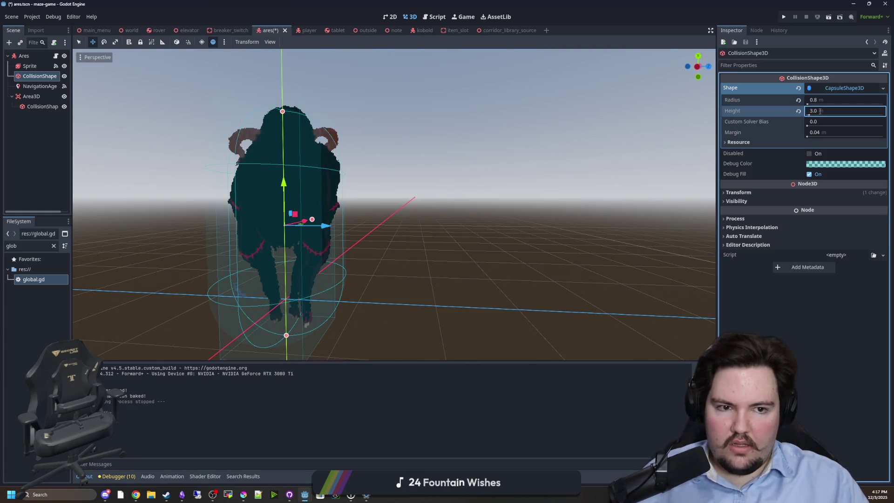
Raise the collision shape to Y position 1.5
click(752, 194)
drag(602, 239, 678, 233)
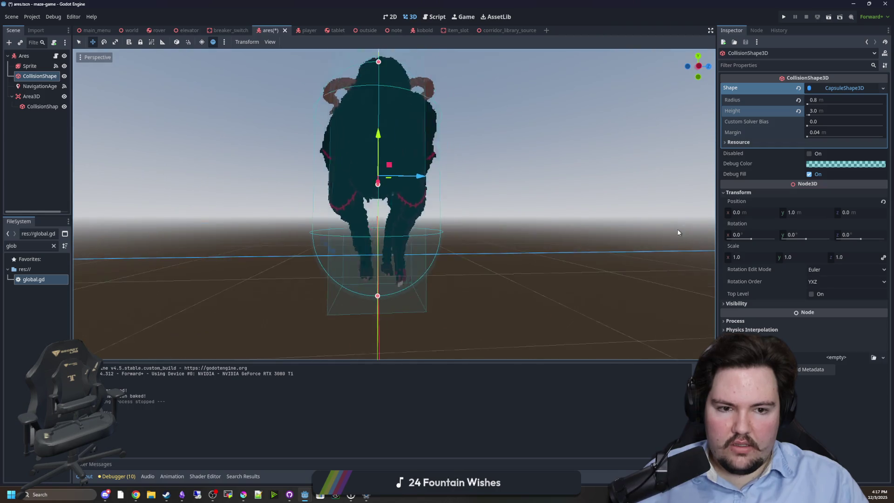
click(797, 213)
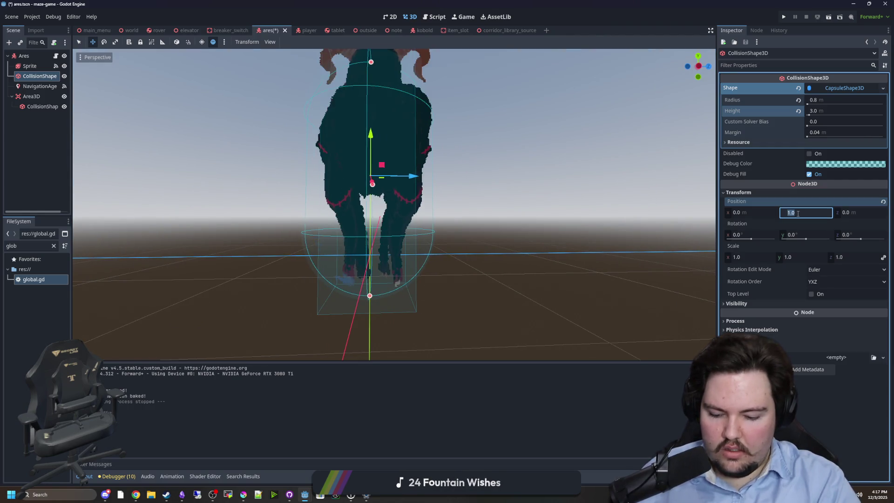
text(1.5)
key(Return)
Save the Ares scene and run the project
click(535, 196)
key(ctrl+s)
click(785, 21)
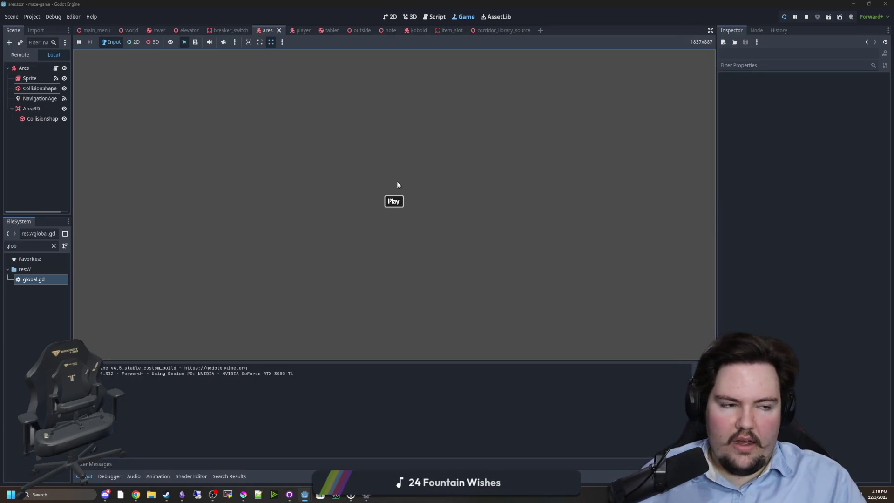
Start a new game and walk through the forest and corridor to the workshop
click(394, 201)
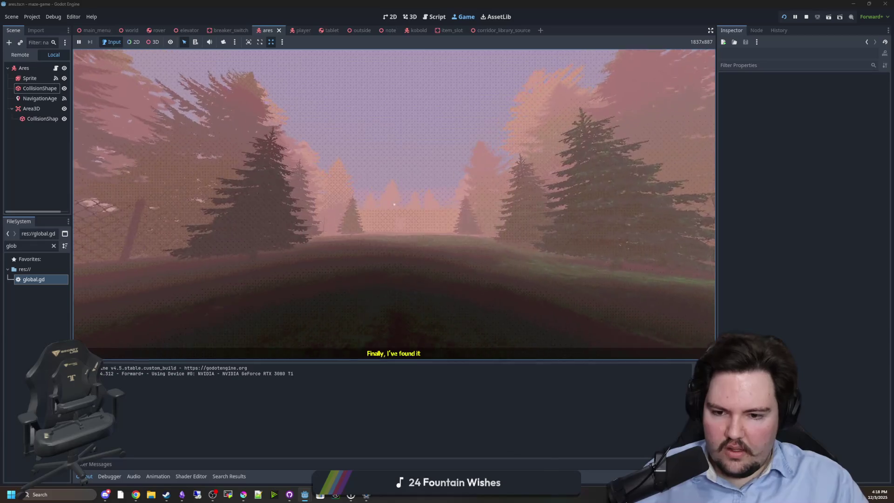
key(w)
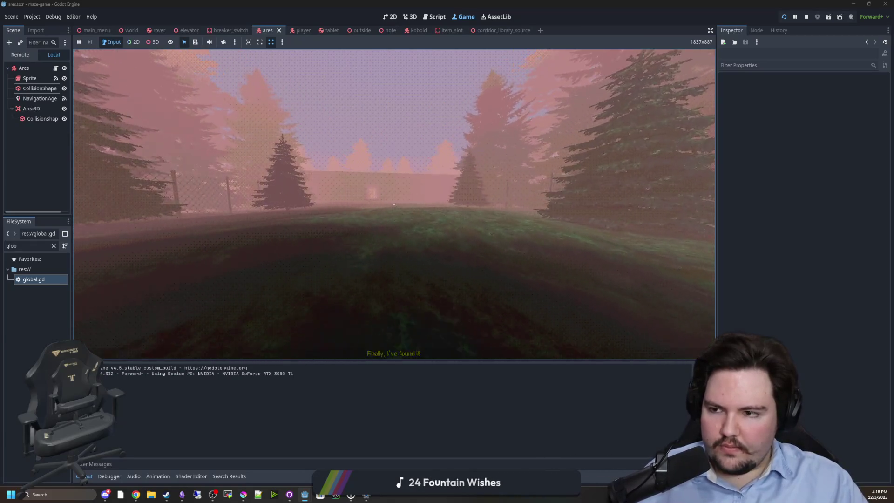
key(w)
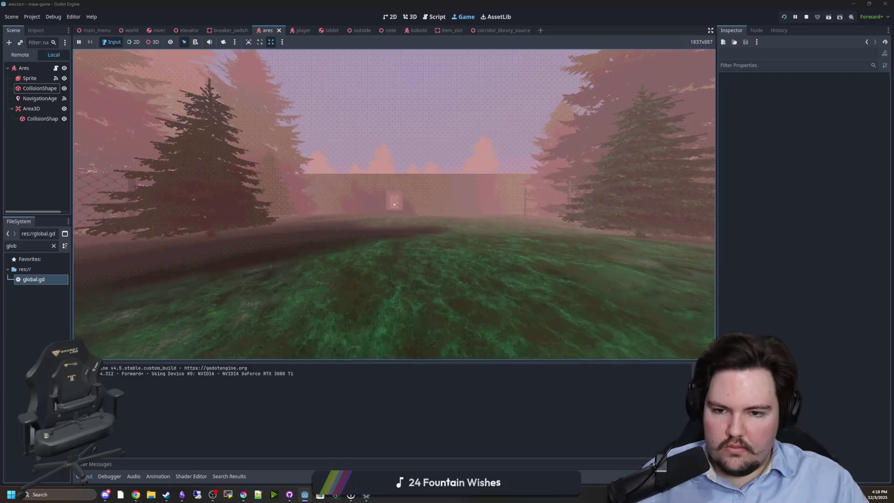
key(w)
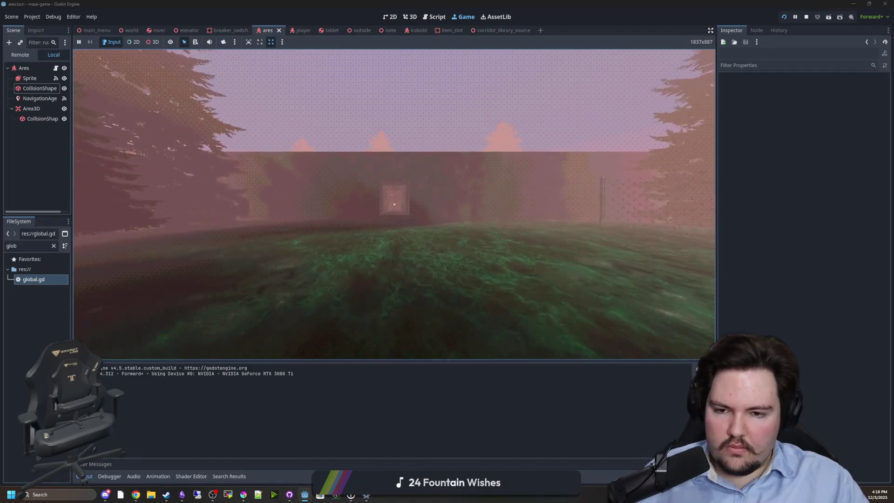
key(w)
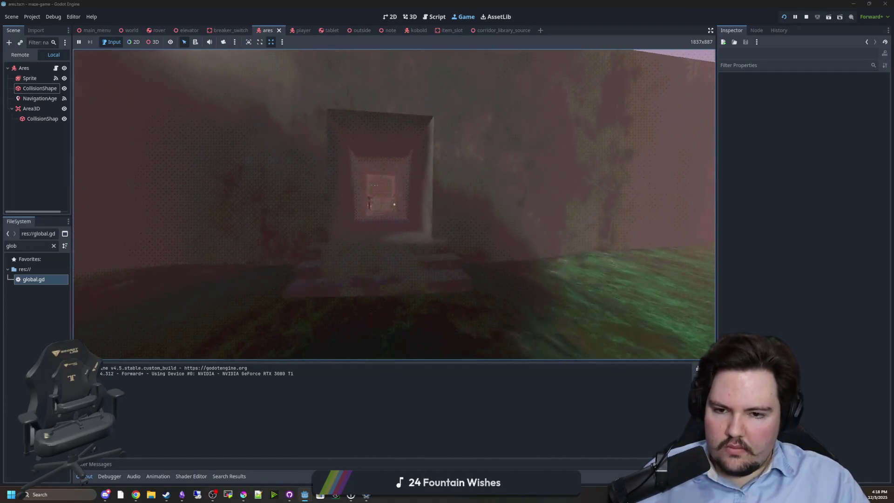
key(w)
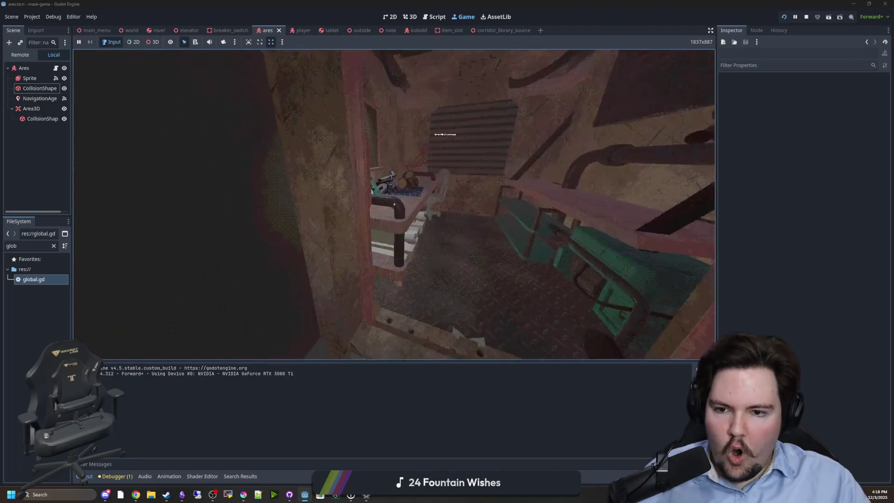
key(w)
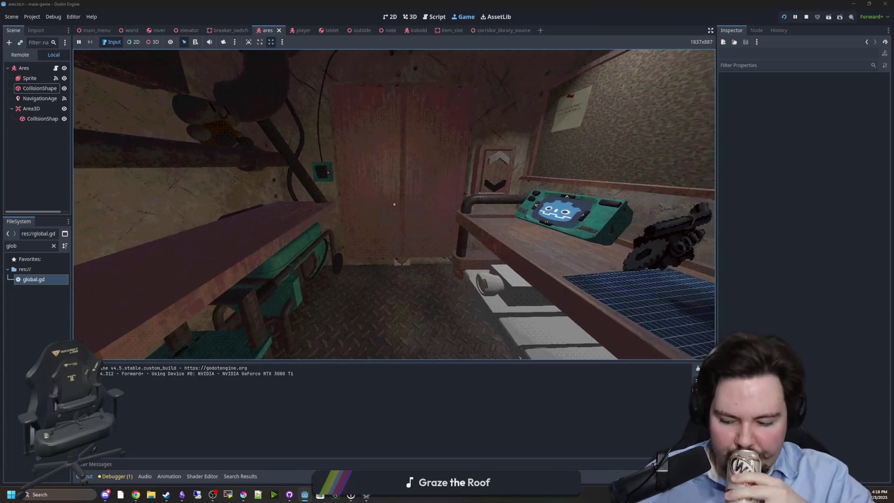
Use the item on the workbench and ride the elevator down to the tunnel
key(s)
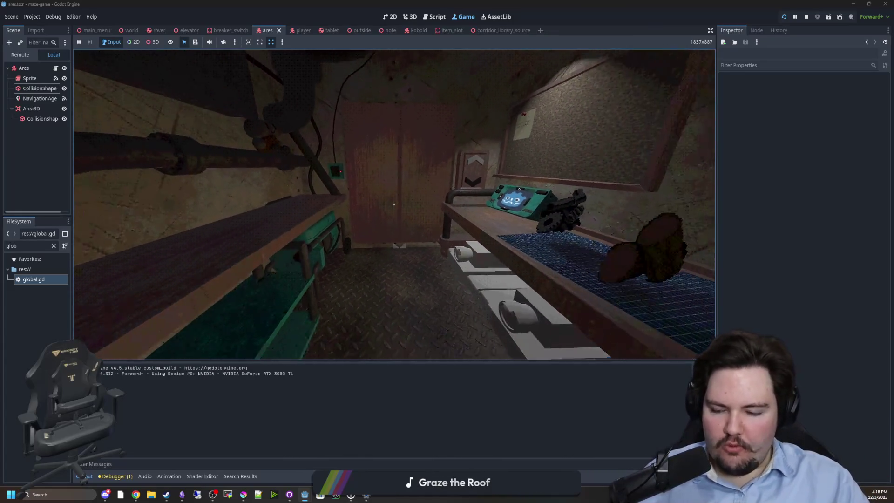
key(w)
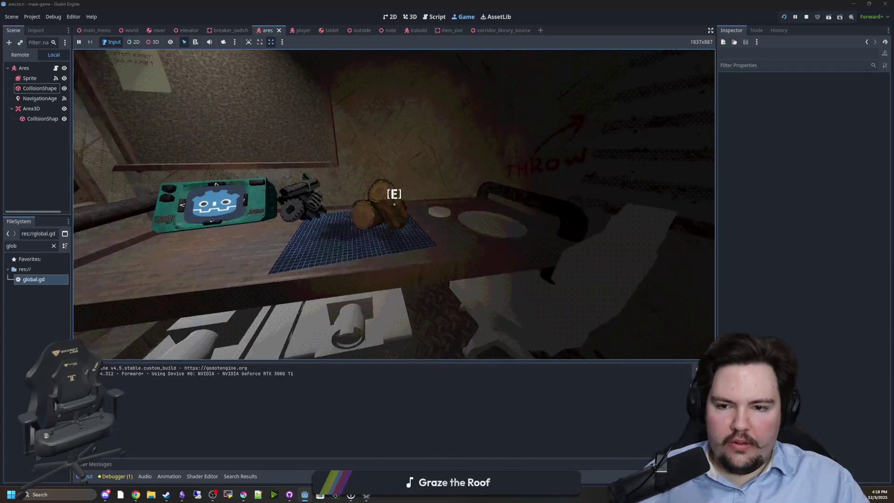
key(e)
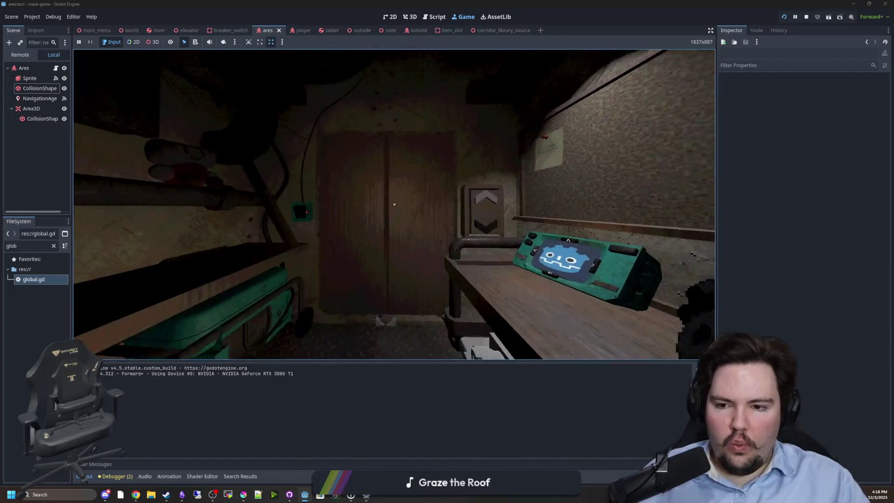
key(w)
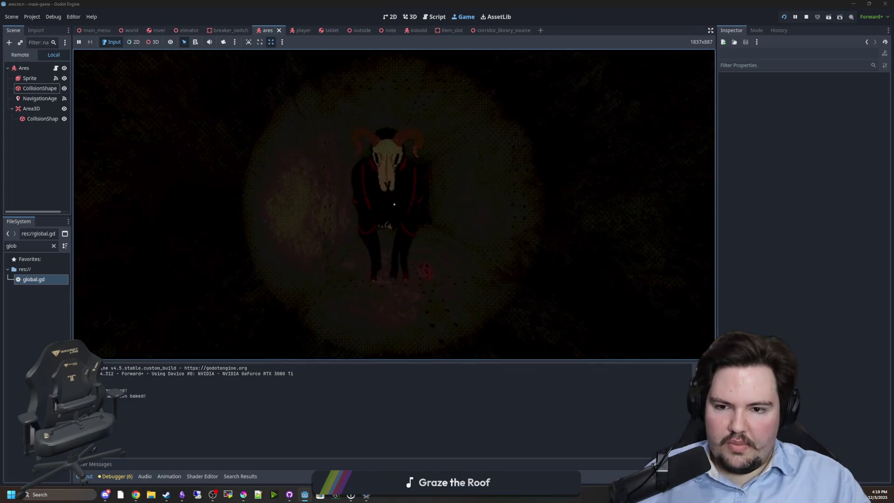
Pause the game, enable collision layer 2 on the Area3D, and resume
key(Escape)
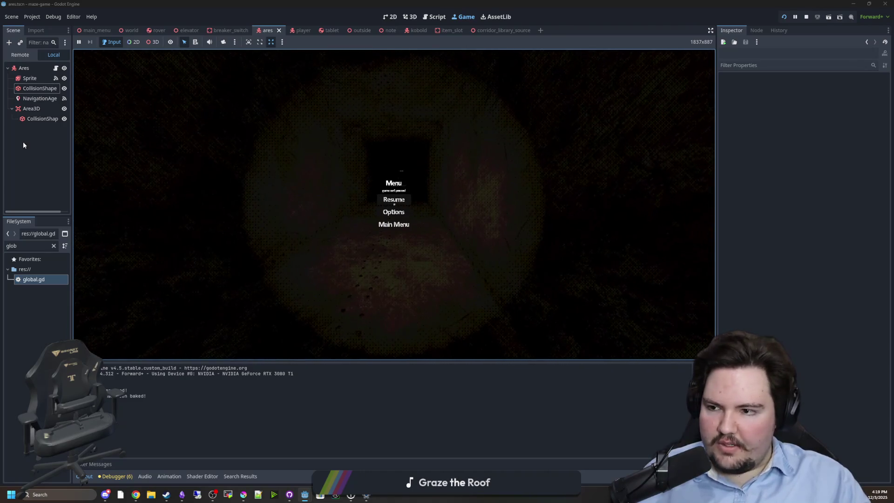
click(41, 119)
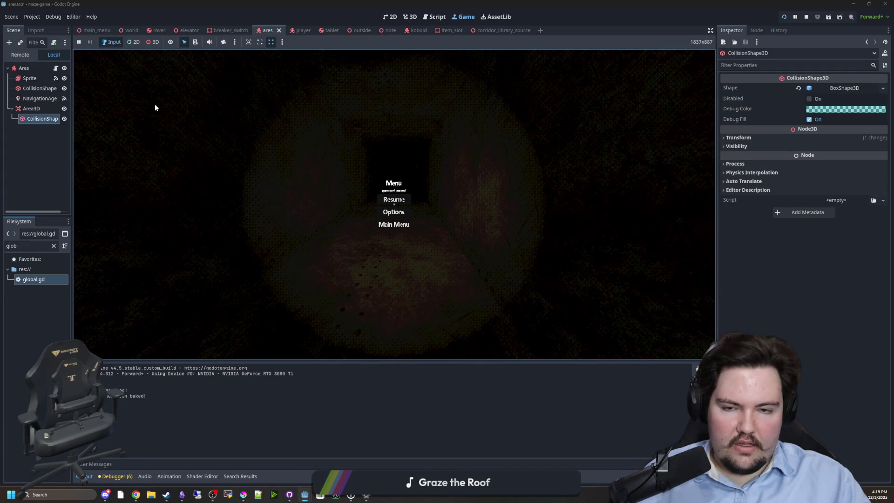
click(28, 111)
click(736, 190)
click(739, 213)
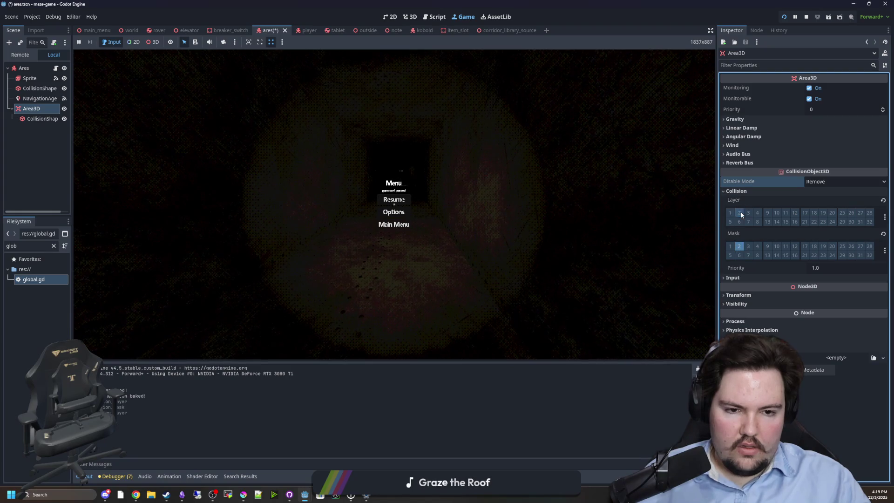
click(394, 200)
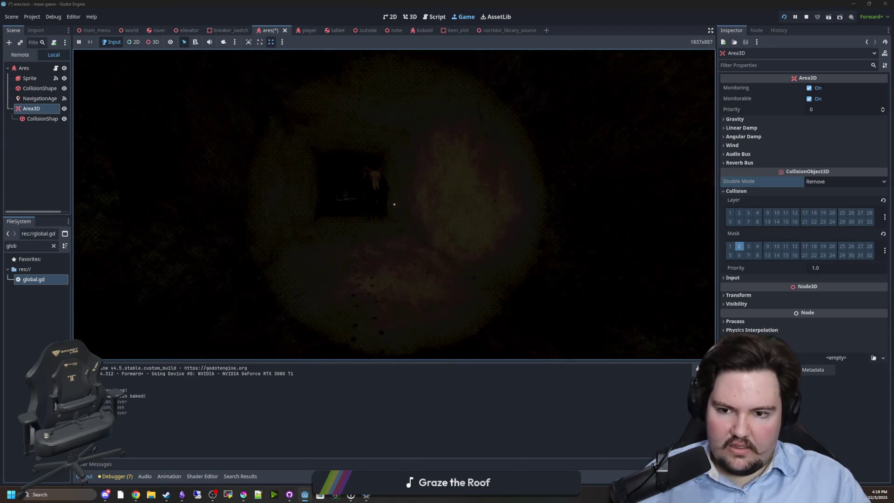
Change apply_effect to add_effect on line 28 of ares.gd, save, and resume
text(a)
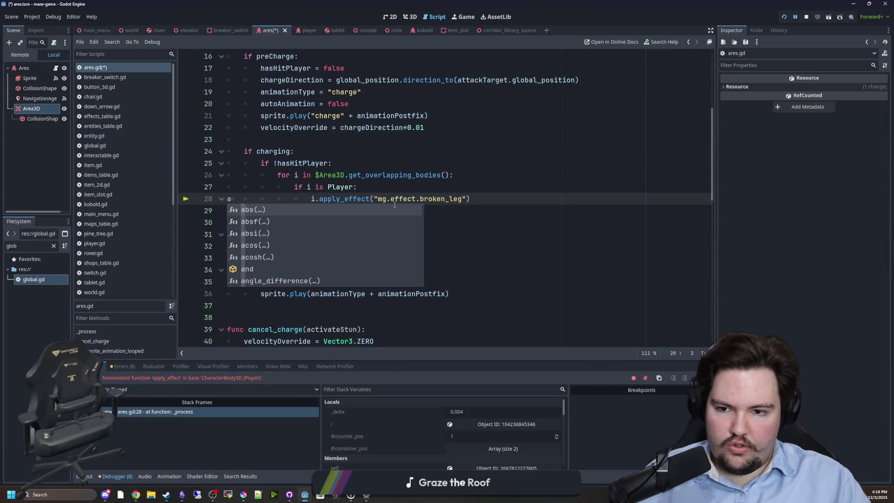
key(BackSpace)
mouse_move(318, 208)
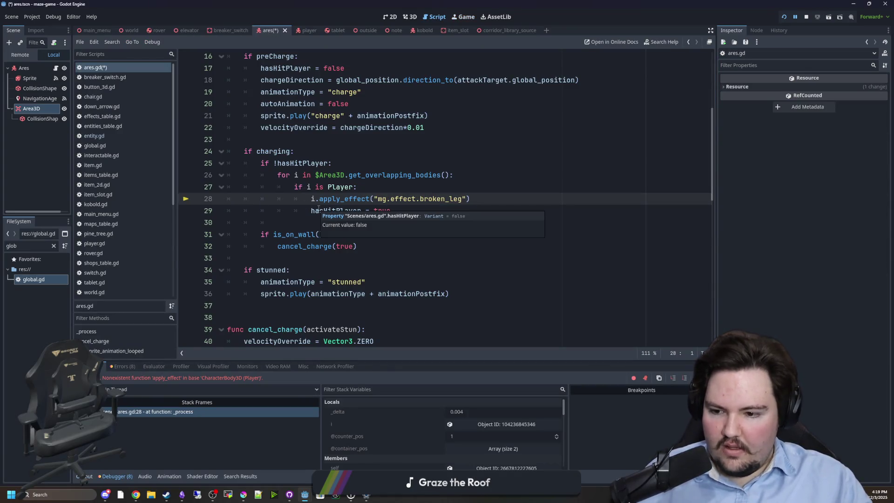
text(d)
click(332, 209)
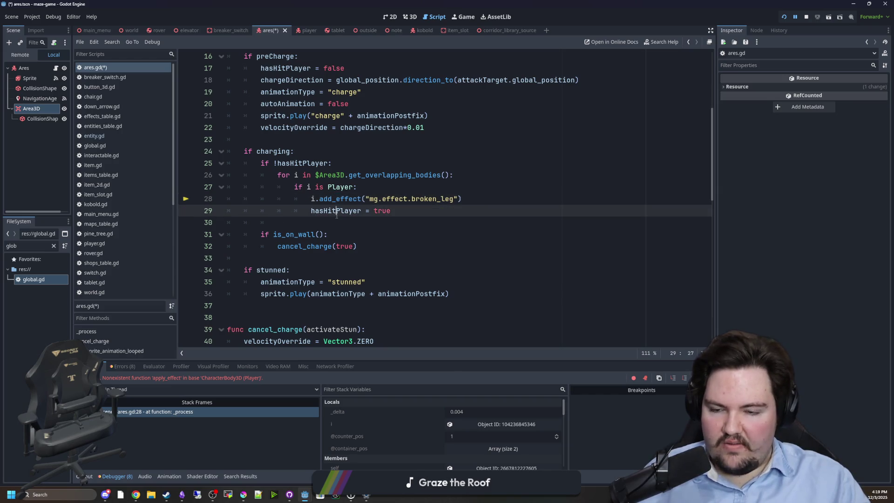
key(ctrl+s)
key(F12)
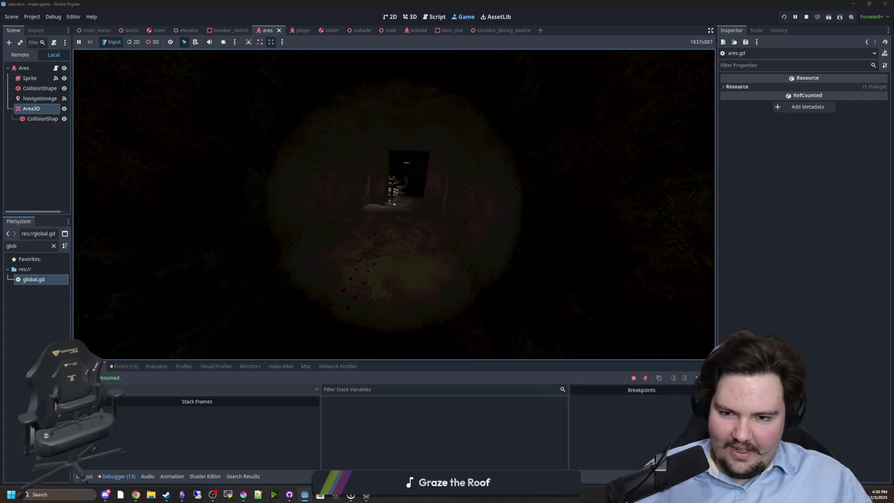
Pause the game to free the mouse and stop the running session
key(Escape)
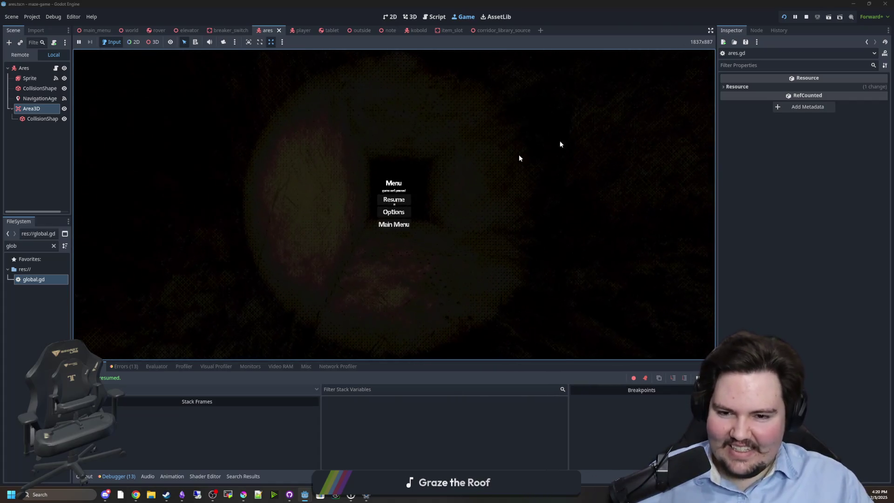
click(806, 17)
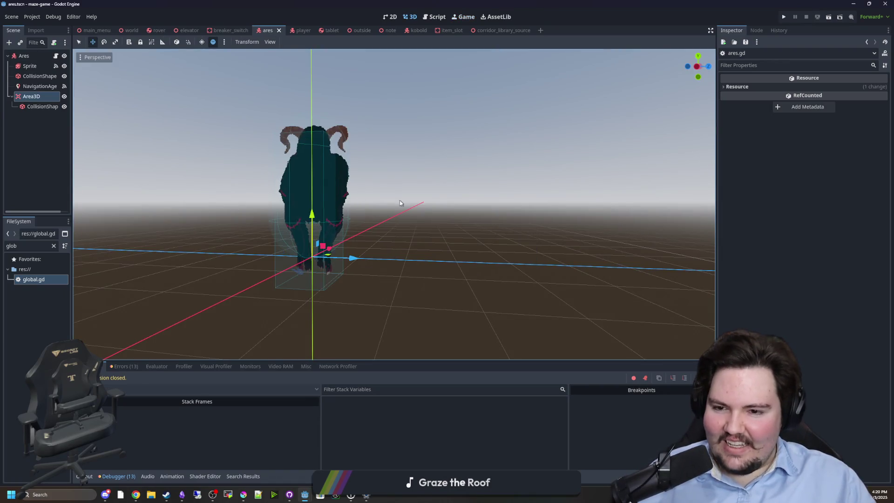
Frame Ares in the viewport and remove an indent from line 30 of ares.gd
scroll(482, 212, up, 3)
key(f)
key(f)
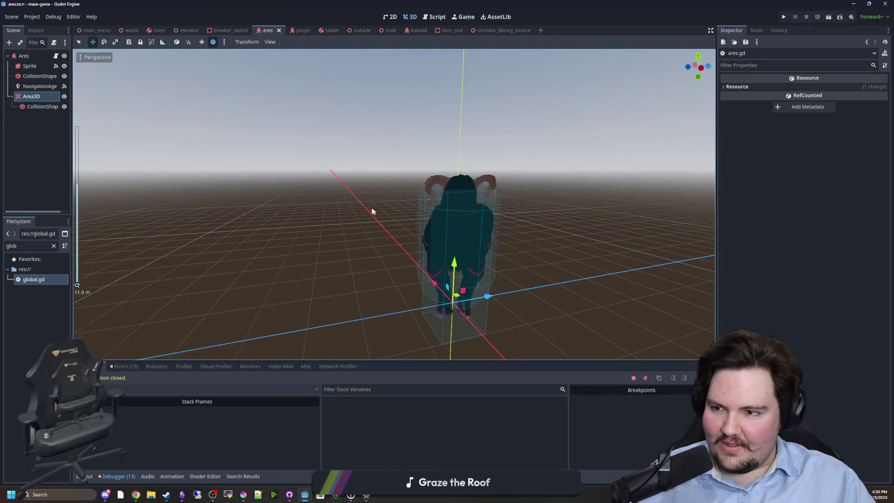
click(56, 55)
click(317, 151)
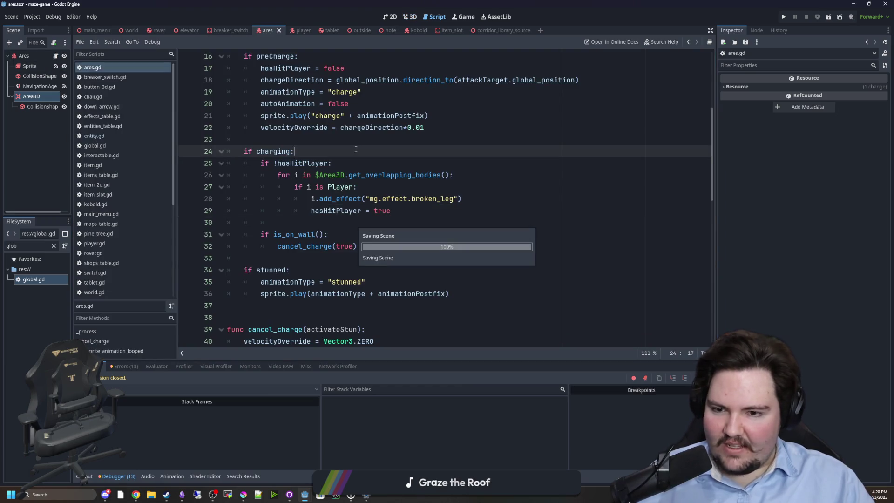
click(317, 222)
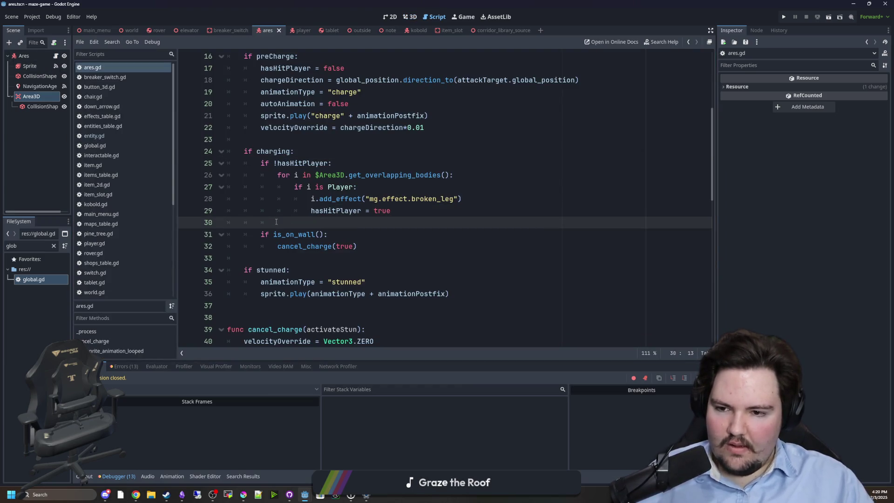
key(BackSpace)
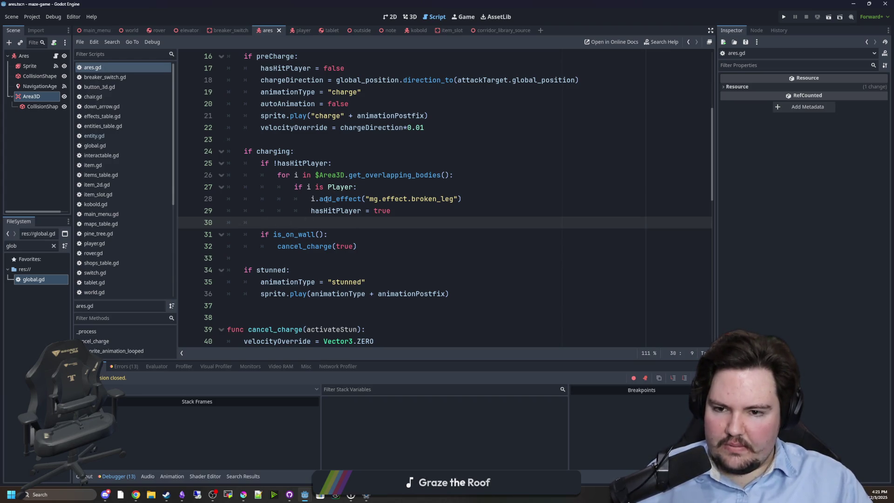
Open player.gd and search it for "take"
mouse_move(327, 199)
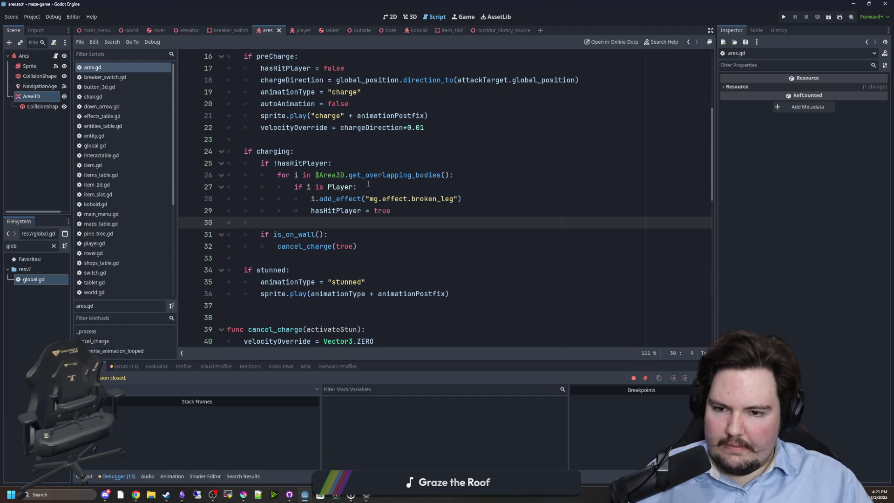
scroll(113, 133, down, 3)
click(109, 177)
click(111, 185)
key(ctrl+f)
text(take)
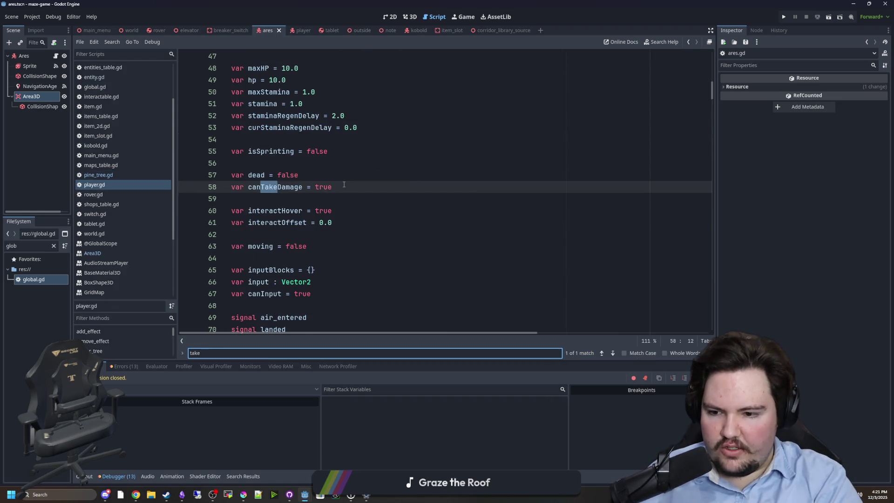
scroll(335, 156, down, 14)
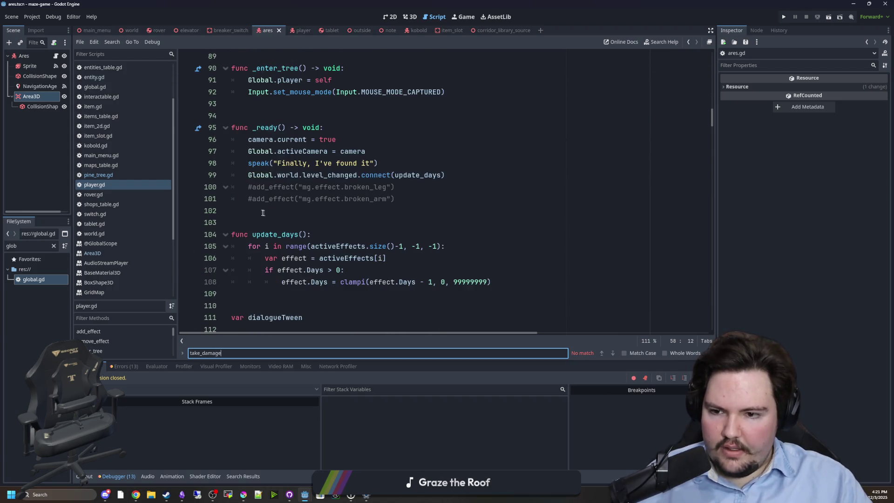
Start a new take_damage function declaration below _ready in player.gd
click(267, 212)
key(Return)
key(Return)
key(Return)
key(Up)
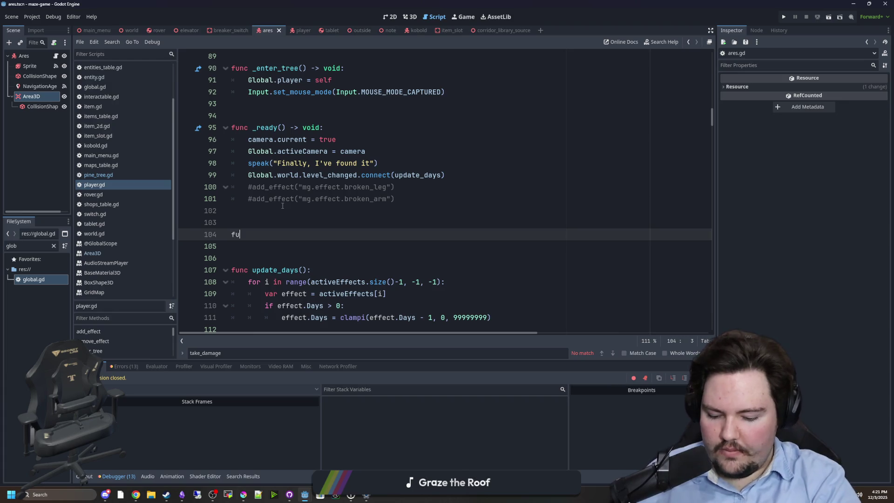
text(:)
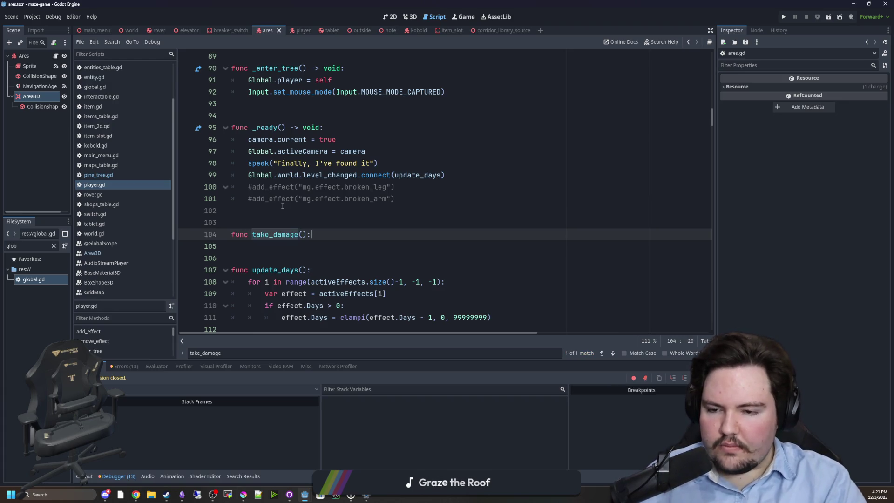
key(Left)
key(Left)
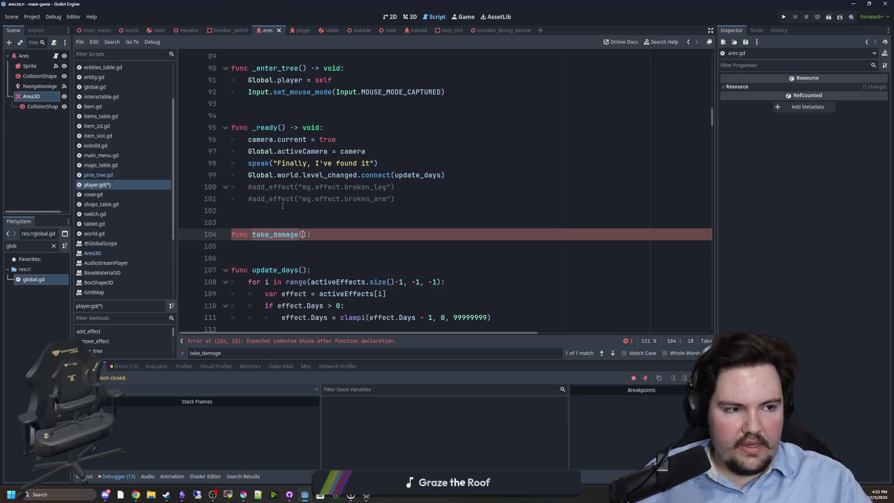
scroll(279, 195, down, 1)
click(301, 207)
key(Return)
click(304, 203)
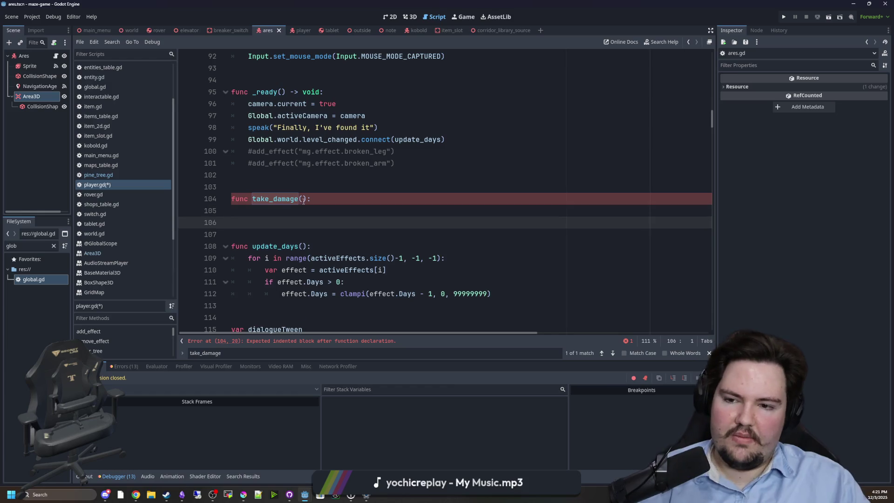
Give take_damage a severity : float parameter and an add_effect("mg.effect") body line
text(severity : int)
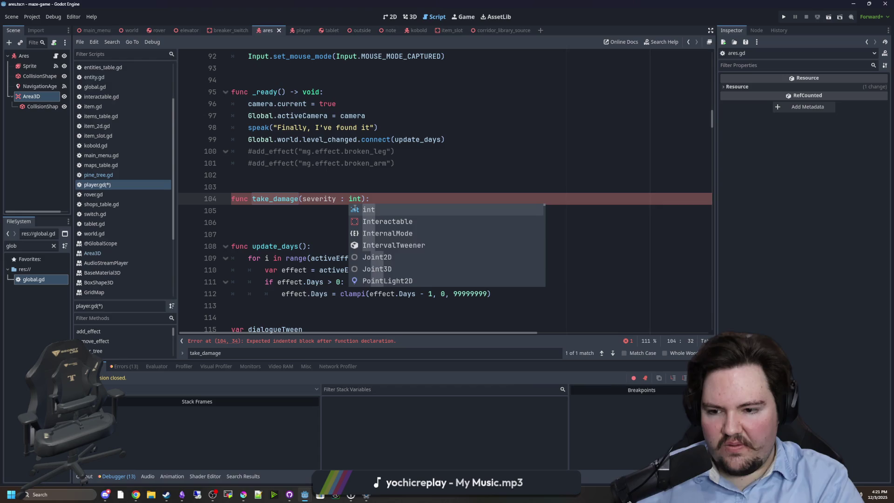
key(BackSpace)
key(BackSpace)
key(BackSpace)
text(float)
key(End)
key(Return)
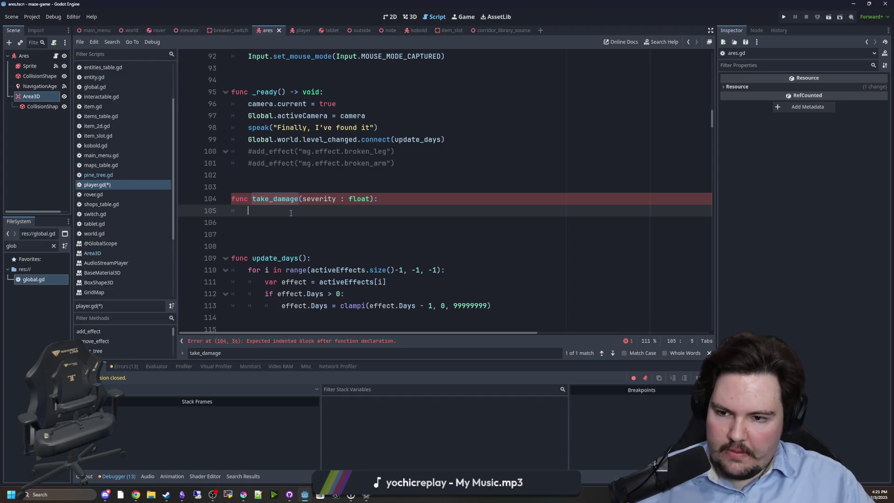
text(add_e)
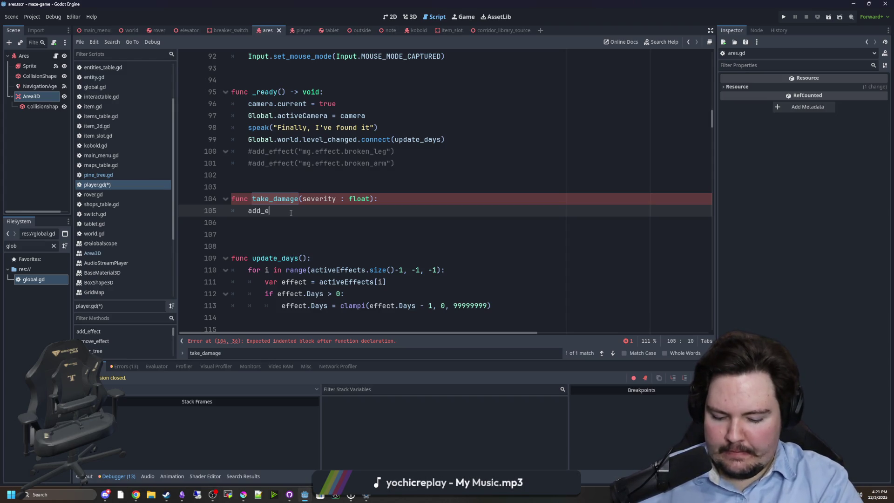
text(ffect(")
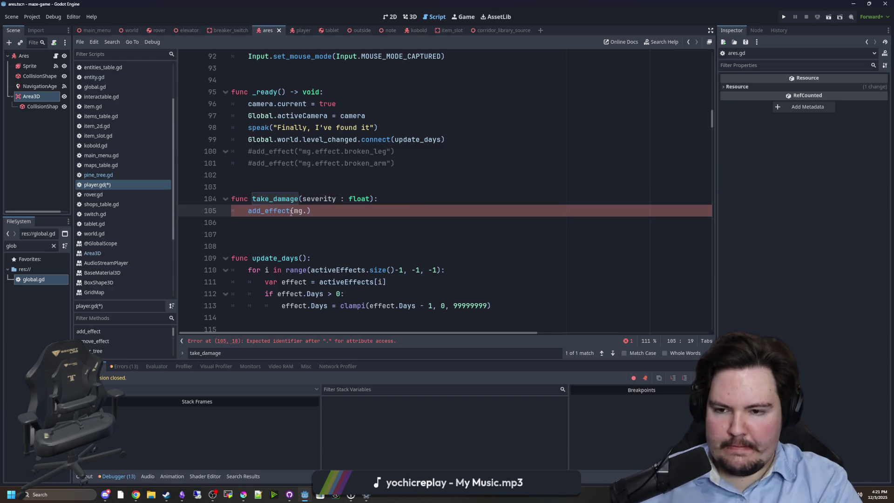
text(mg.effec)
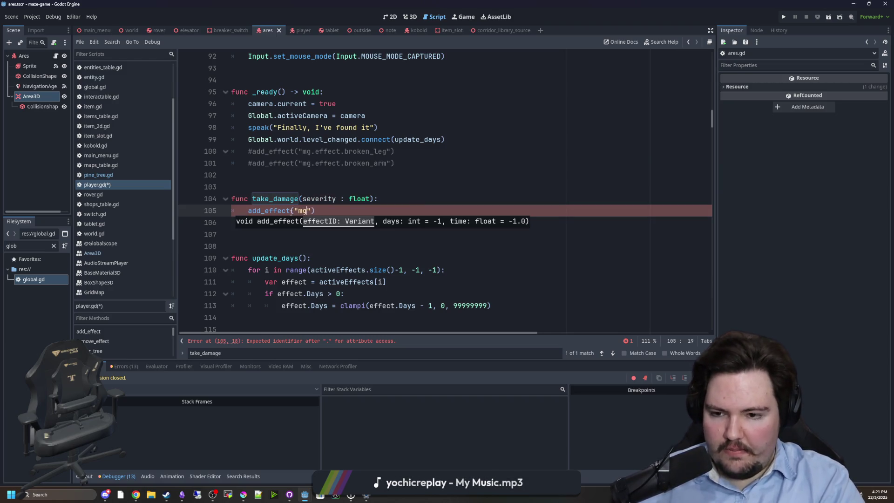
text(t.)
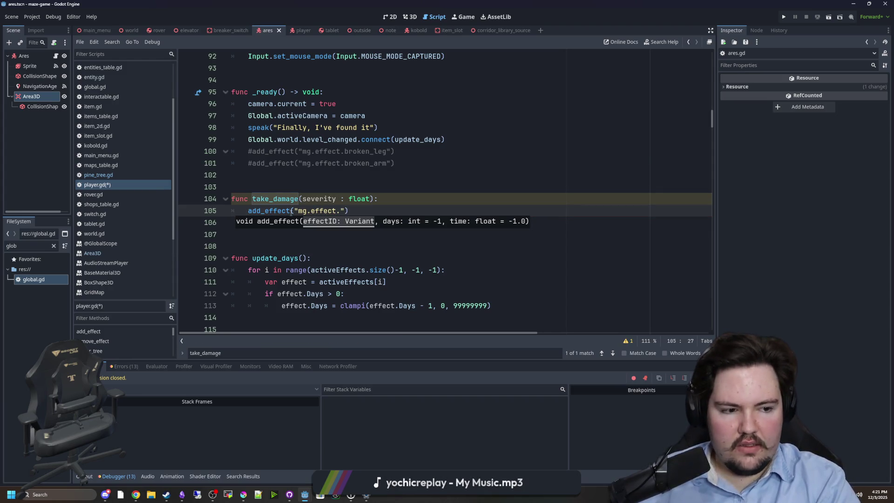
text(minor_inju)
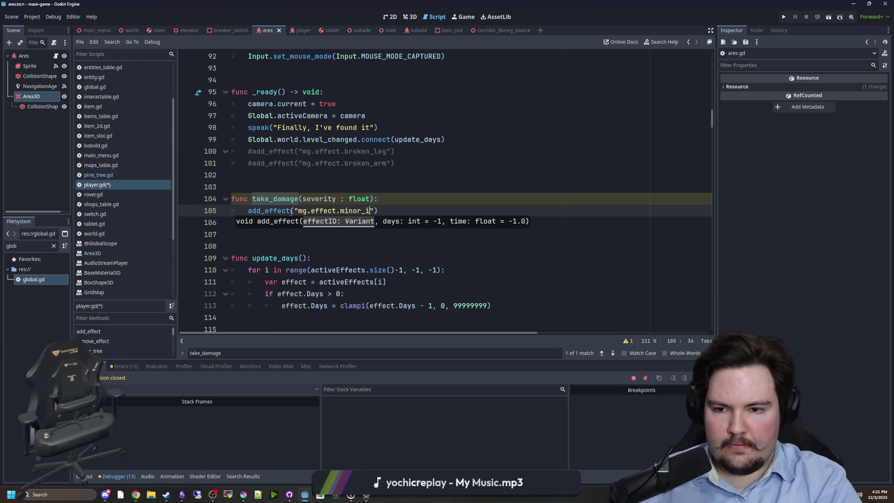
key(BackSpace)
key(BackSpace)
key(BackSpace)
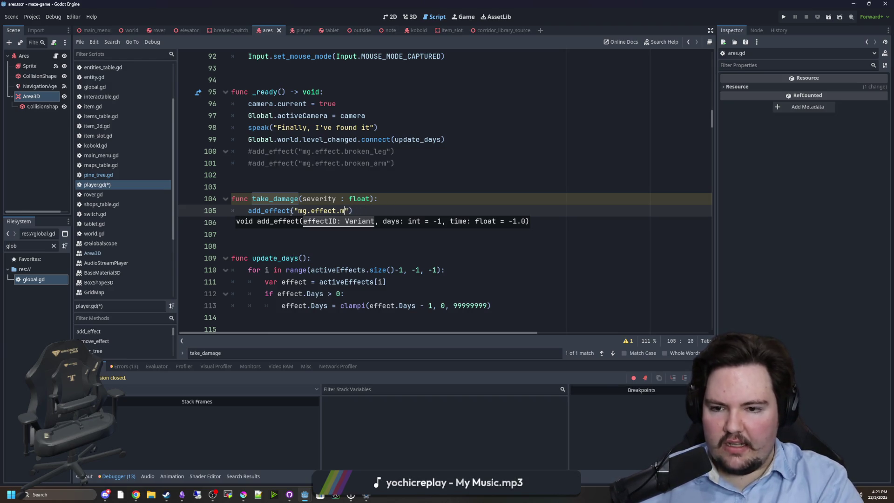
Comment out both take_damage lines with Ctrl+K
click(247, 166)
click(251, 173)
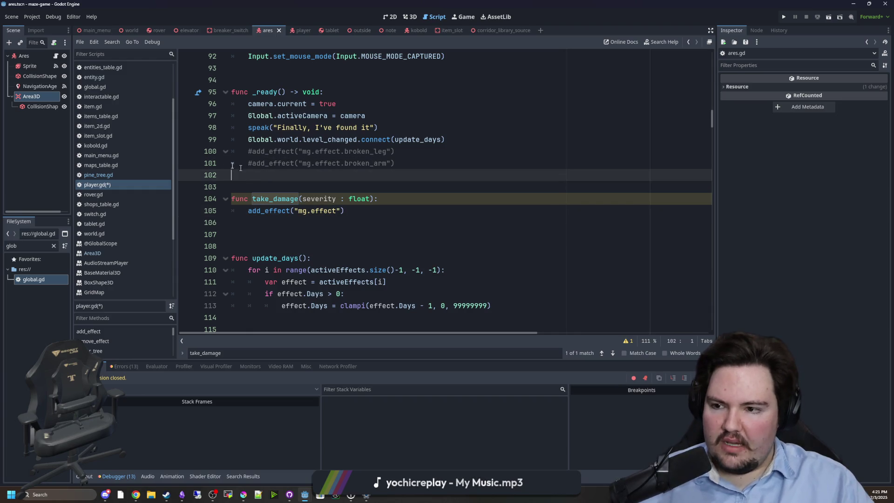
click(257, 213)
key(ctrl+k)
click(281, 188)
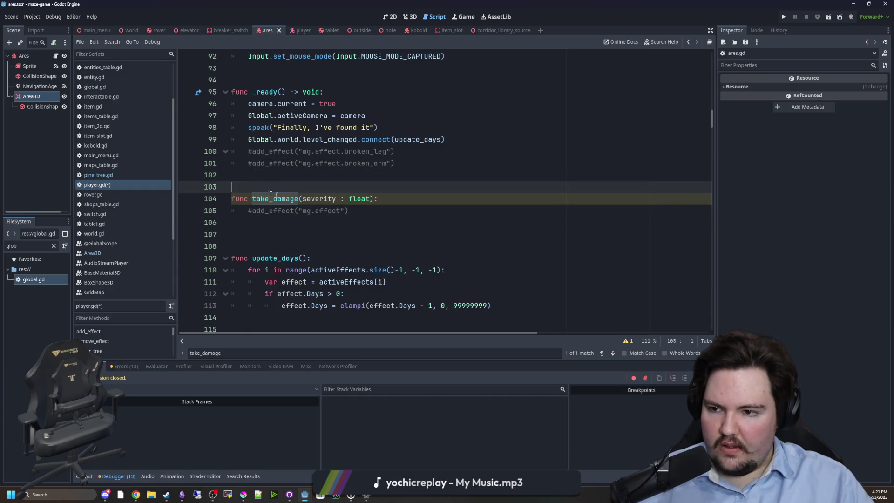
click(231, 196)
key(ctrl+k)
key(Up)
scroll(127, 241, up, 2)
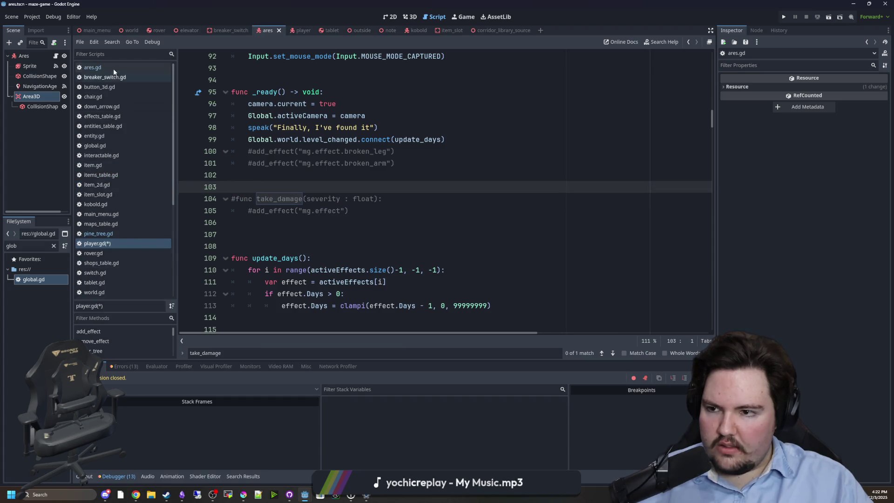
Replace the line 28 add_effect call in ares.gd with take_damage(1.0) and save
click(93, 67)
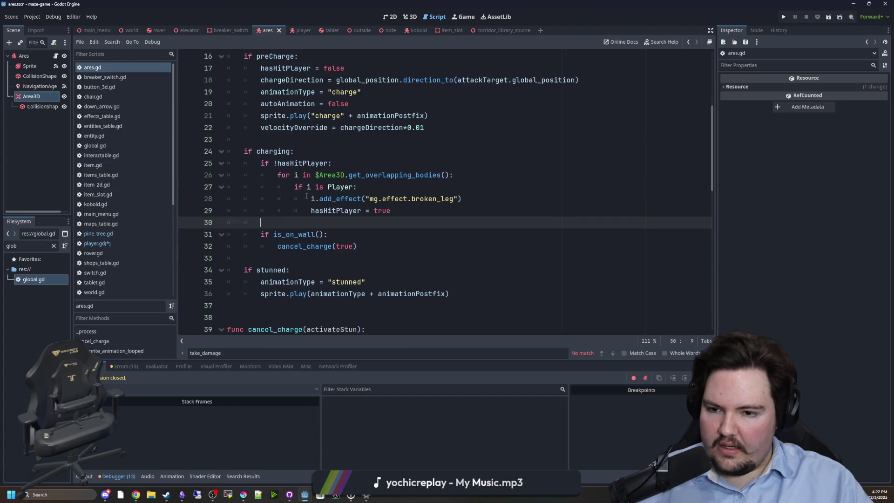
click(361, 200)
double_click(320, 200)
text(take_damag)
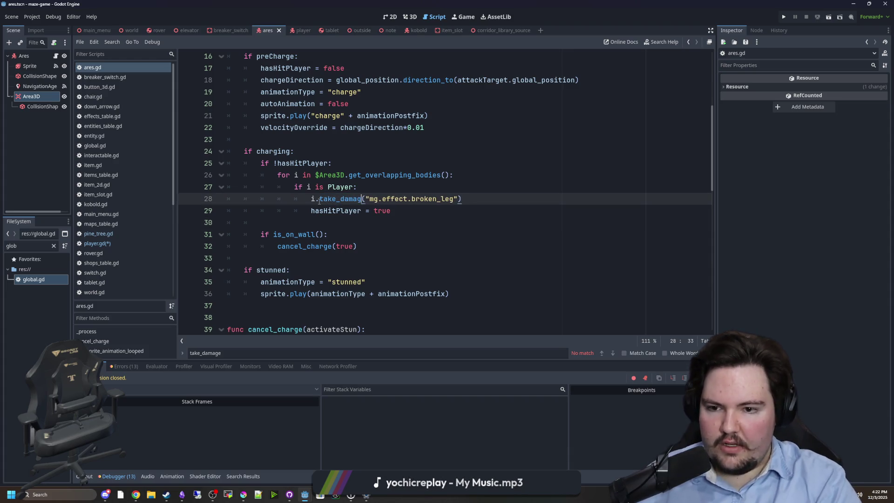
text(e)
drag(461, 199, 367, 199)
text(1)
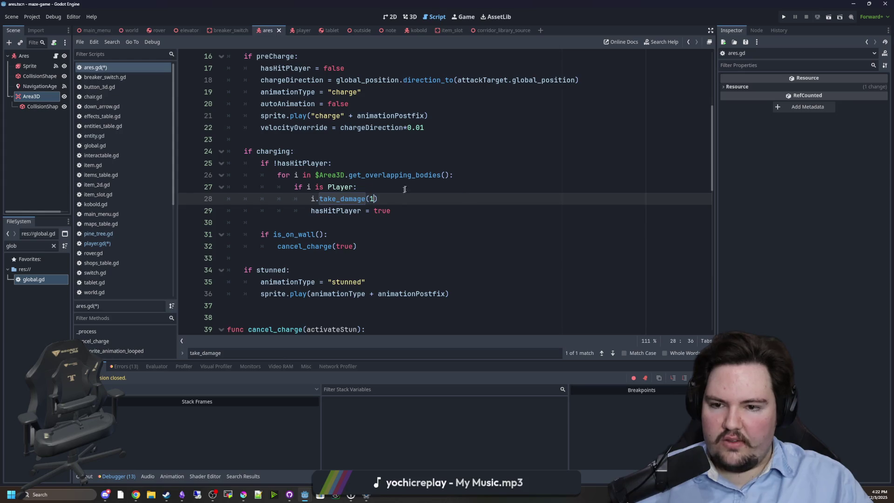
click(408, 185)
click(375, 197)
text(.0)
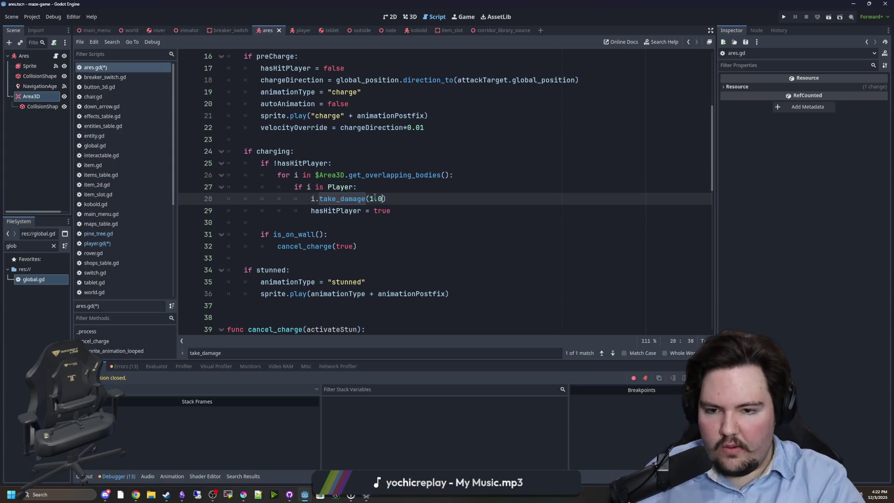
click(375, 188)
key(ctrl+s)
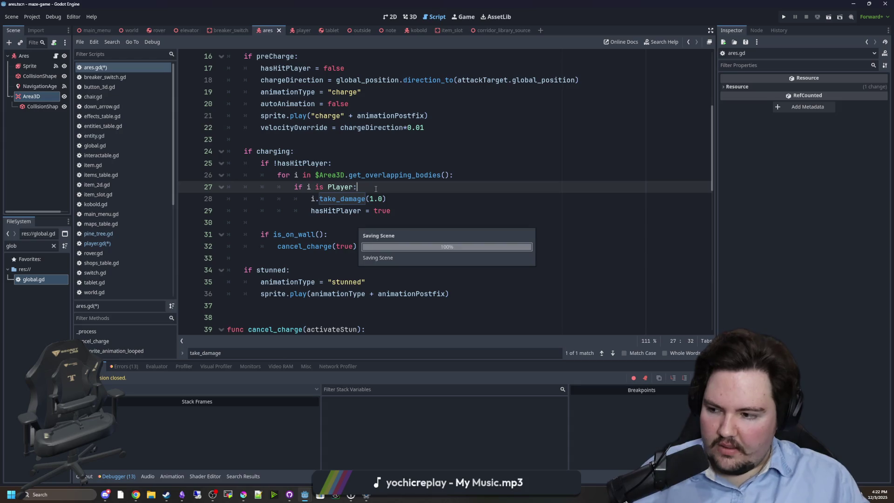
Review the commented-out take_damage in player.gd, then switch to global.gd
click(111, 244)
click(344, 234)
click(336, 188)
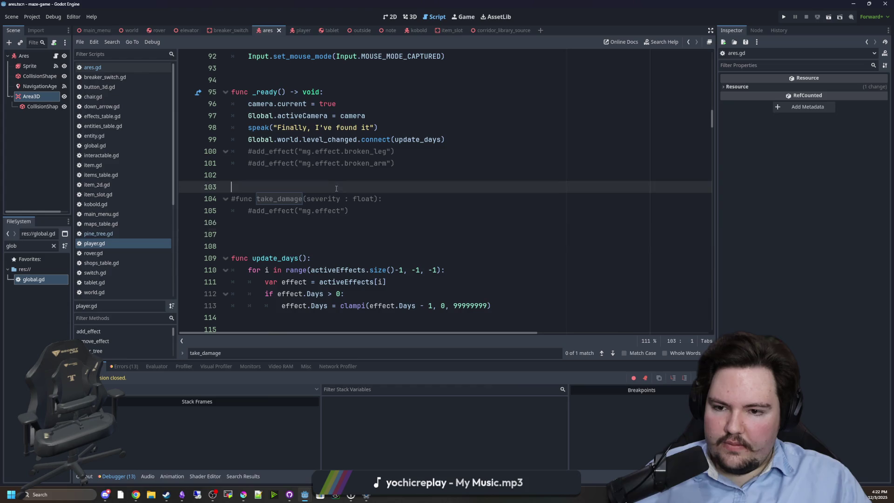
click(236, 200)
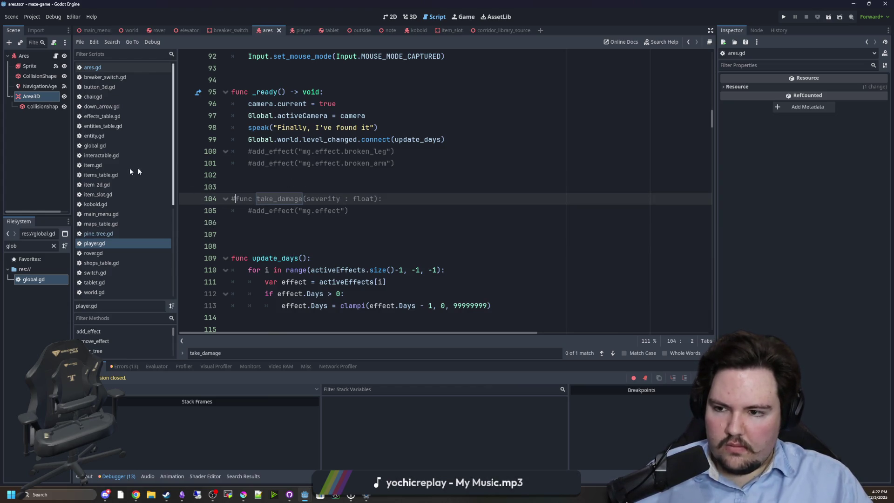
click(118, 146)
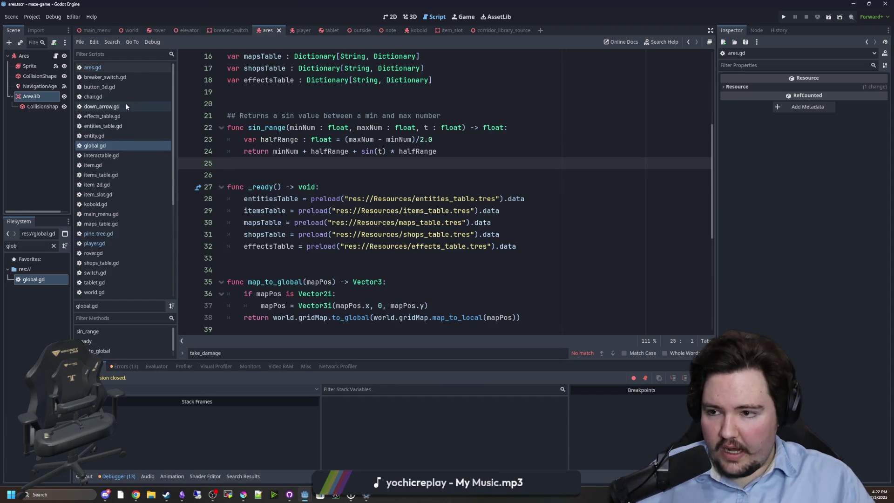
In effects_table.gd, draft MinorInjury and MajorInjury defaults, then delete them
click(119, 117)
scroll(356, 190, up, 5)
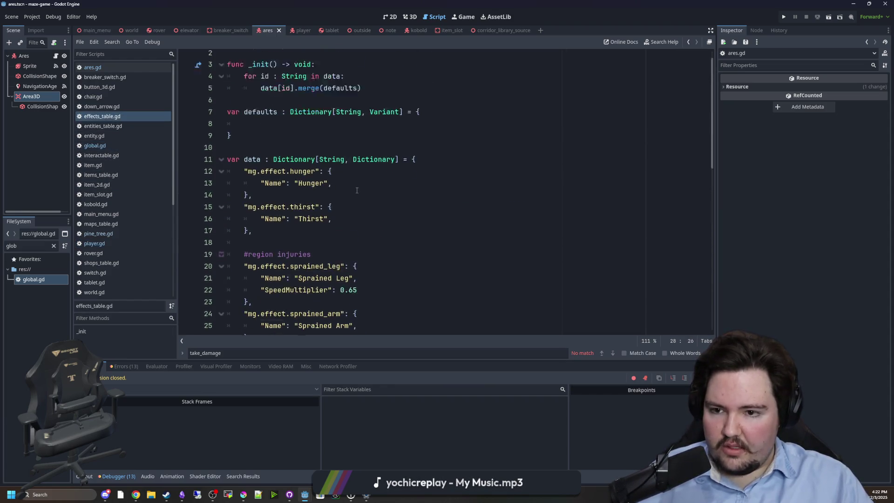
scroll(357, 190, up, 1)
click(270, 144)
text("MinorInj)
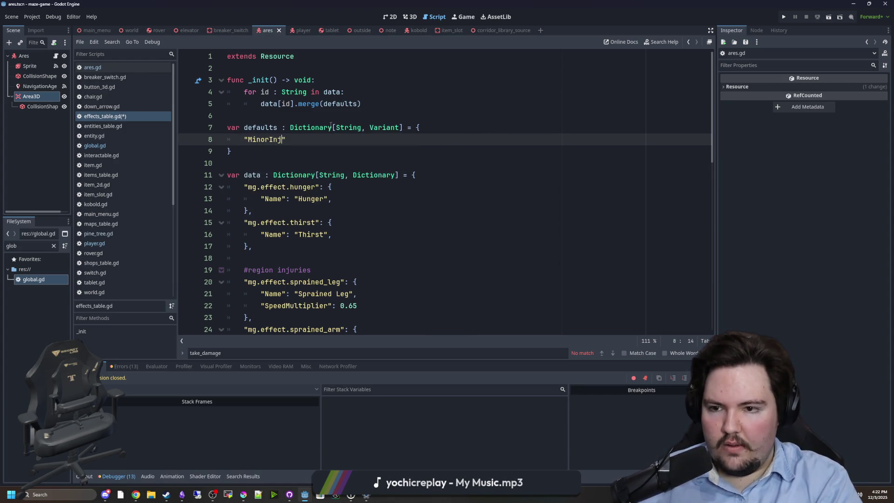
text(ury": false,)
key(Return)
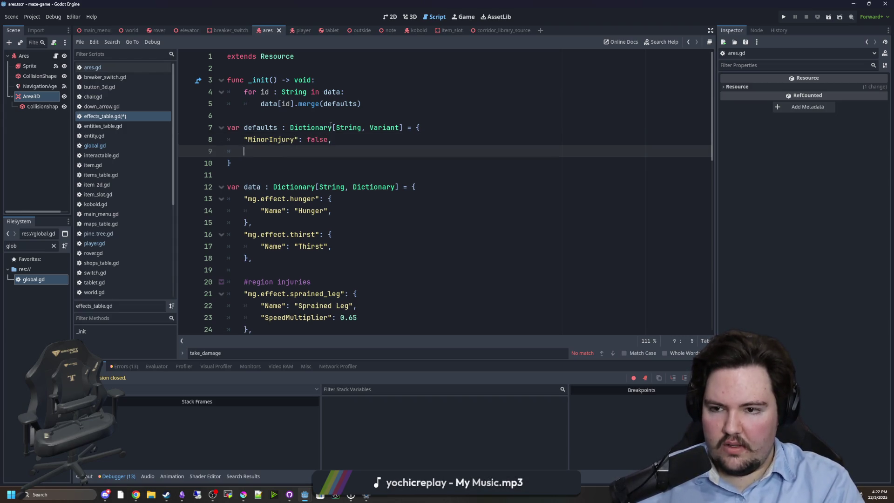
text("Maj)
text(orInju)
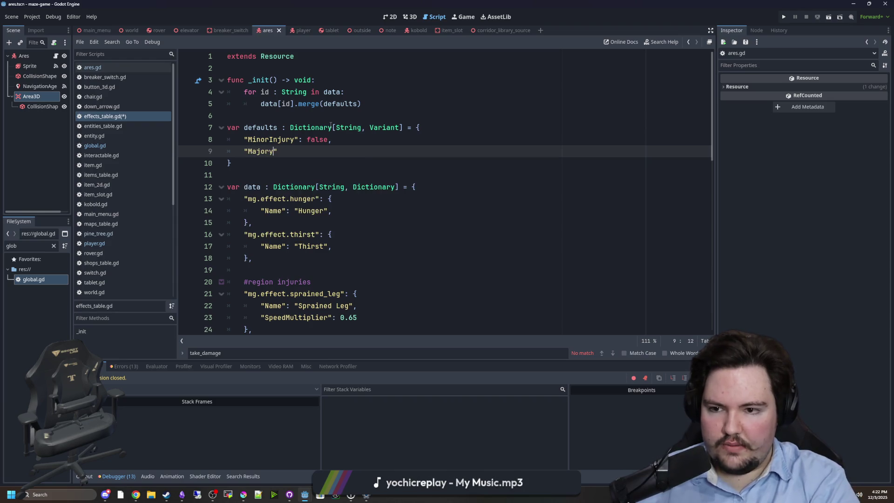
text(ry)
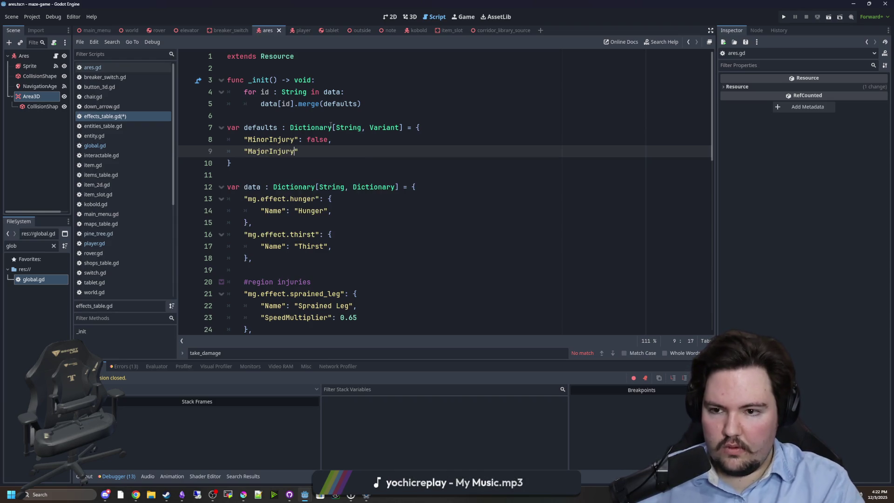
key(shift+Up)
key(shift+Home)
key(shift+Home)
key(BackSpace)
Add a "Groups": [] entry to the defaults dictionary
text(")
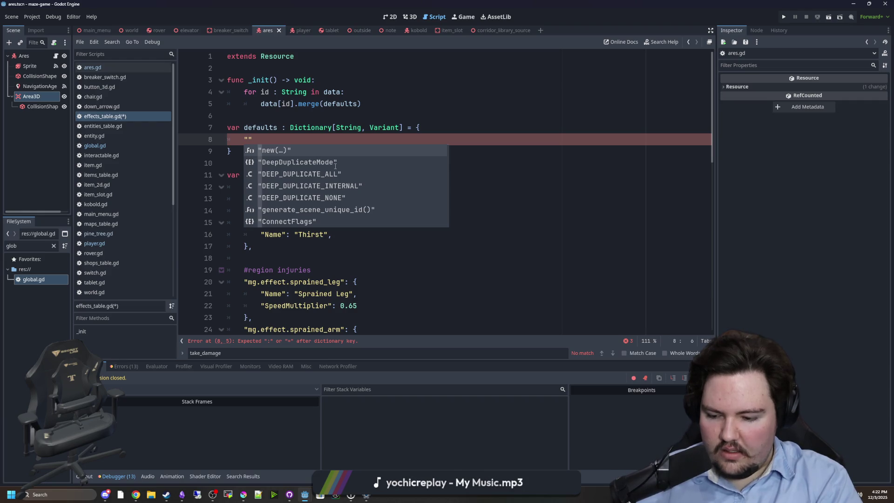
text(Group)
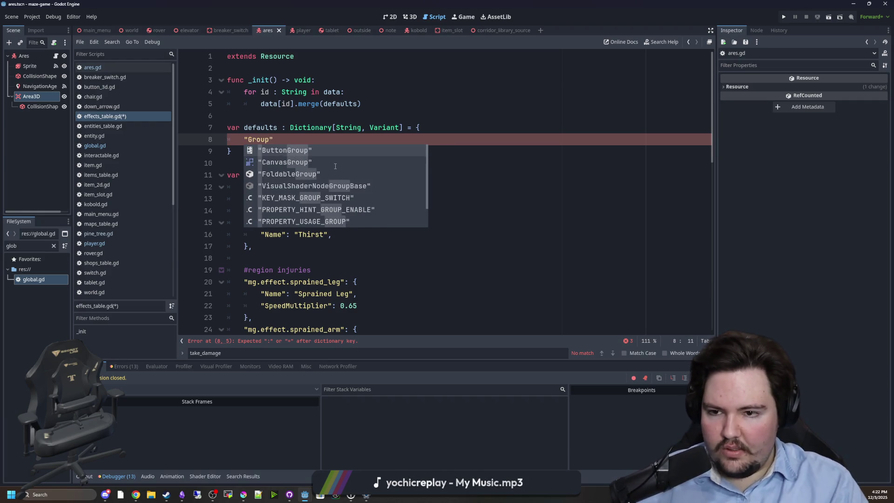
text(s")
key(Escape)
text(: [],)
double_click(250, 143)
key(ctrl+c)
scroll(357, 178, down, 6)
Add "Groups": ["MajorInjury"] to the broken leg entry and copy that line
scroll(342, 165, down, 2)
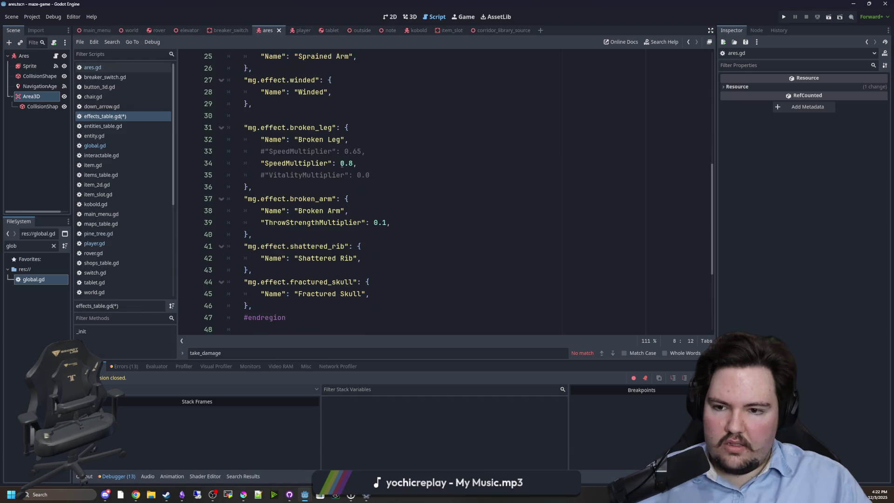
click(372, 129)
key(Return)
key(ctrl+v)
key(BackSpace)
key(BackSpace)
key(BackSpace)
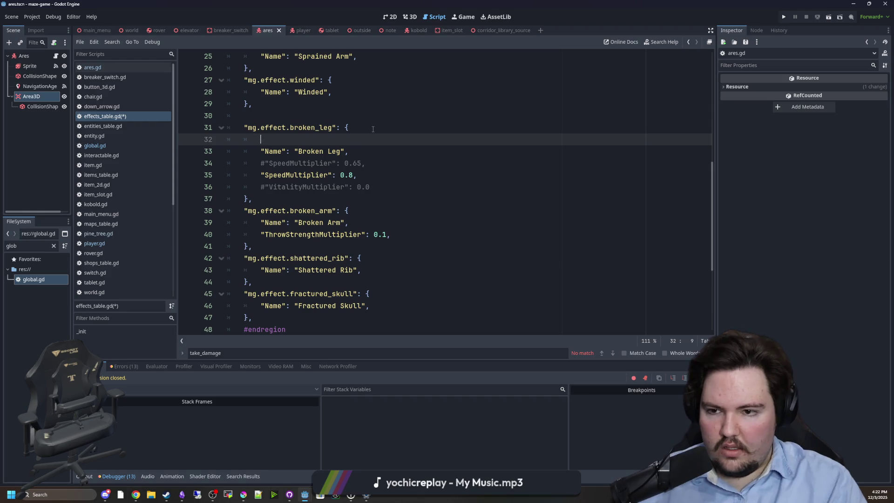
key(BackSpace)
click(391, 174)
key(Return)
text("Groups": [],)
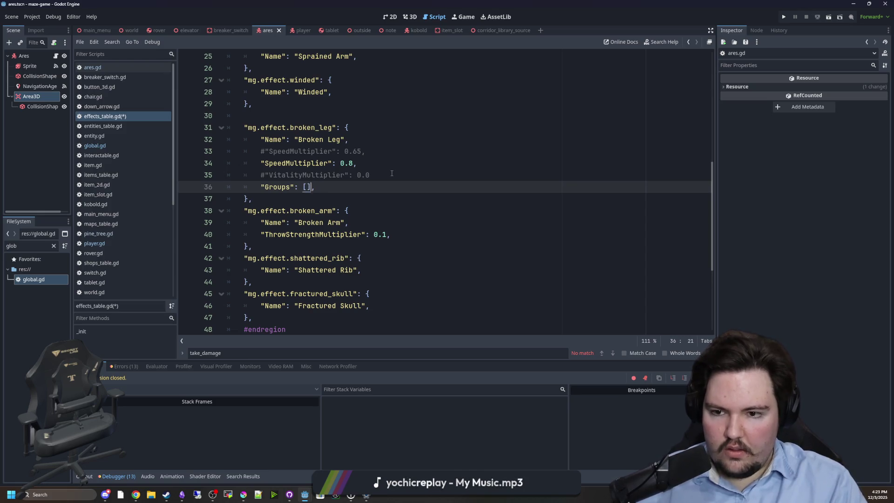
key(Left)
text("Major)
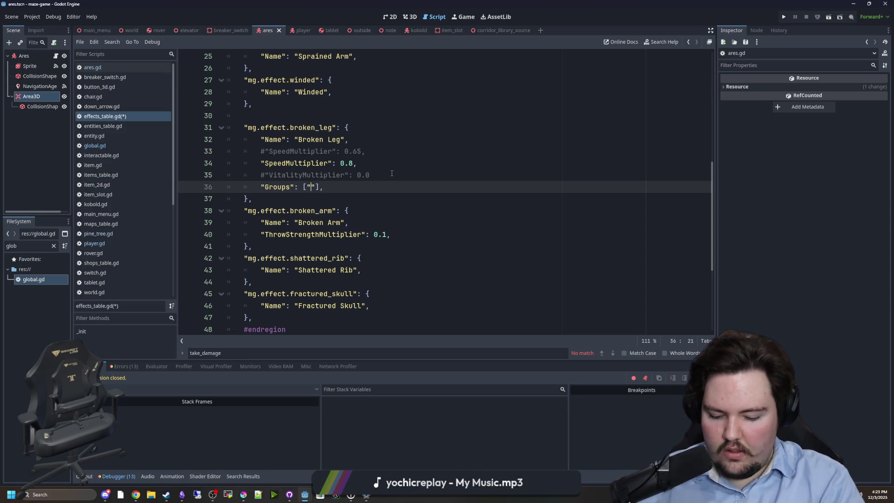
text(Injury)
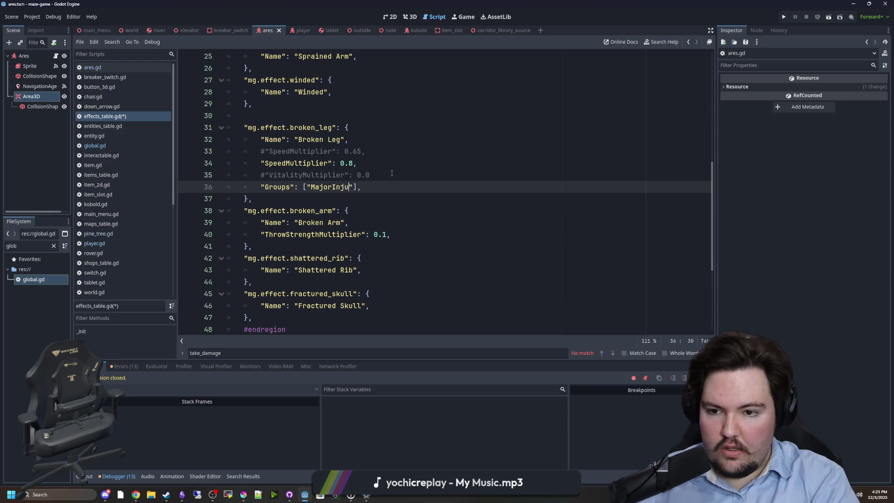
drag(387, 186, 253, 188)
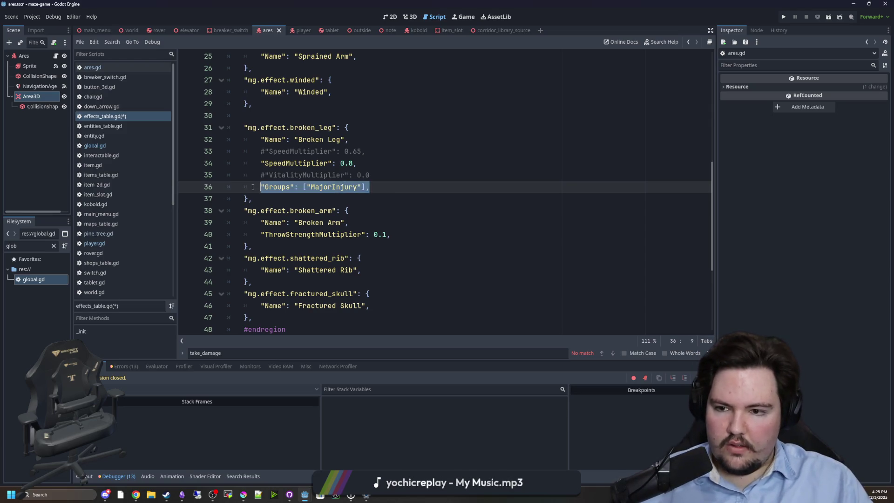
key(ctrl+c)
Paste the MajorInjury Groups line into broken arm, shattered rib and fractured skull
scroll(387, 192, down, 1)
click(405, 199)
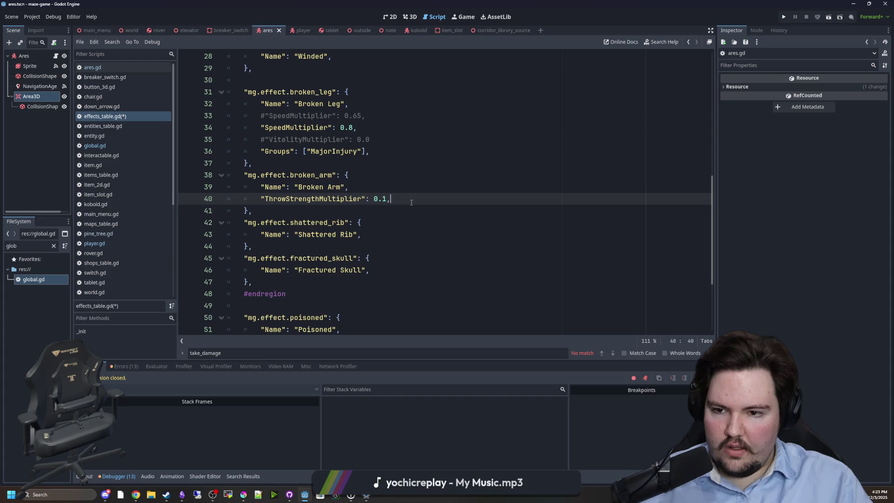
key(Return)
key(ctrl+v)
scroll(412, 202, down, 1)
click(413, 208)
key(Return)
key(ctrl+v)
key(Down)
key(Down)
key(Down)
key(Return)
key(ctrl+v)
Give the winded entry "Groups": ["MinorInjury"] and copy that line
scroll(381, 243, up, 6)
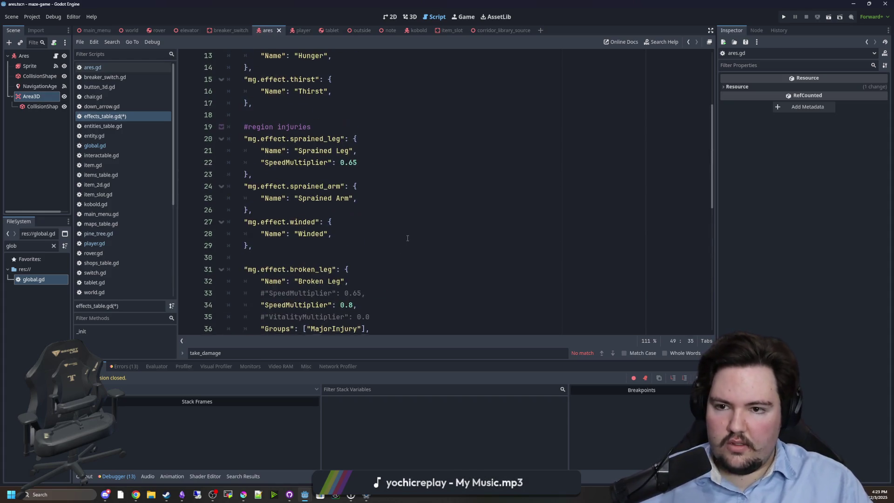
click(363, 236)
key(Return)
key(ctrl+v)
key(Left)
key(BackSpace)
key(BackSpace)
key(BackSpace)
text(Minor)
drag(370, 246, 261, 246)
key(ctrl+c)
Add the MinorInjury Groups line to sprained arm and sprained leg, fixing the comma after 0.65
click(376, 198)
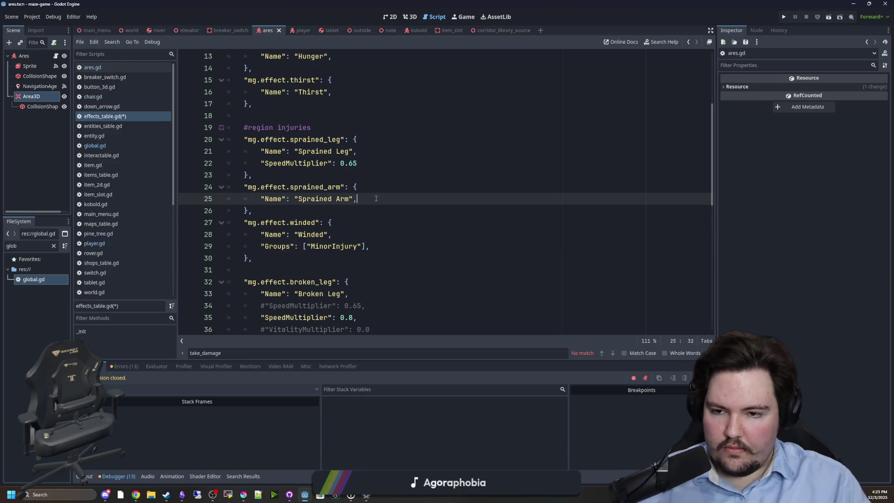
key(Return)
key(ctrl+v)
click(380, 159)
key(Return)
key(ctrl+v)
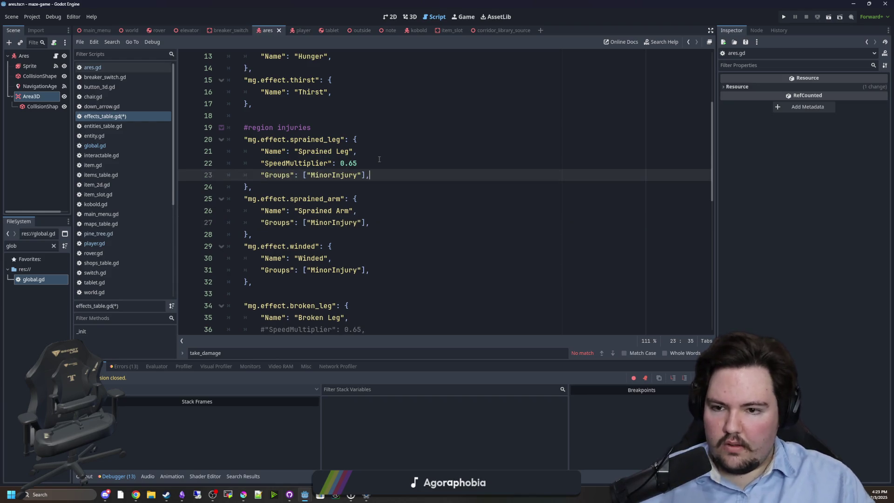
click(379, 159)
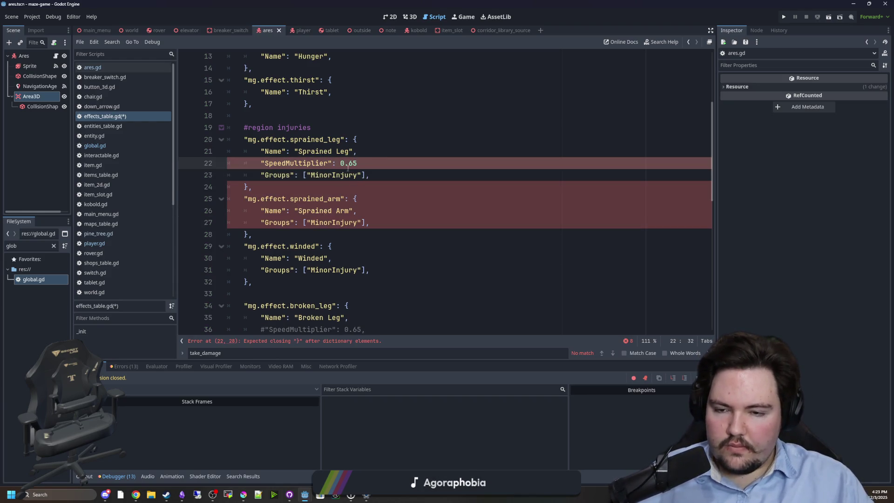
text(,)
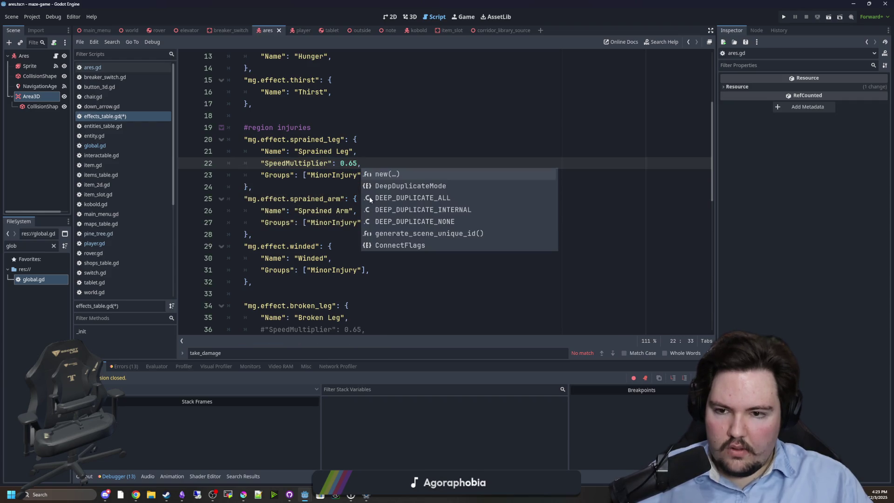
Save the effects table script
double_click(342, 270)
key(Up)
key(Up)
key(Up)
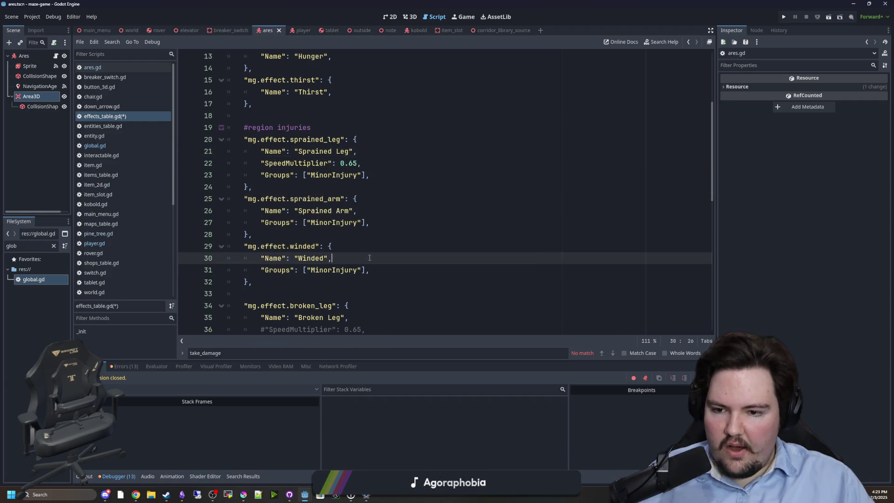
key(ctrl+s)
scroll(260, 183, up, 4)
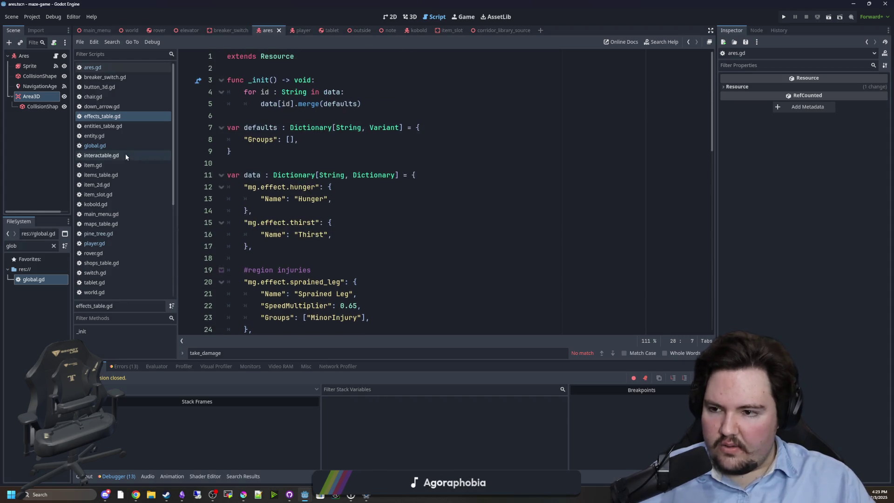
click(126, 146)
scroll(252, 198, up, 5)
Declare majorInjuries and minorInjuries variables below the table declarations
scroll(251, 198, down, 2)
click(252, 198)
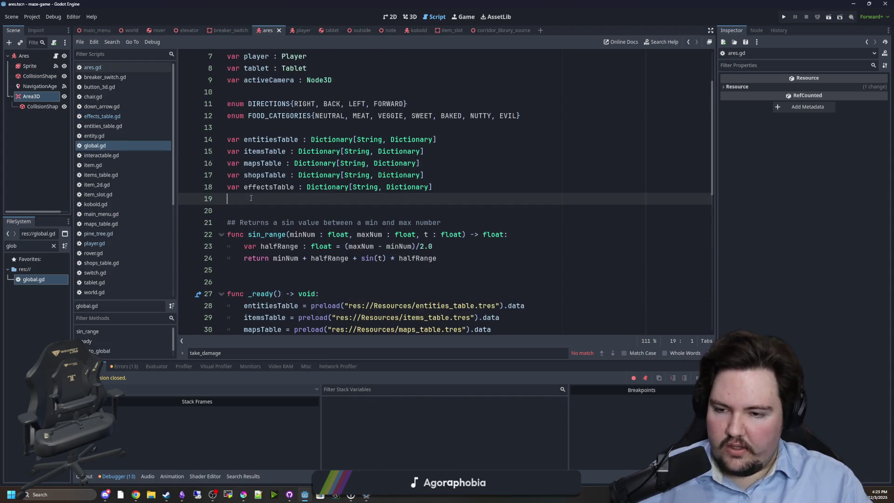
key(Return)
key(Return)
key(Return)
key(Up)
text(var majorInjuries)
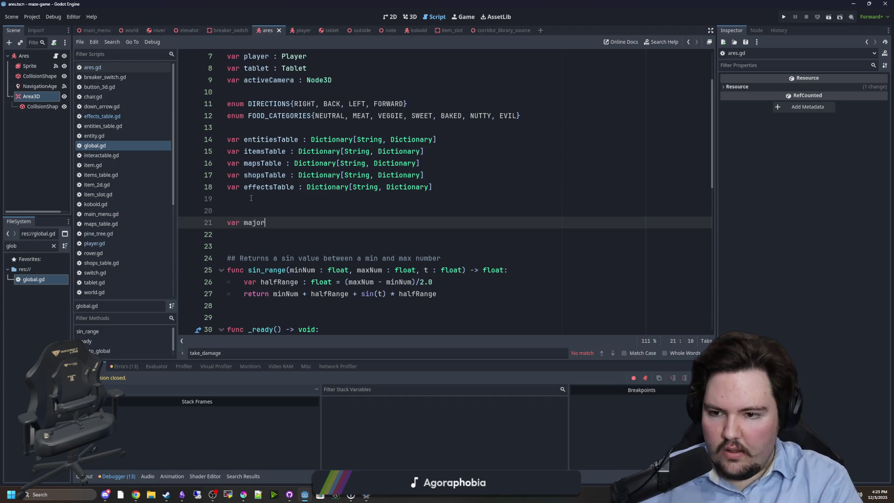
text( = {)
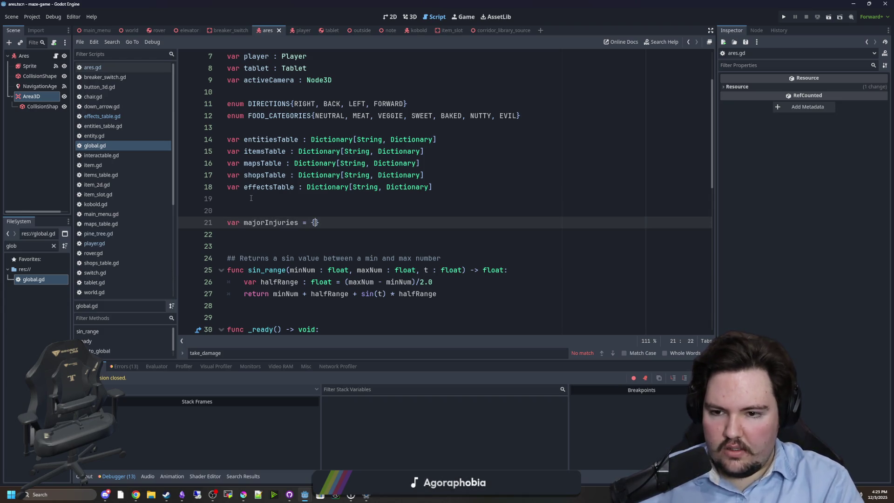
key(End)
key(Return)
text(ar min)
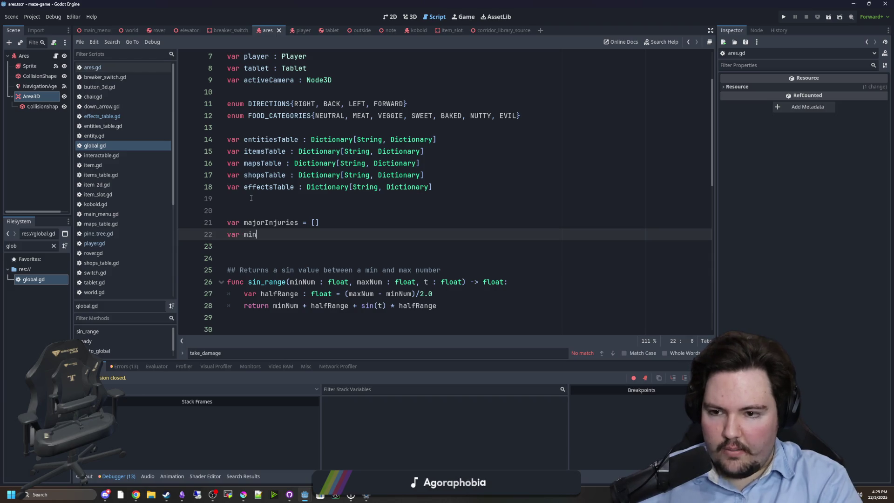
text(orInjuri)
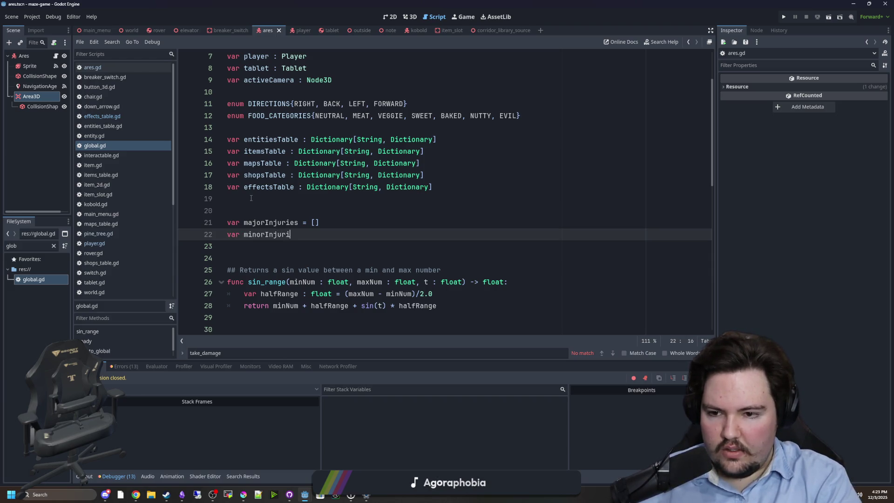
text(es = [)
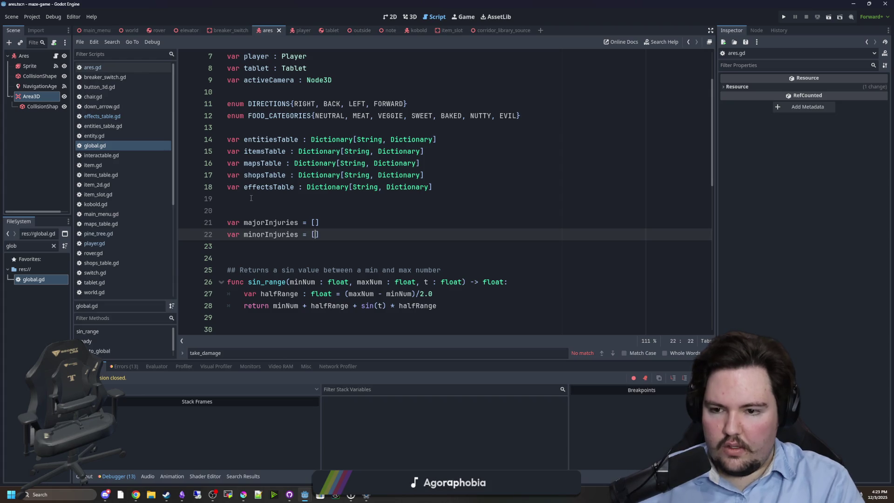
click(295, 207)
scroll(295, 208, down, 8)
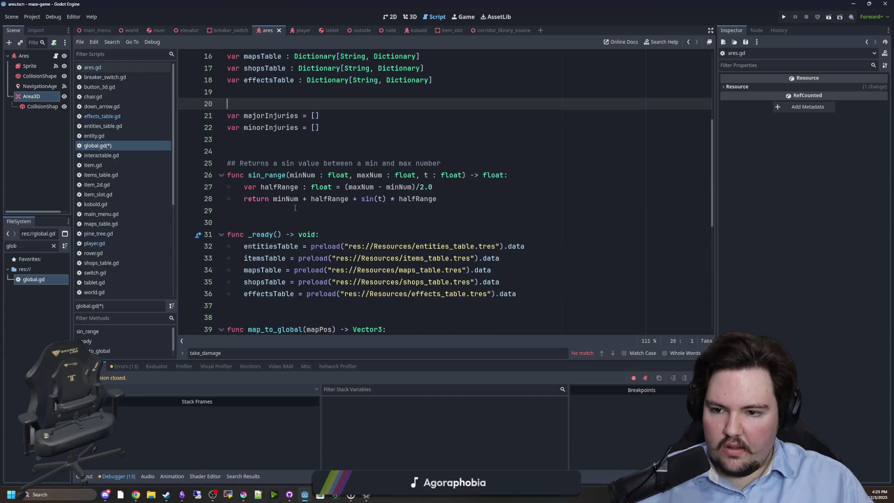
scroll(294, 208, up, 4)
In _ready, loop over effectsTable and push MinorInjury effects into minorInjuries
click(546, 267)
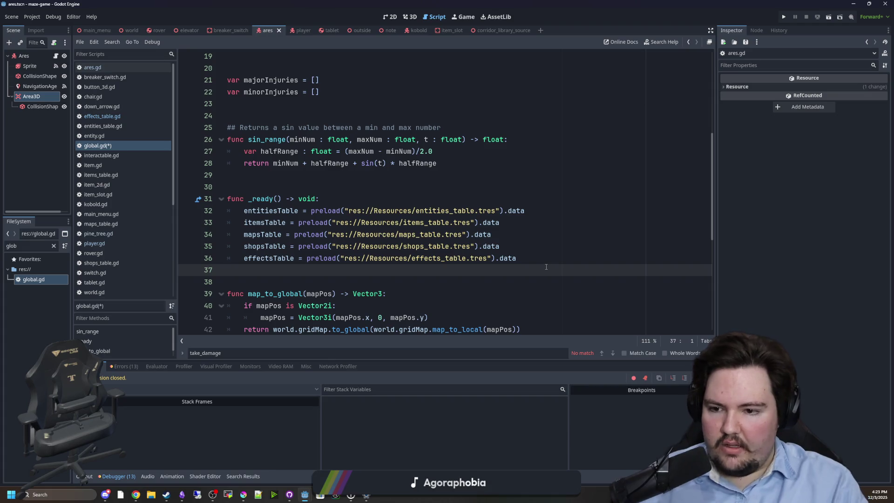
key(Return)
key(Up)
key(Tab)
text(for i in effectsTable:)
key(Return)
text(if i.Groups.)
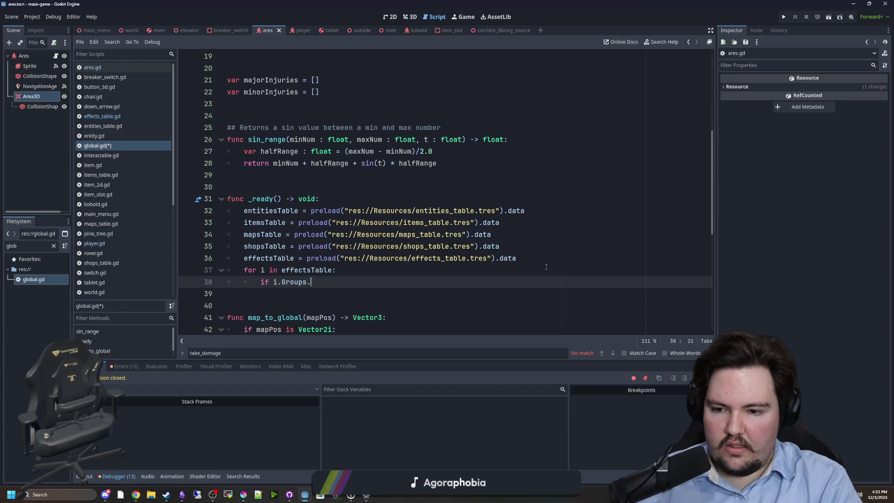
text(has("M)
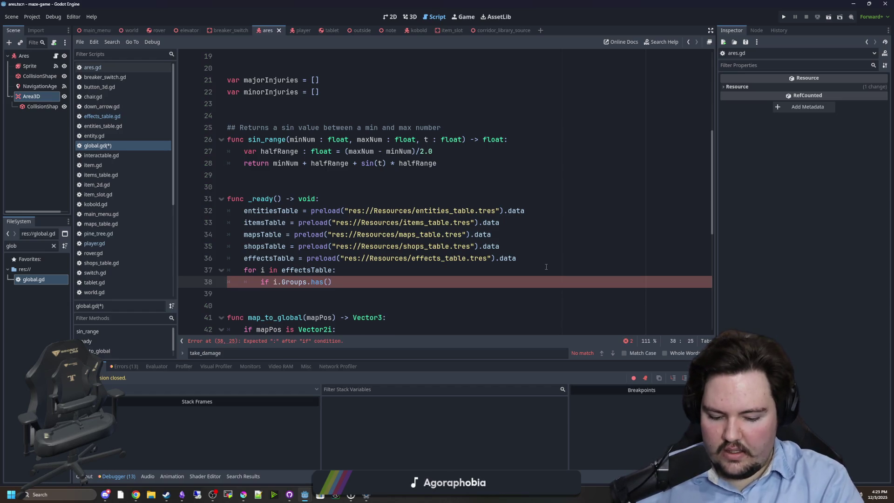
text(inorInji)
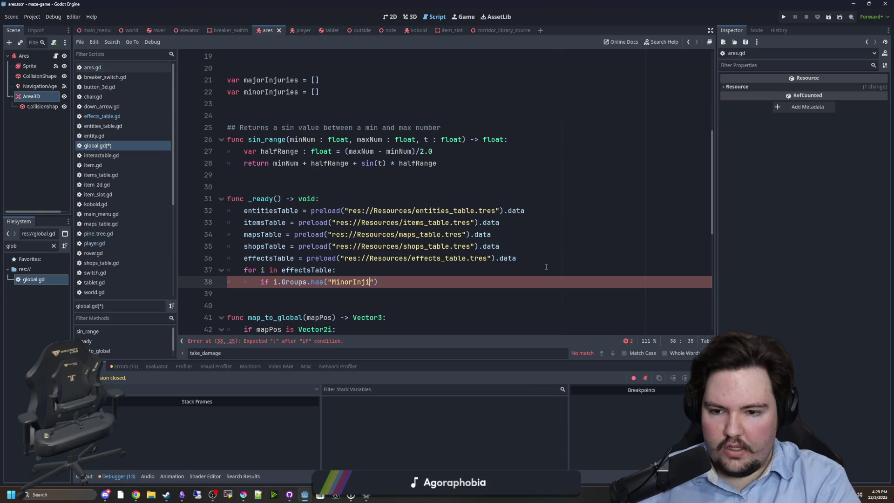
text(ry"):)
key(Return)
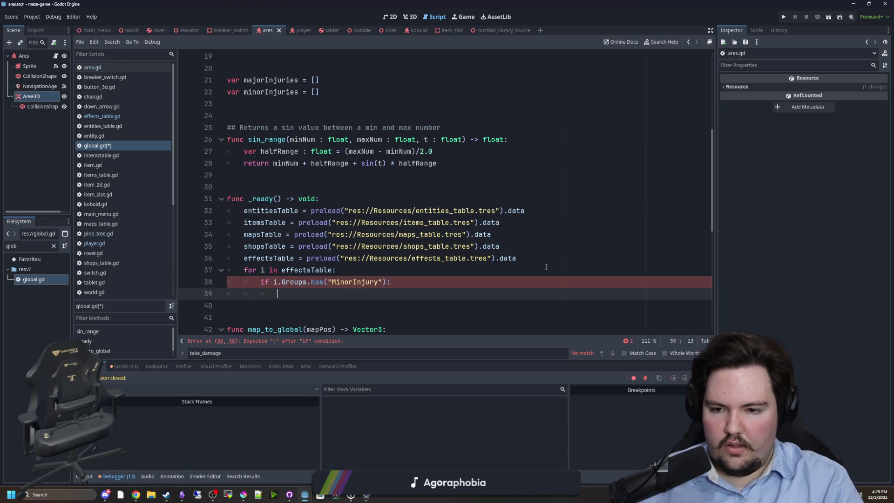
text(minorInjh)
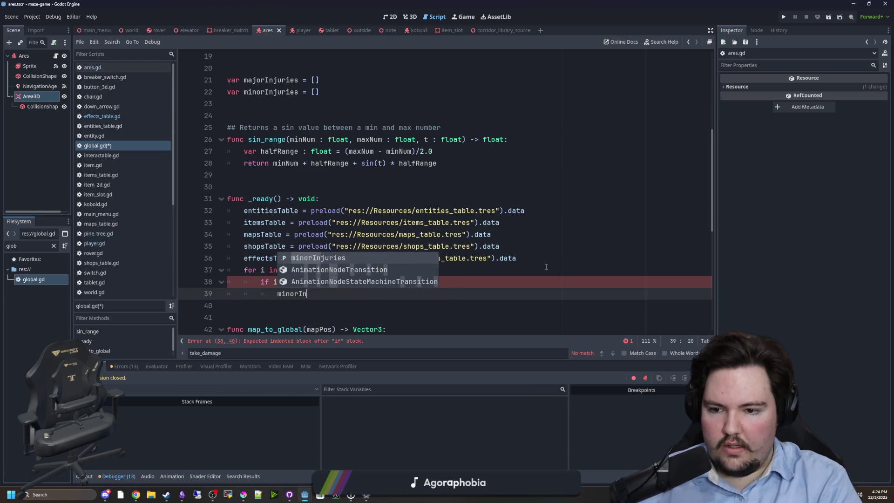
key(BackSpace)
key(BackSpace)
text(juries.a)
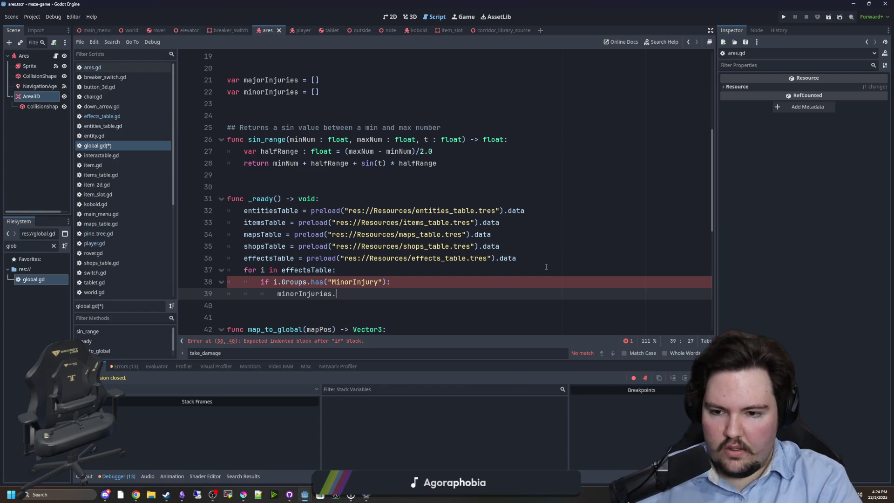
key(BackSpace)
text(push_back(i)
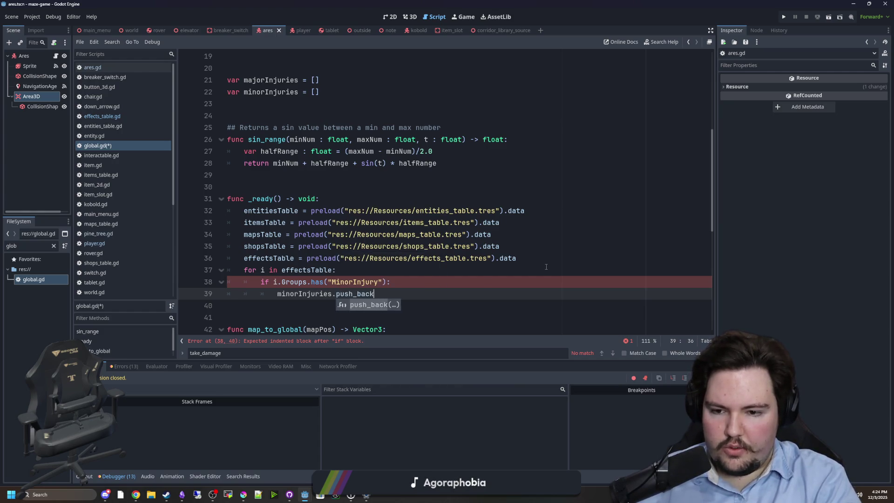
Fetch each effect with effectsTable.get(i) and check effect.Groups instead of i
click(338, 273)
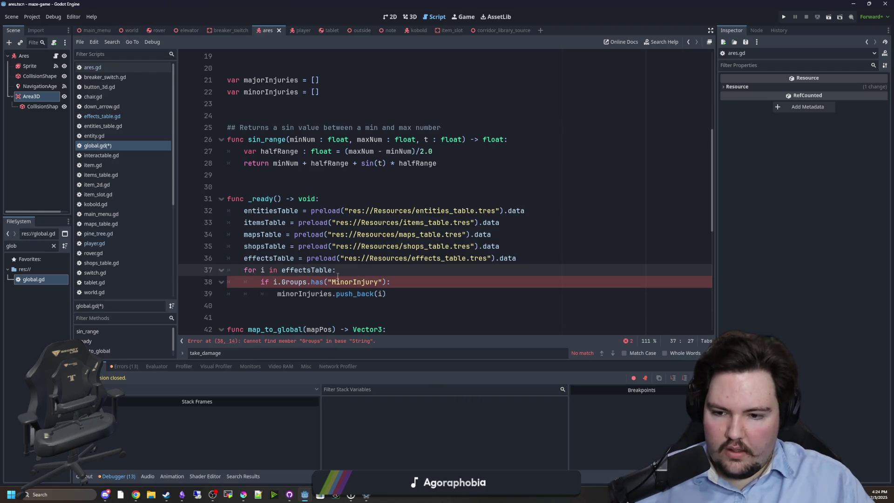
scroll(338, 277, down, 1)
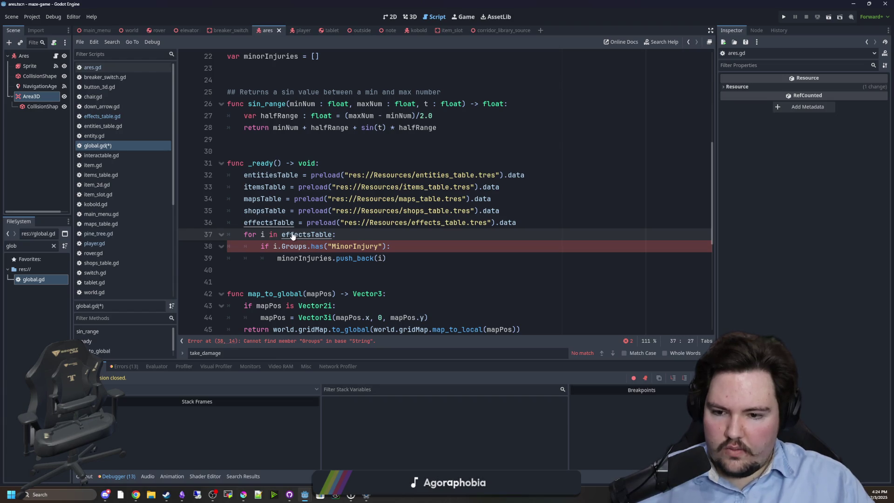
click(242, 233)
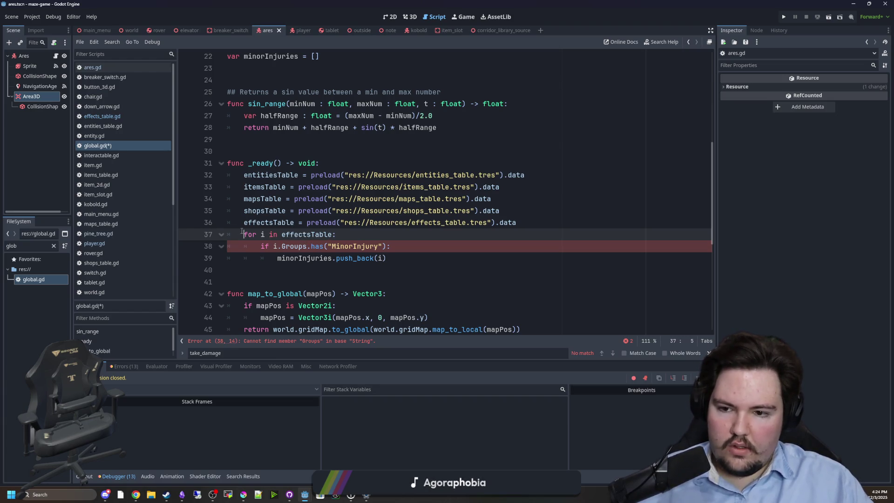
click(387, 235)
key(Return)
text(var effect = effectsTable.get(i)
double_click(288, 246)
click(300, 270)
double_click(276, 258)
text(effect)
click(398, 246)
Duplicate the check for MajorInjury, pushing those effects into majorInjuries
click(408, 271)
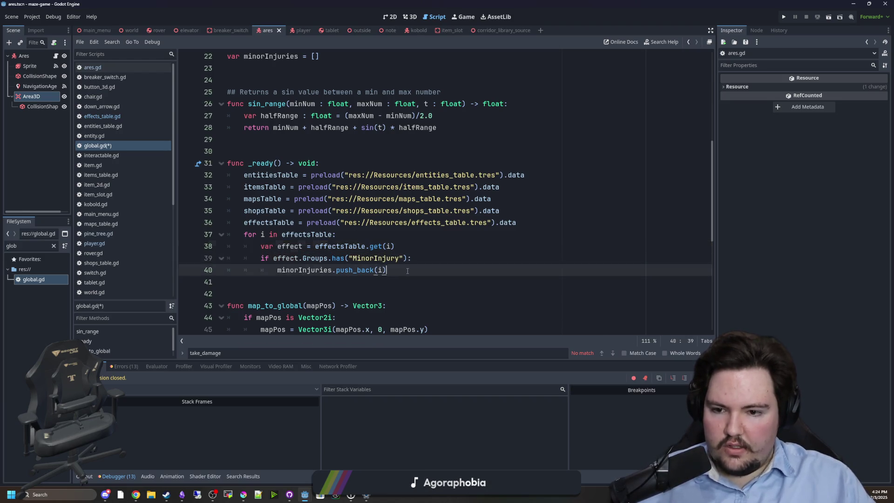
drag(245, 258, 397, 269)
key(ctrl+c)
click(397, 269)
key(Return)
key(ctrl+v)
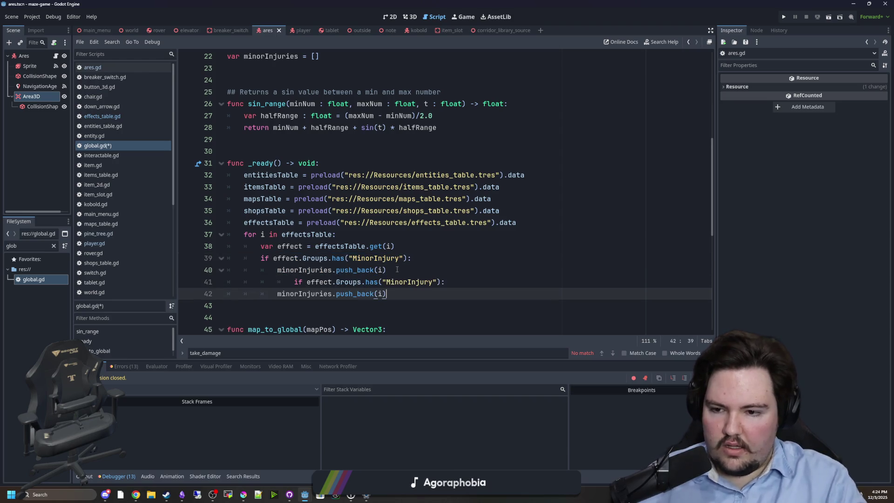
click(383, 282)
key(shift+Tab)
double_click(383, 281)
text(MajorInjury)
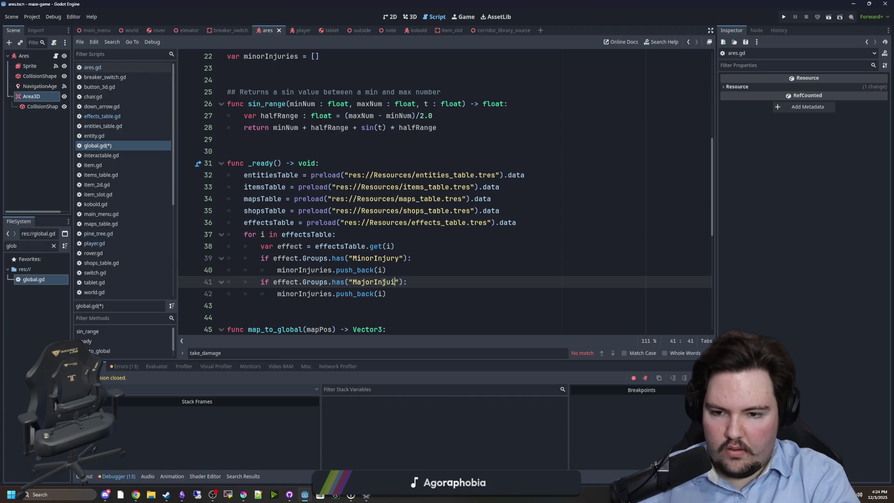
double_click(307, 293)
text(majo)
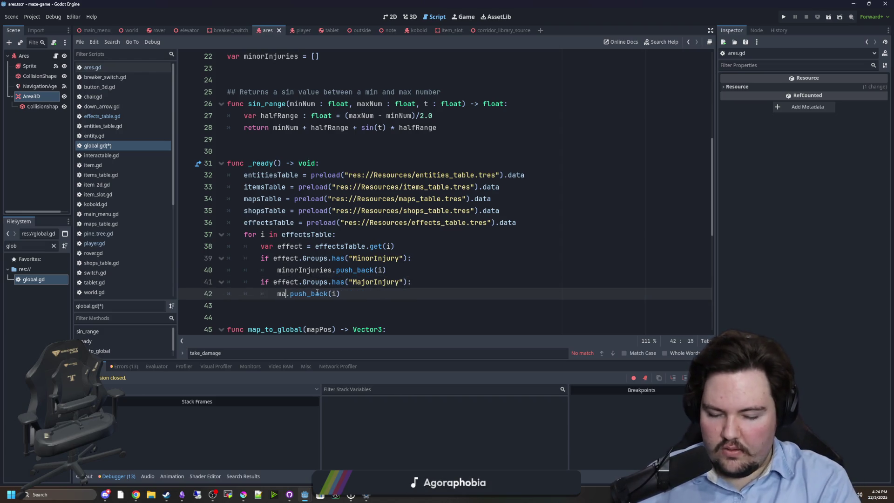
key(Return)
Save global.gd
click(353, 300)
key(ctrl+s)
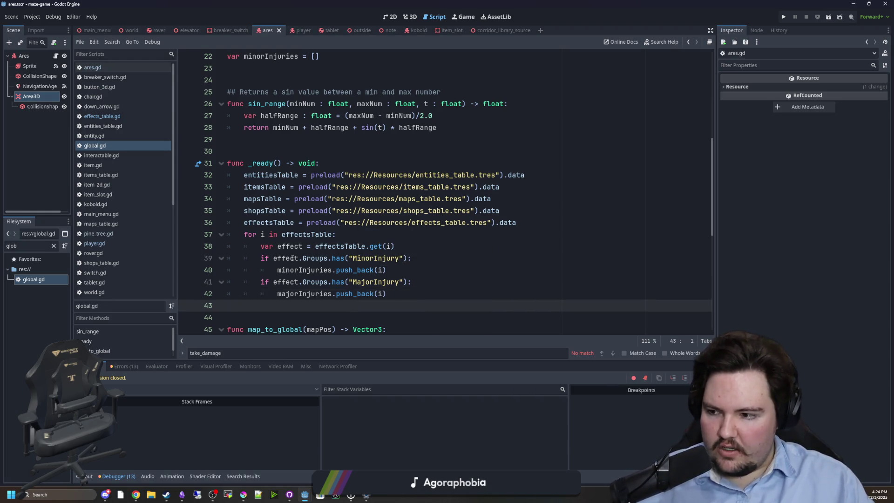
double_click(301, 269)
click(395, 246)
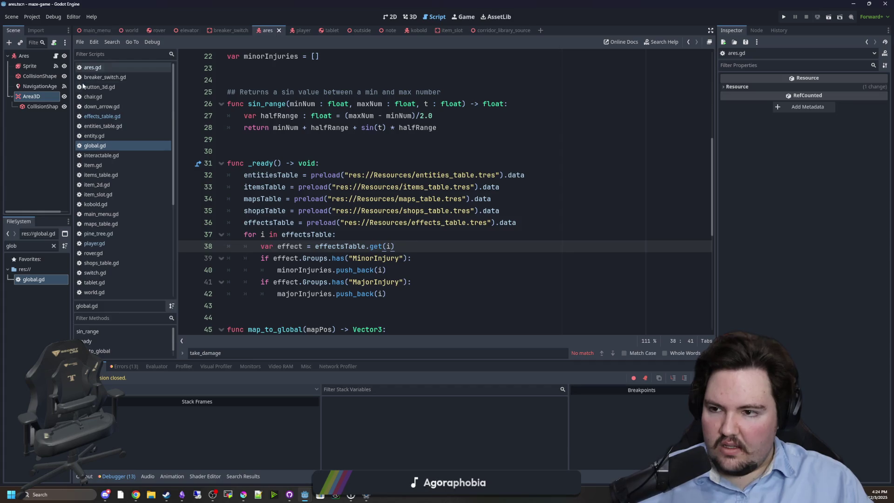
click(108, 242)
Uncomment take_damage and add blank lines at the top of its body
key(BackSpace)
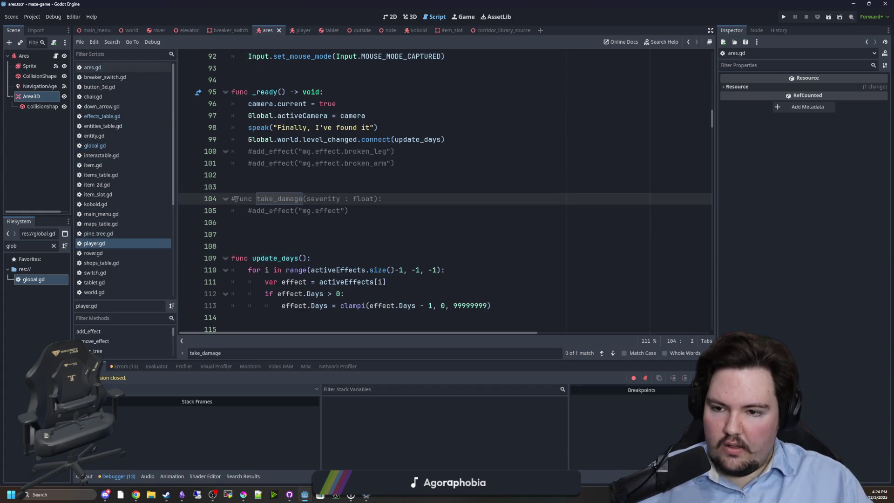
key(Down)
key(ctrl+k)
click(410, 200)
key(Return)
key(Return)
key(Return)
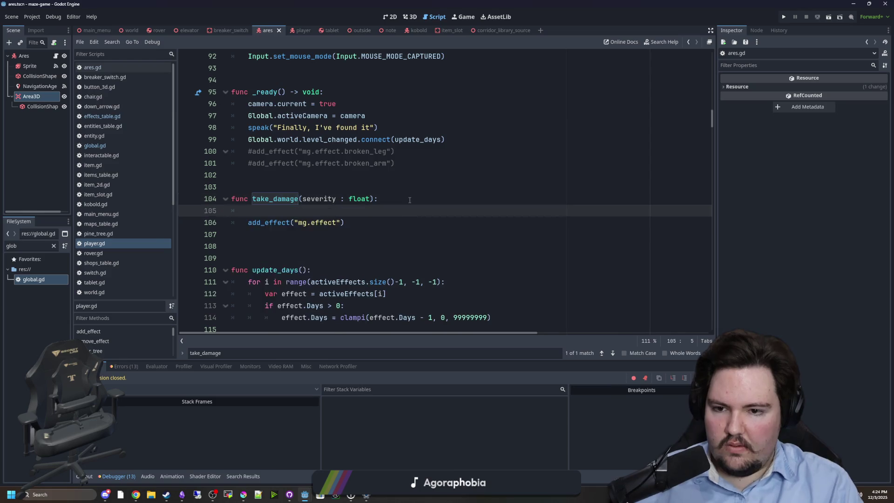
key(Up)
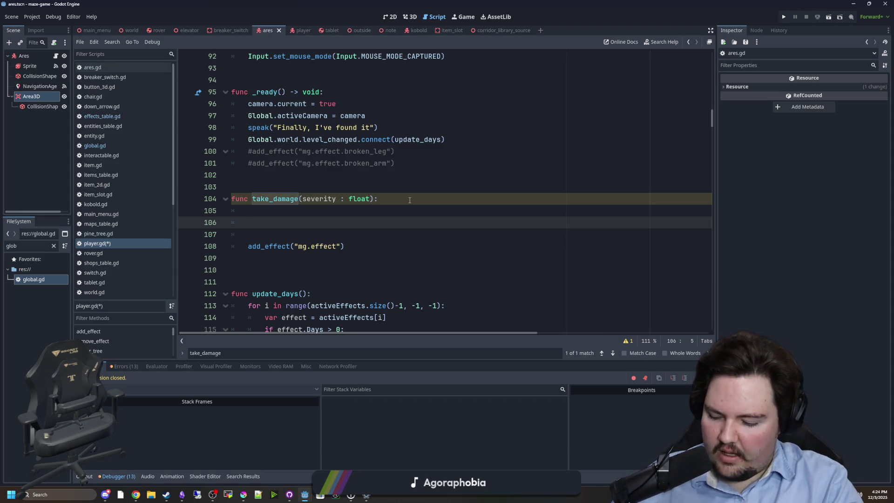
key(BackSpace)
key(BackSpace)
key(BackSpace)
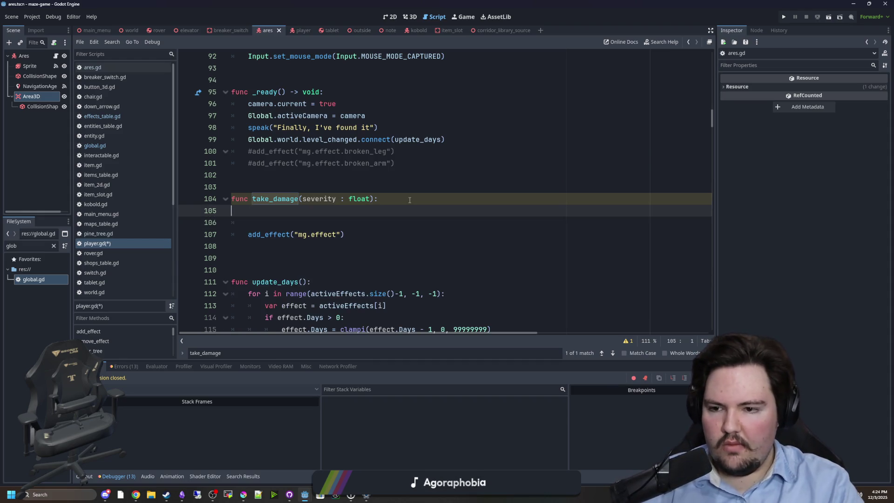
key(BackSpace)
key(Return)
key(BackSpace)
key(BackSpace)
key(Return)
key(Return)
key(Return)
key(Up)
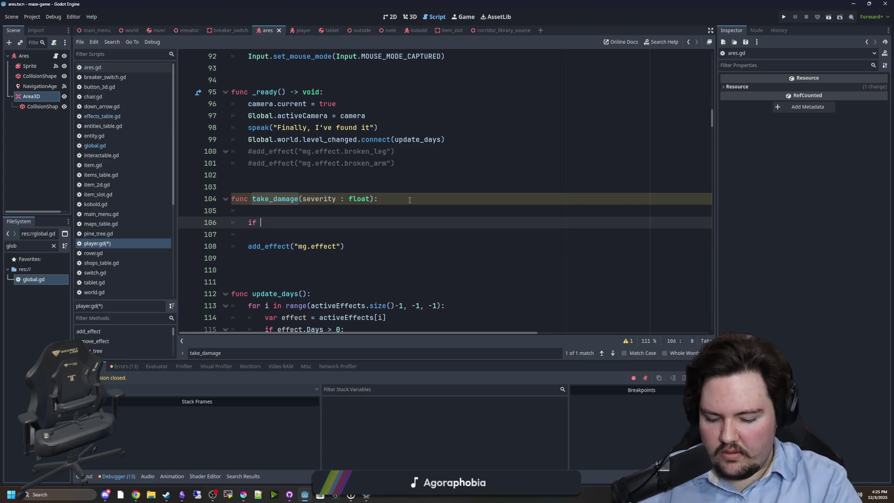
text(norm)
key(BackSpace)
key(BackSpace)
key(BackSpace)
text(rand)
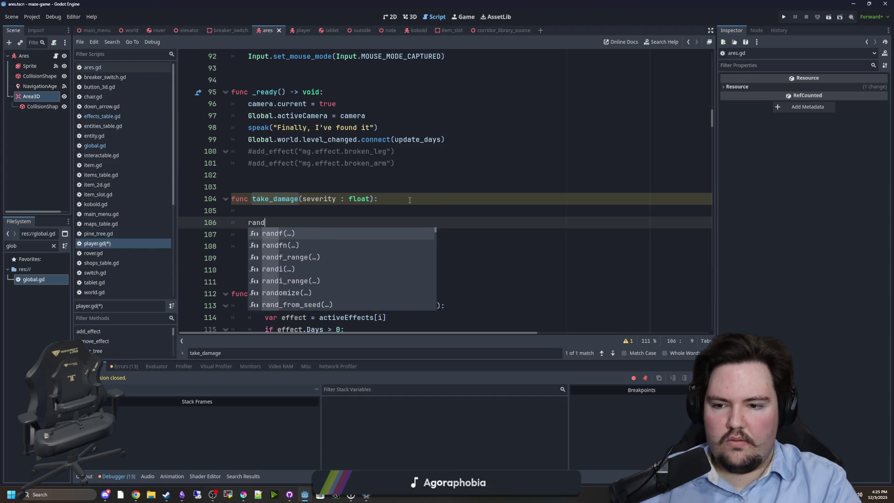
text(_)
key(BackSpace)
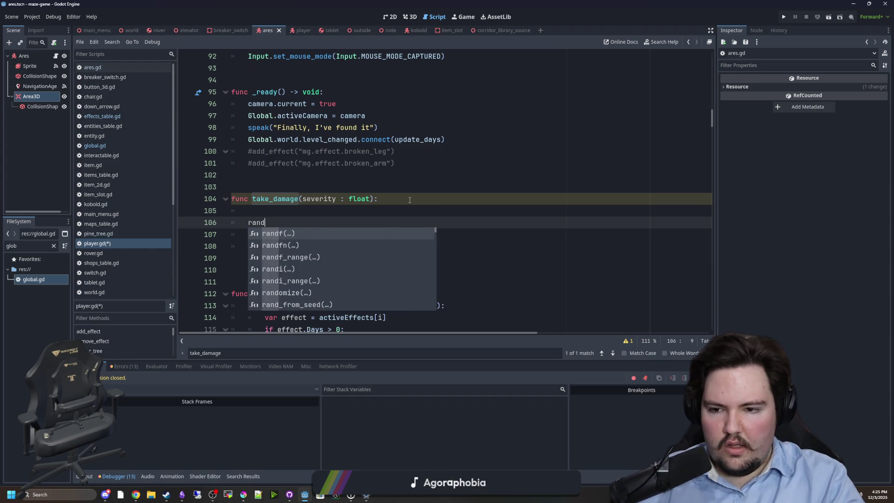
scroll(294, 269, down, 4)
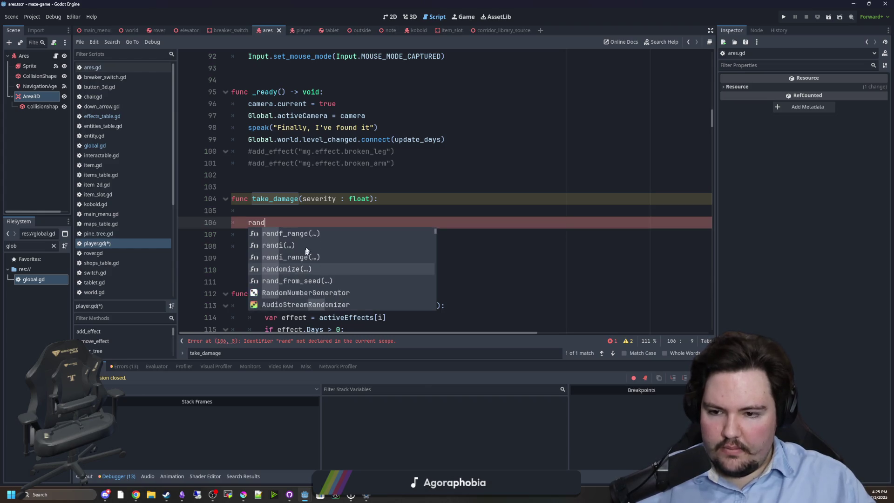
click(286, 247)
drag(294, 223, 246, 223)
text(rand_i)
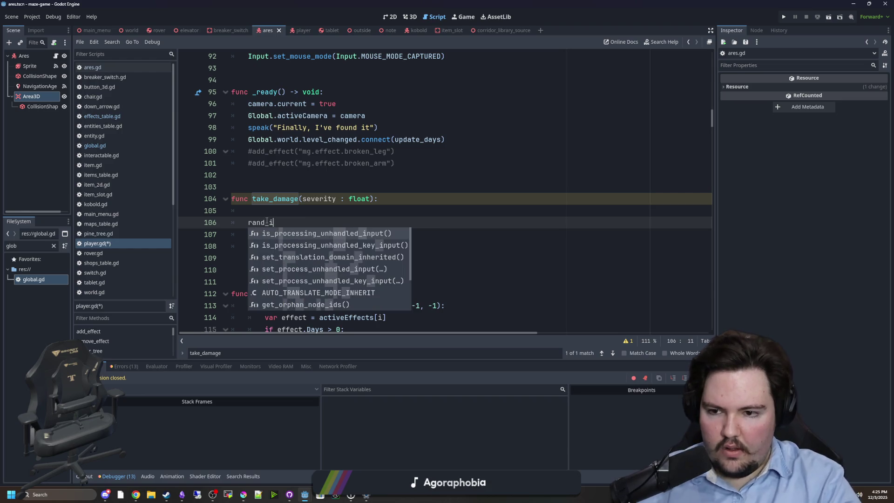
key(BackSpace)
key(BackSpace)
text(i)
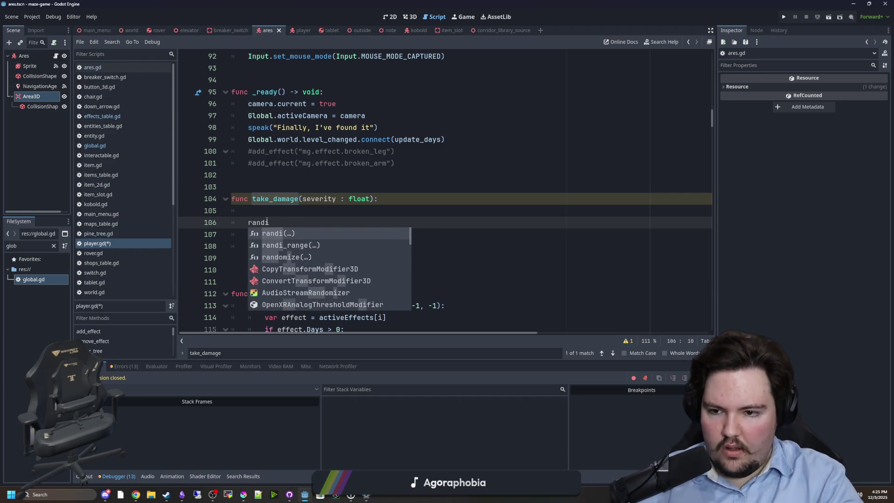
key(Return)
ctrl+click(256, 223)
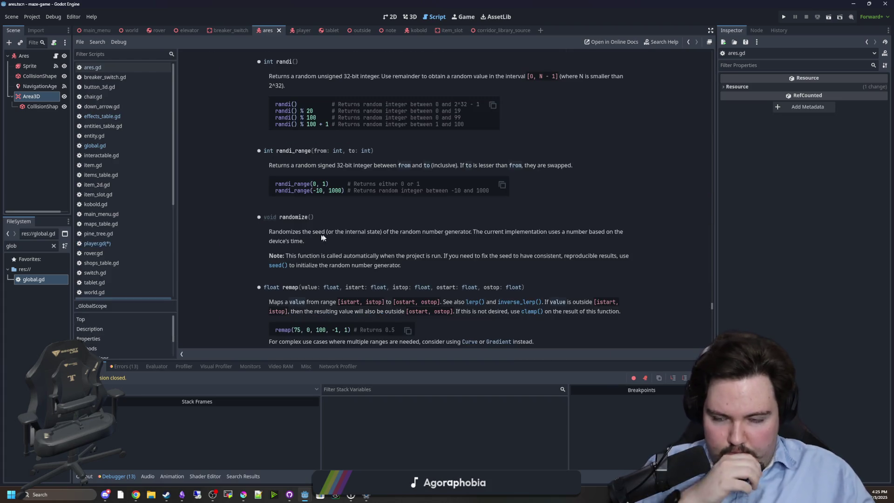
After reading the random function docs, replace randi() with randfn(severity, )
scroll(335, 216, down, 3)
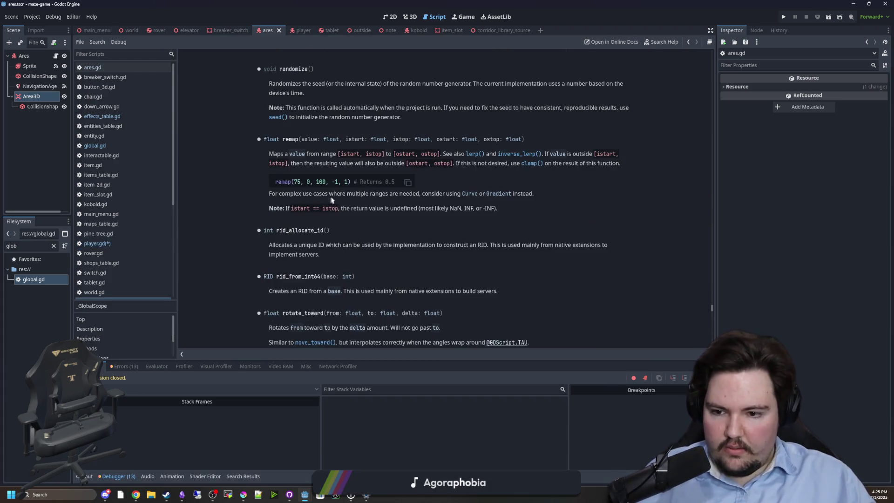
scroll(334, 195, up, 7)
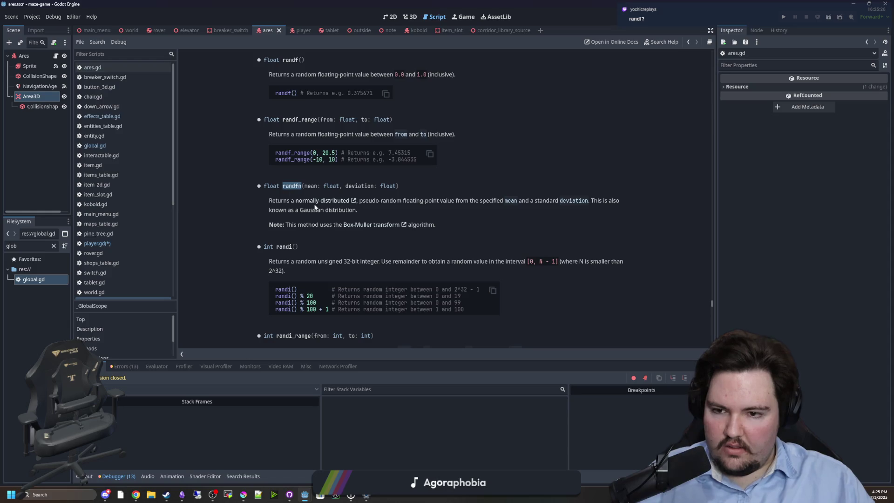
key(alt+Left)
key(Home)
key(shift+End)
text(randfn)
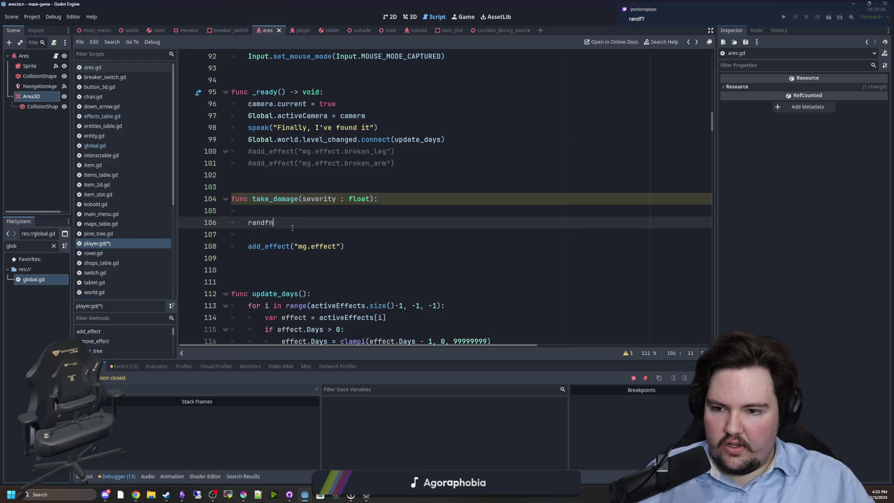
text((se)
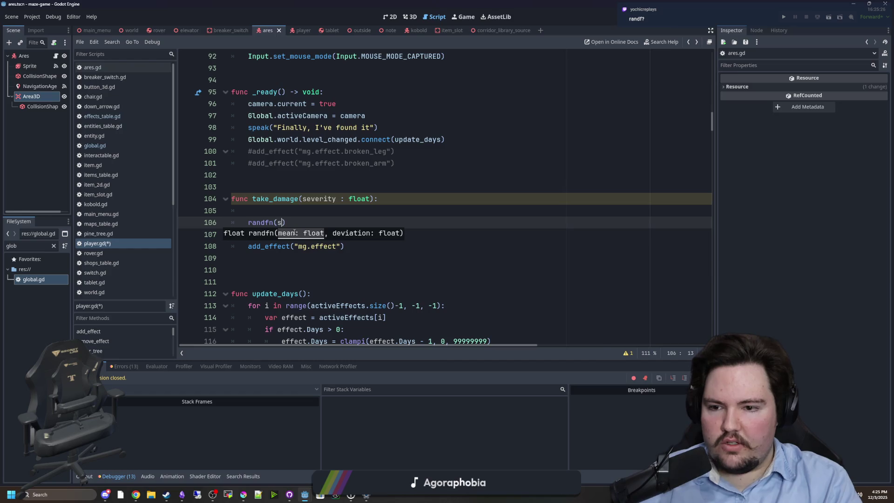
text(v)
key(Return)
text(,)
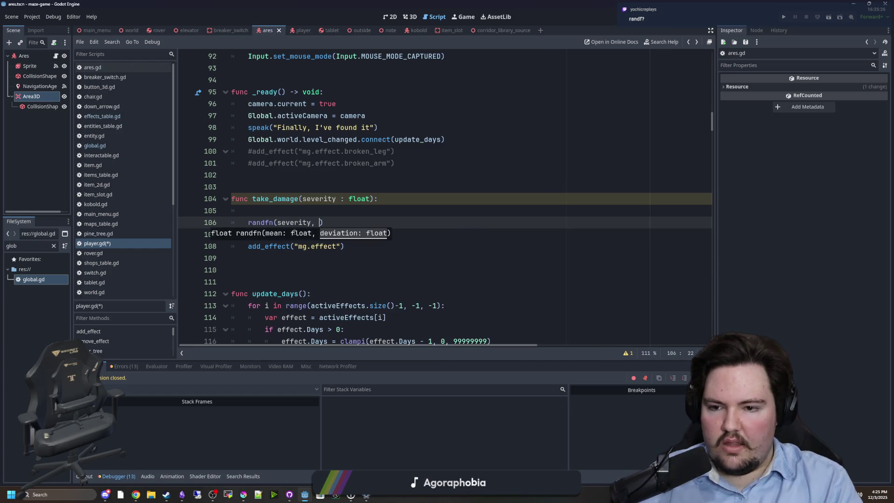
Check the randfn documentation, then place the cursor at the missing deviation argument
ctrl+click(261, 223)
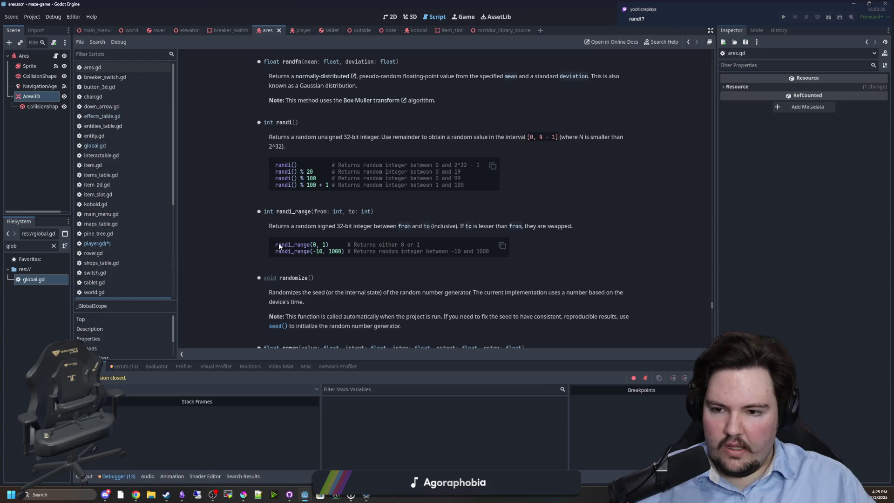
scroll(333, 199, up, 1)
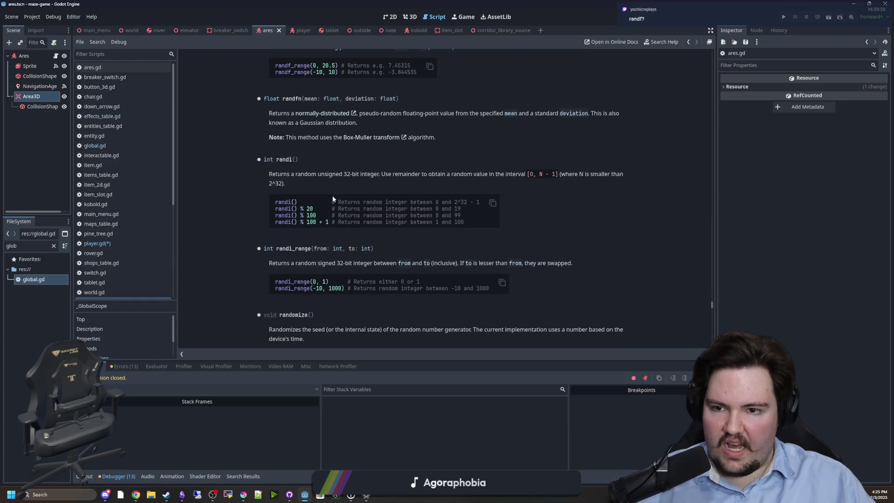
key(alt+Left)
key(alt+Left)
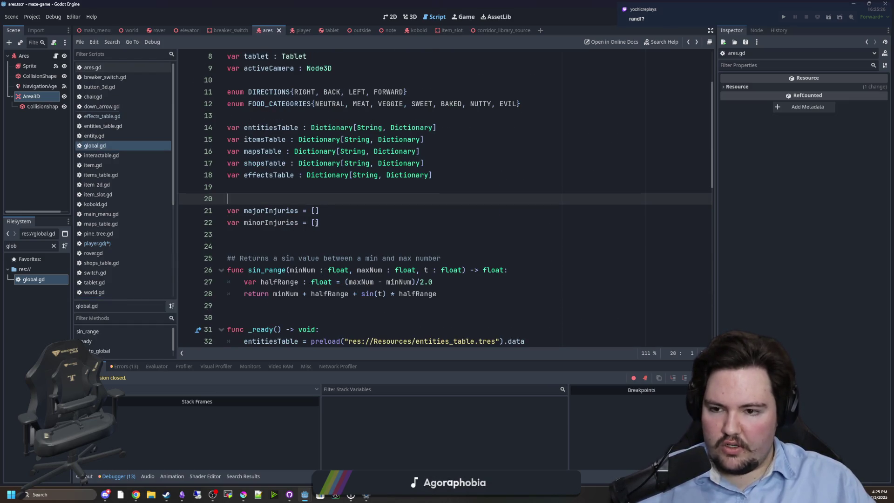
key(alt+Left)
key(alt+Left)
key(alt+Left)
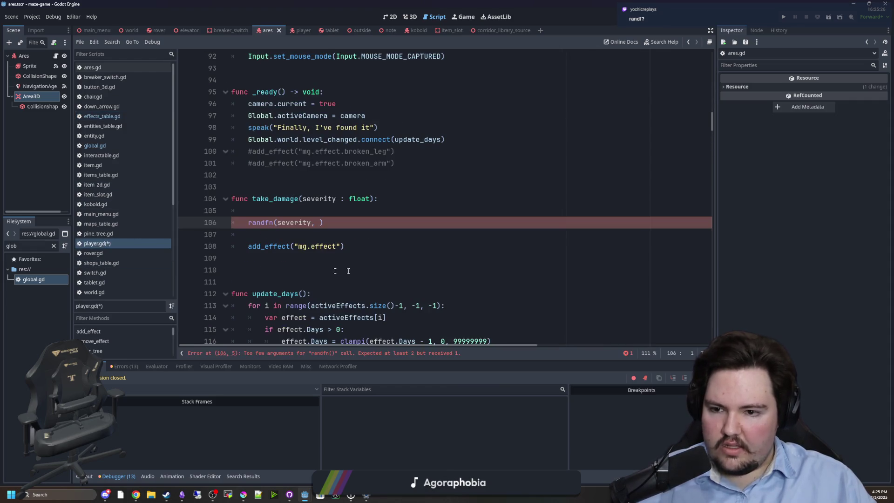
click(319, 223)
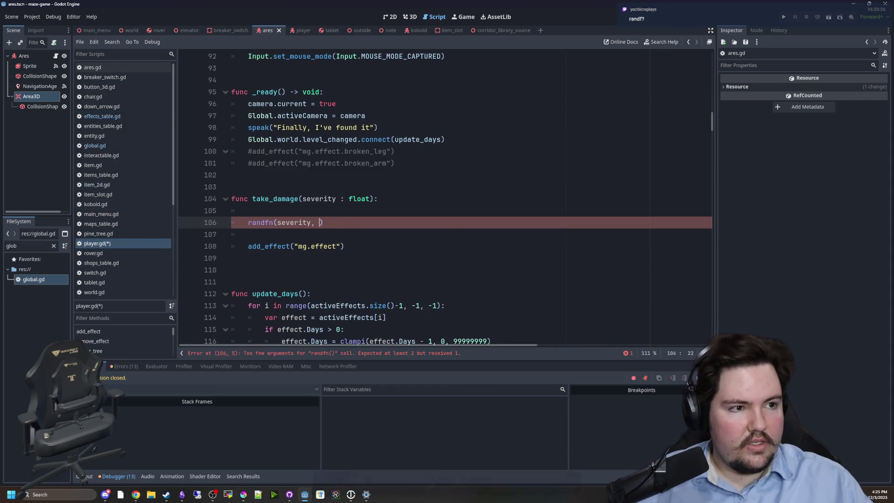
key(alt+Tab)
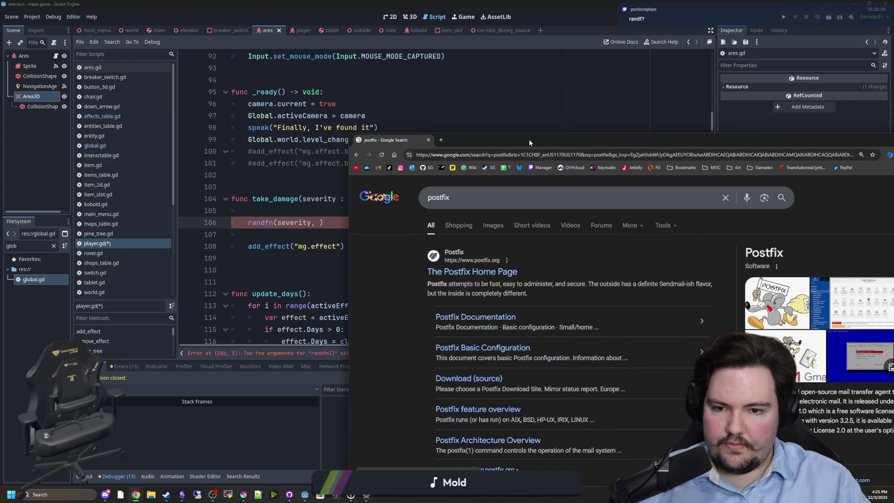
Check a new Desmos graphing calculator with the expression 1, then return to the Godot script
click(516, 154)
text(desmos)
key(Return)
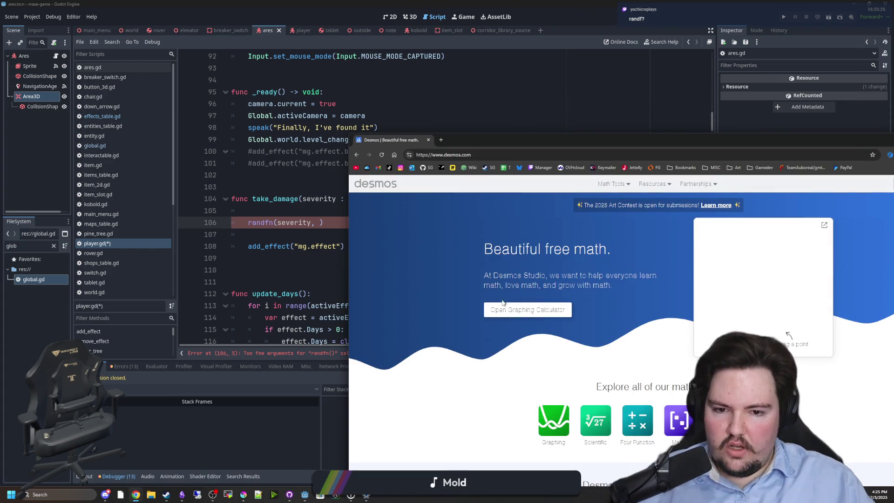
click(488, 309)
text(1)
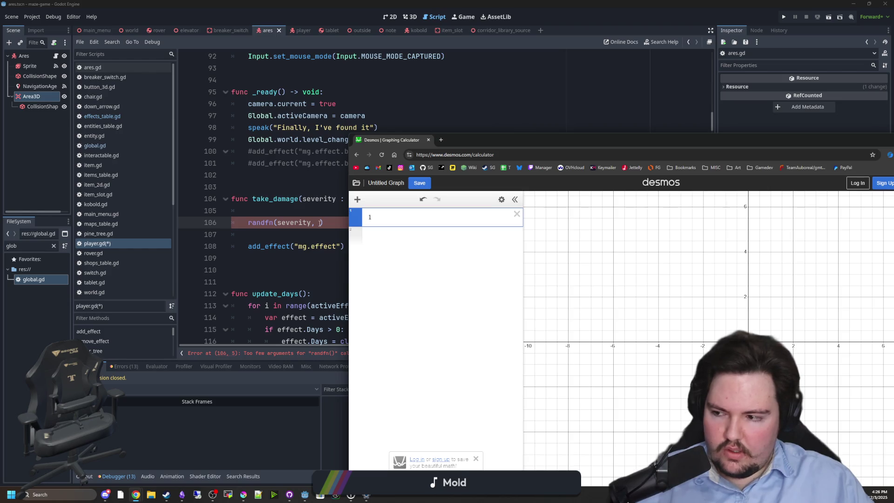
click(320, 222)
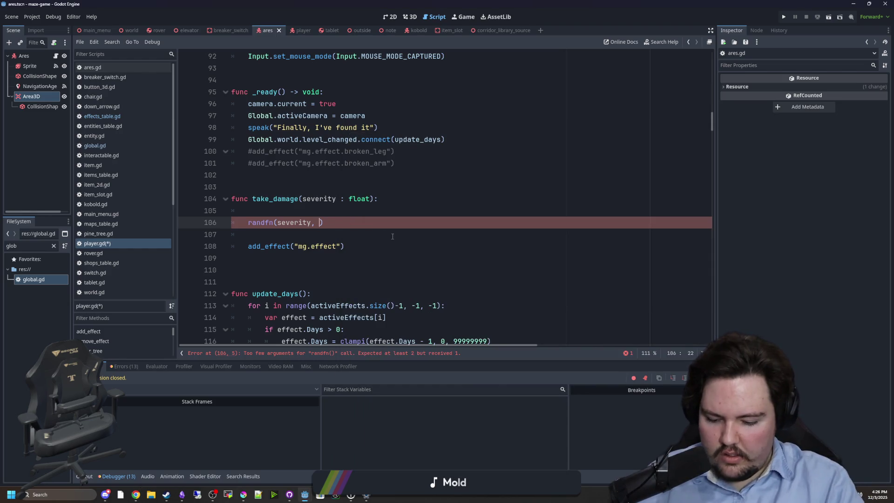
Complete randfn(severity, 0.5) and add an if severity >= 2 / else block below it
text(0.5))
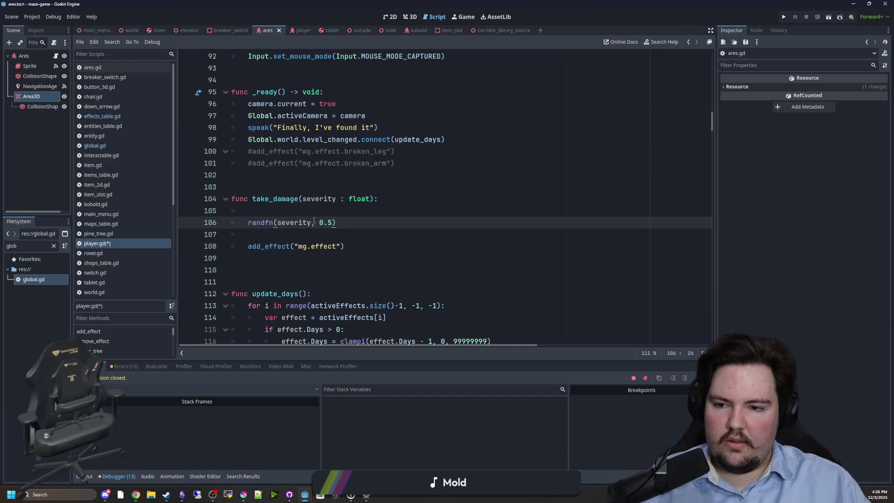
key(alt+Up)
key(Down)
key(Down)
key(Down)
key(Return)
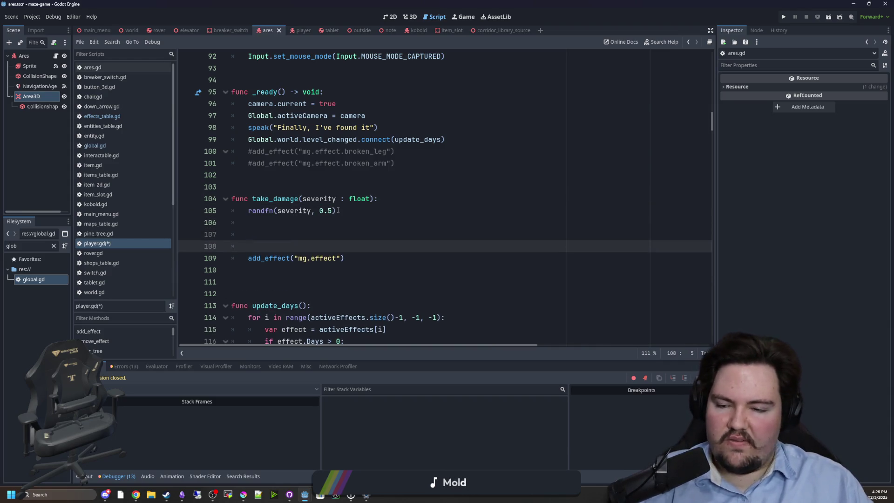
key(Up)
text(if severity)
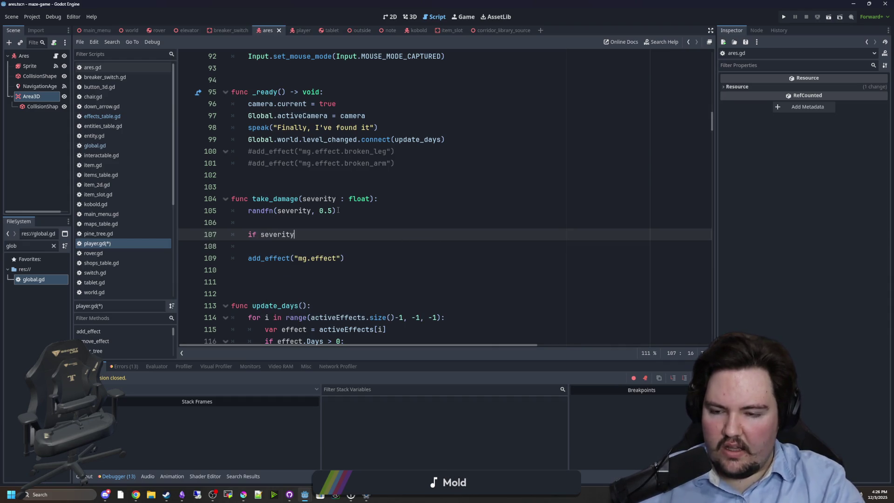
text( >= 2:)
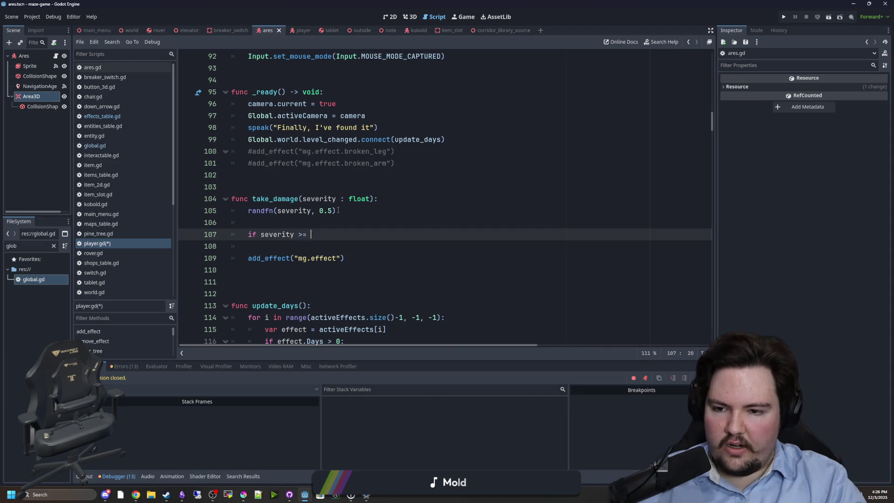
key(Return)
key(Return)
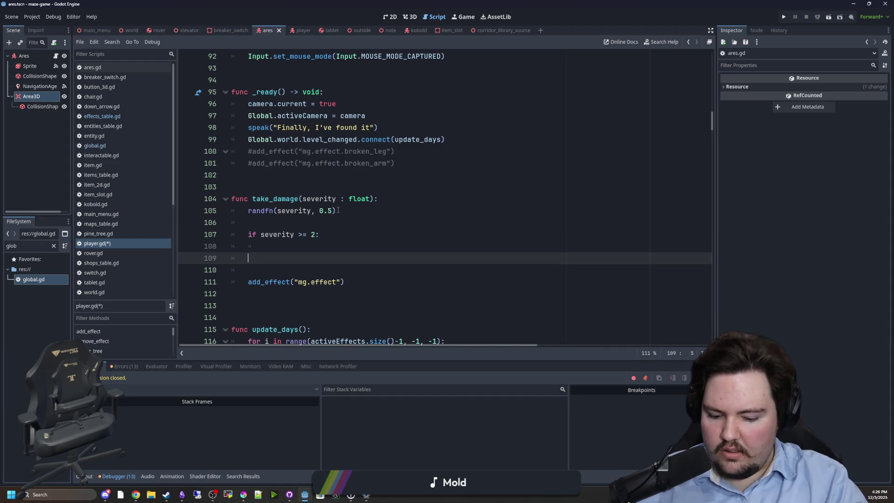
text(else:)
key(Return)
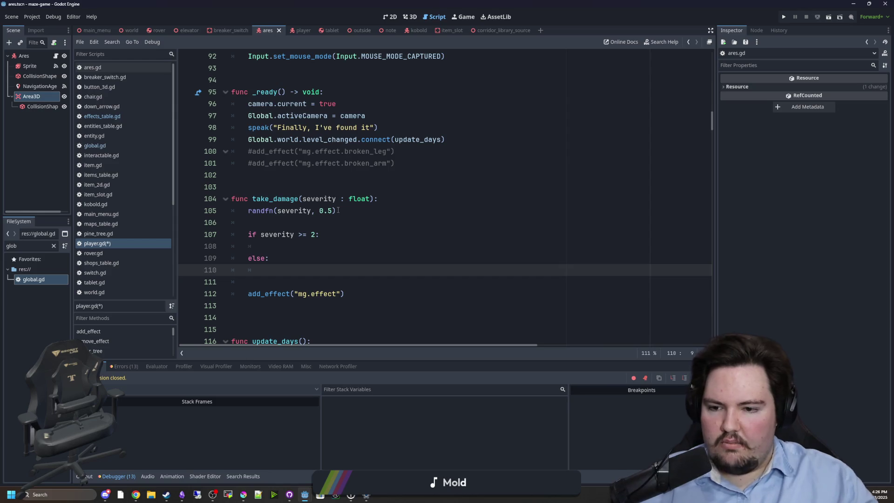
Move the add_effect call into the else branch and duplicate it into the if branch
click(378, 302)
key(Home)
key(Tab)
key(Up)
key(BackSpace)
key(BackSpace)
key(BackSpace)
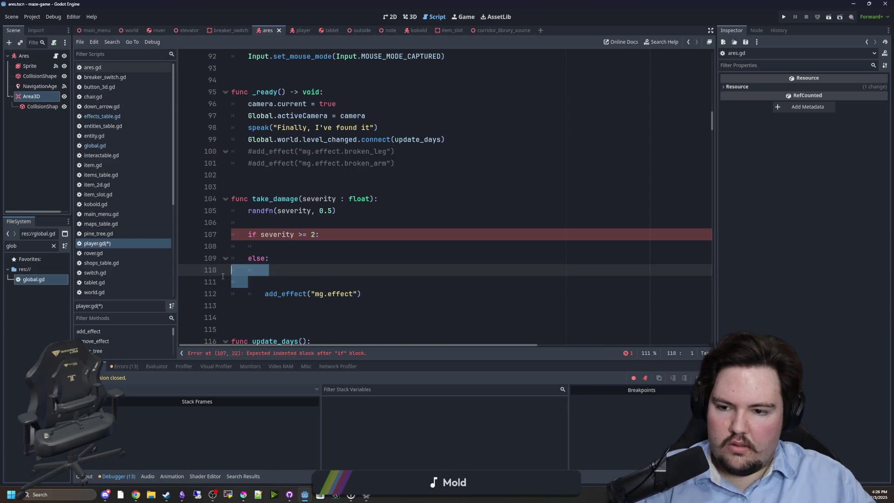
drag(362, 270, 267, 272)
key(ctrl+c)
click(307, 246)
key(ctrl+v)
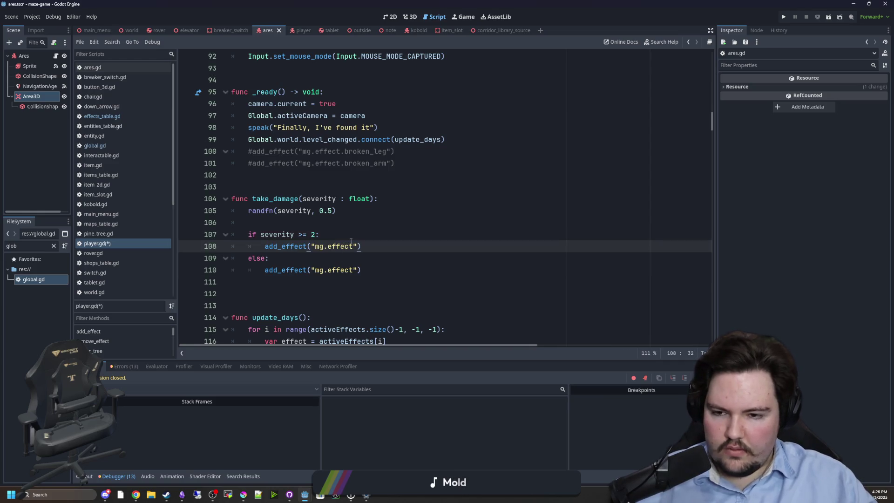
click(347, 232)
key(Down)
key(Down)
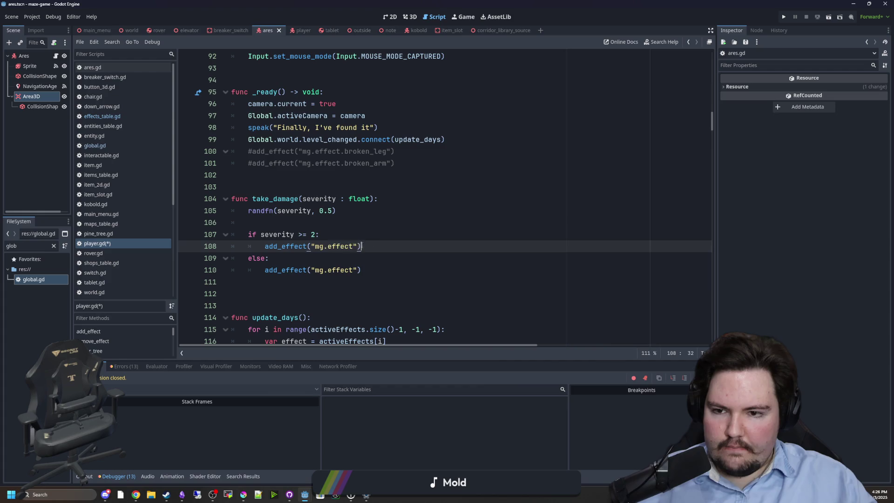
Use Global.majorInjuries.pick_random() in the if branch and Global.minorInjuries.pick_random() under else
drag(359, 246, 310, 246)
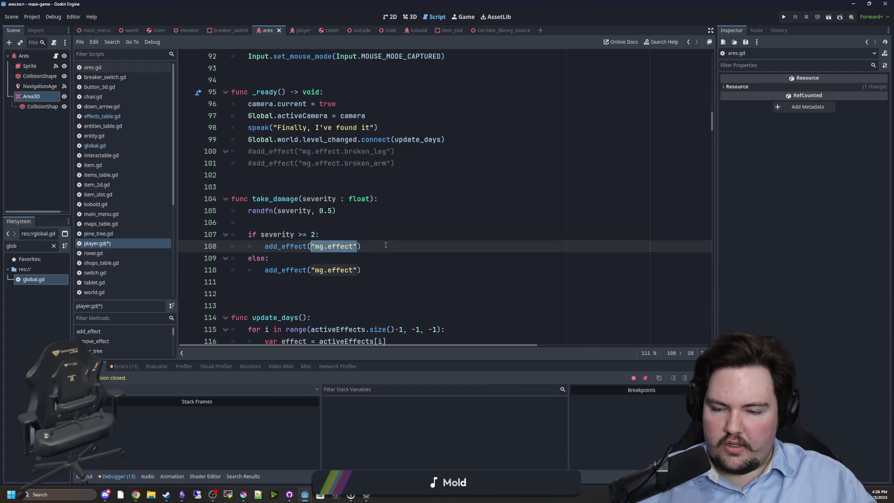
text(Global.)
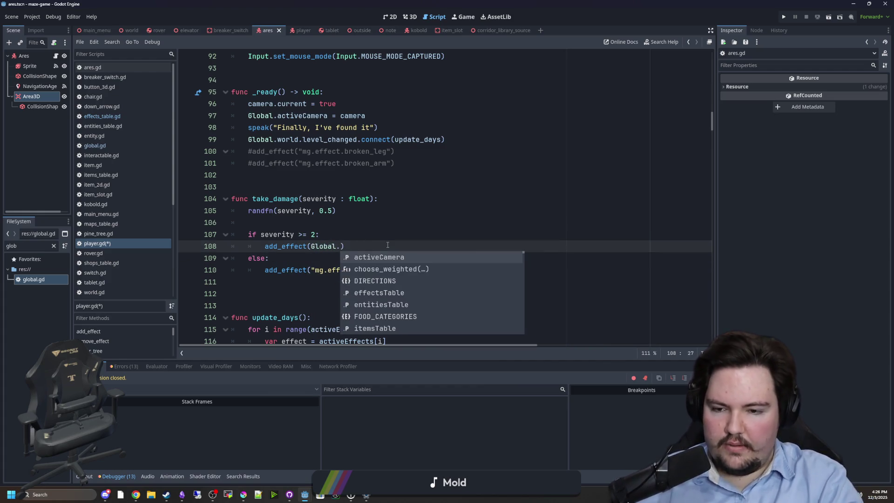
text(majorInjuries.pick_ra)
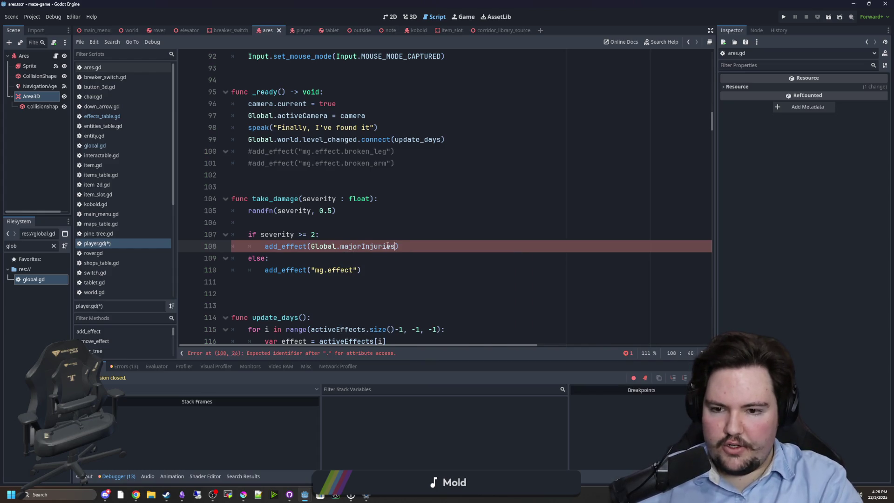
text(ndom())
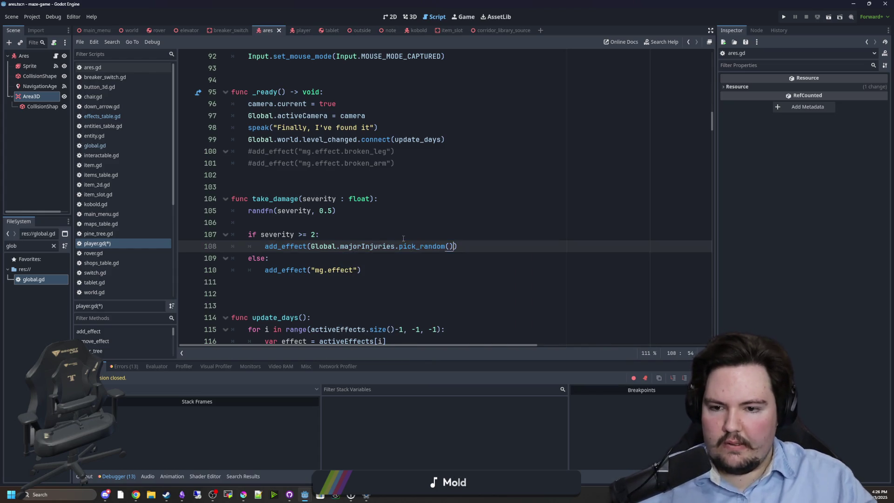
drag(454, 245, 311, 245)
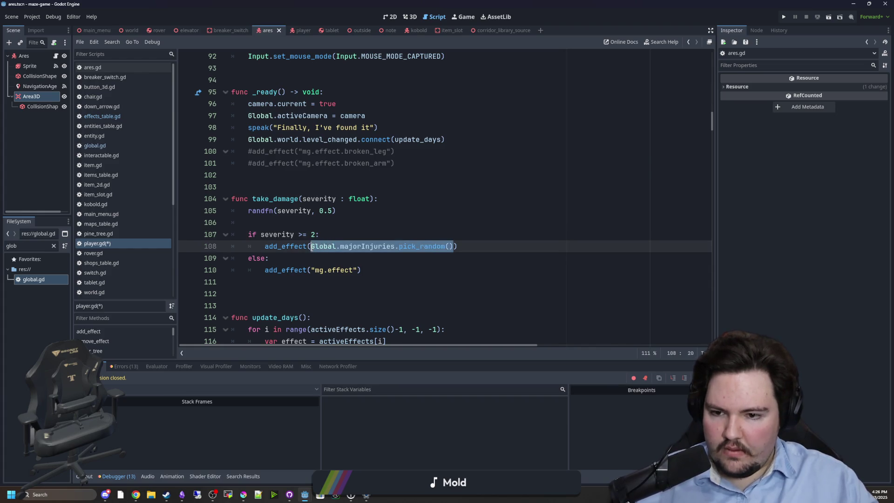
drag(358, 269, 310, 270)
key(ctrl+v)
click(352, 269)
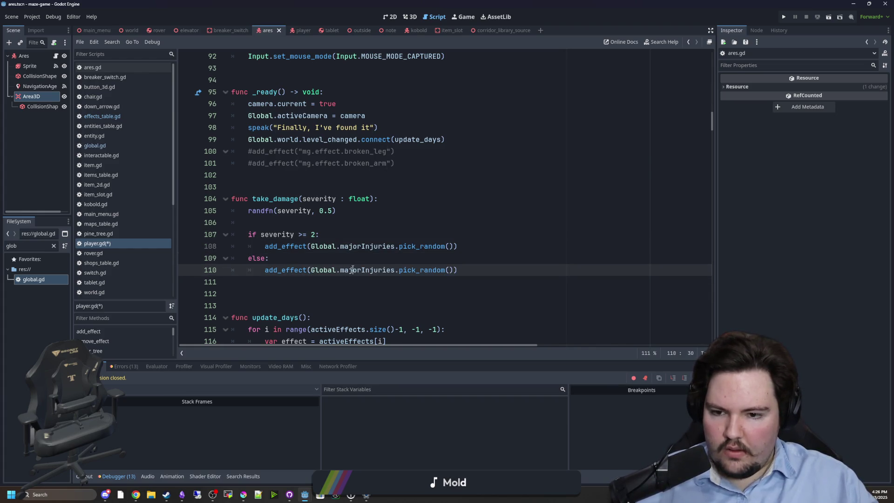
double_click(353, 269)
text(minor)
key(Return)
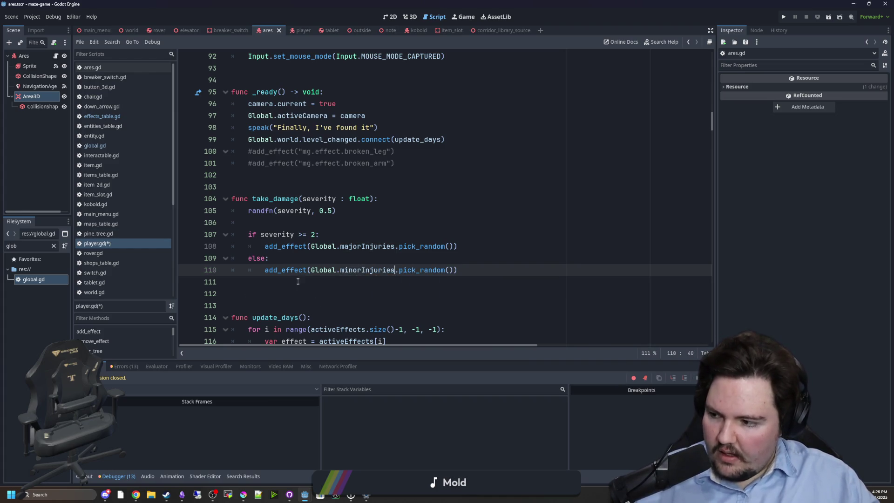
Append randi_range(1, 3) as the minor injury's days argument and save the script
click(454, 270)
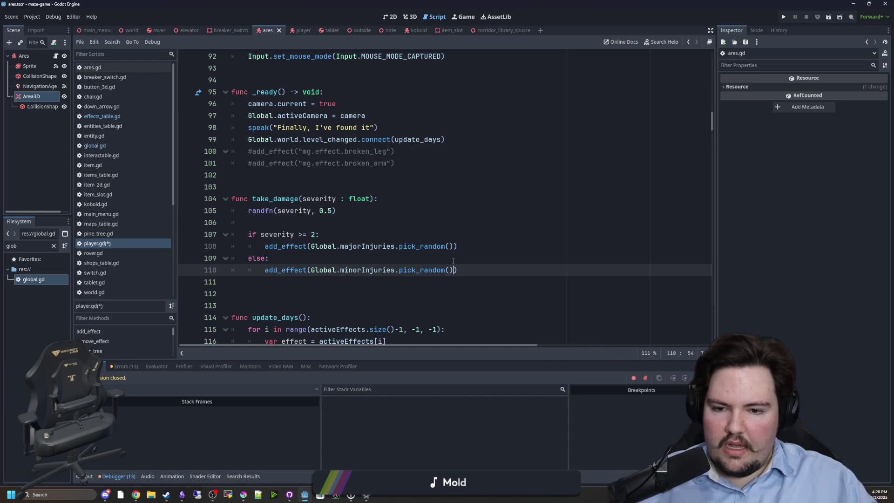
text(,)
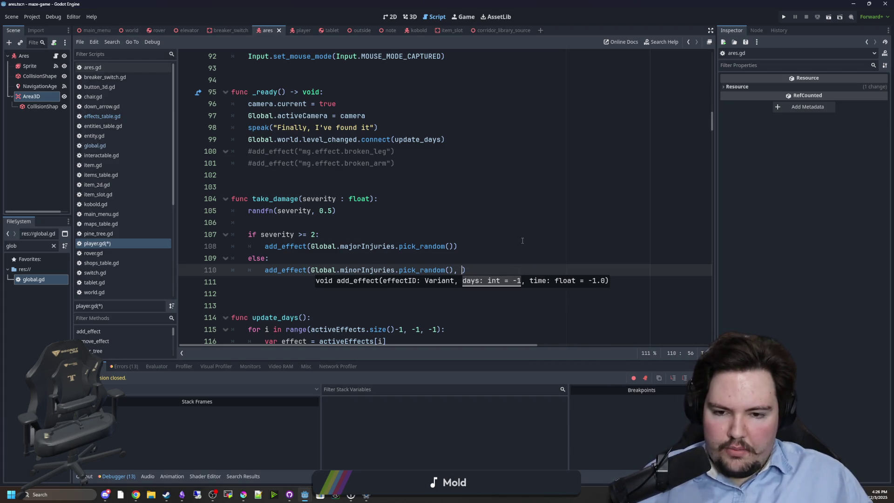
text(randi_range(1, )
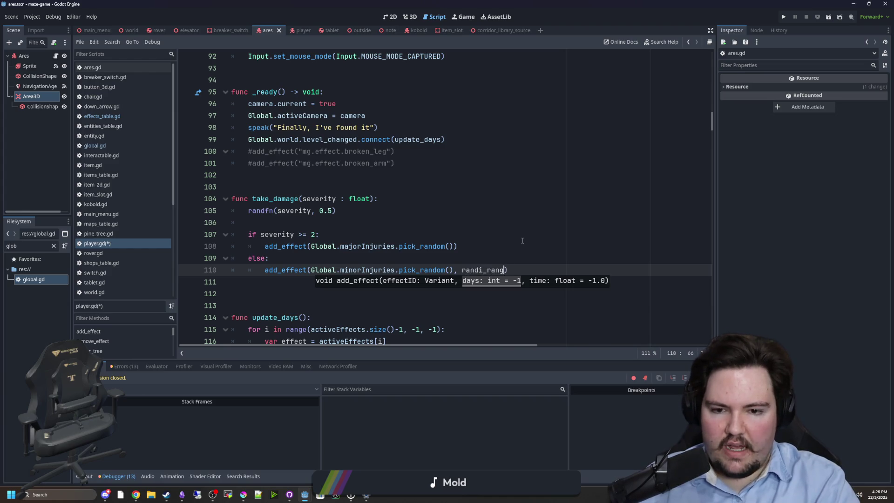
text(3)
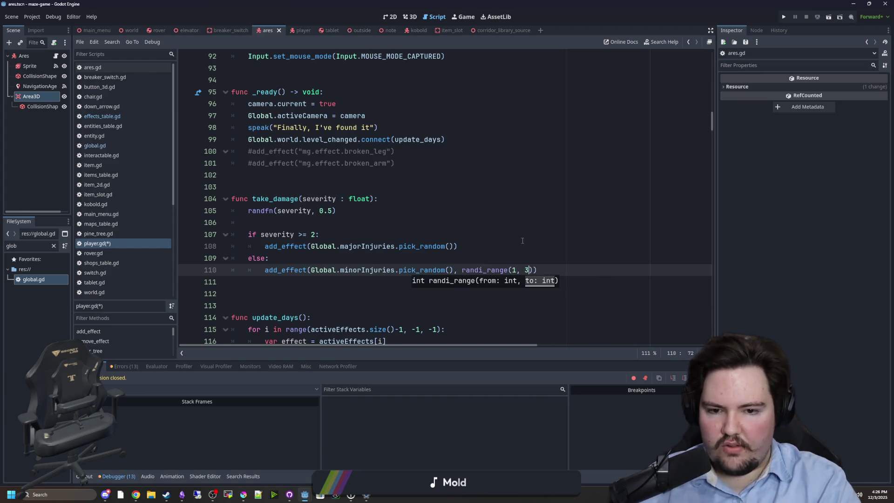
click(522, 240)
click(416, 249)
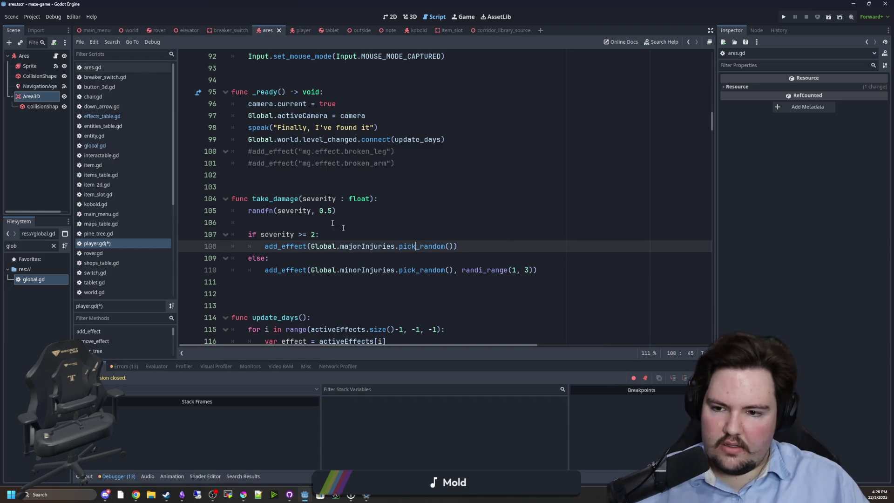
click(281, 225)
key(ctrl+s)
click(295, 190)
key(ctrl+s)
click(278, 199)
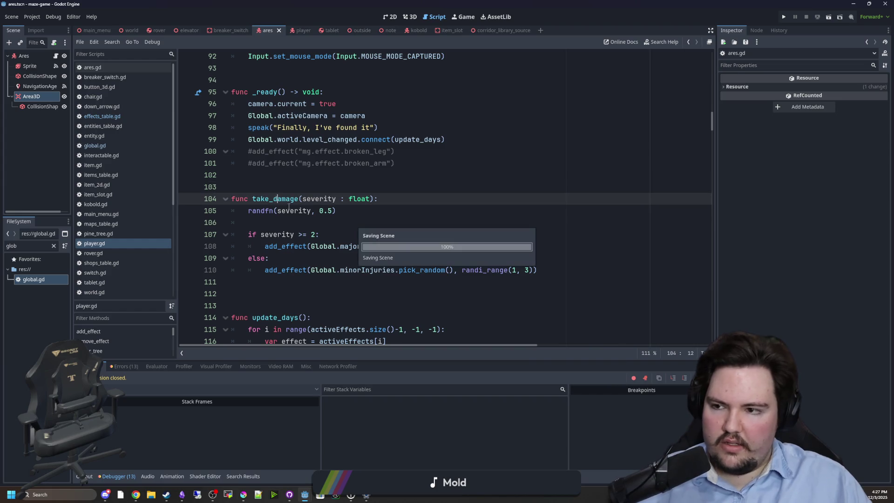
click(300, 31)
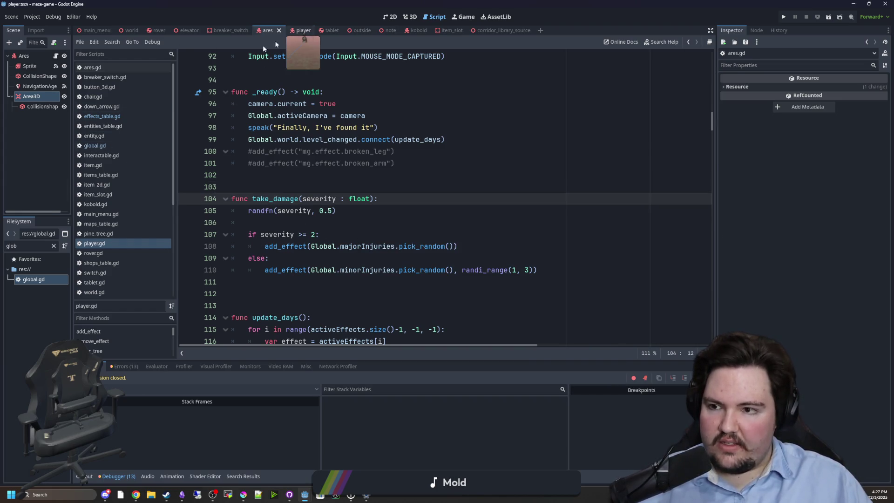
Select the Player root node in the player scene and bring player.gd back up
click(49, 57)
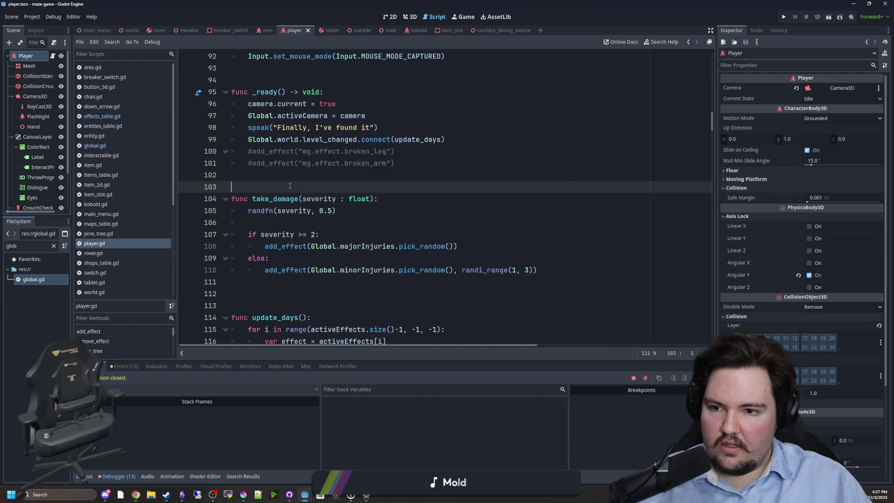
key(ctrl+f)
text(screen)
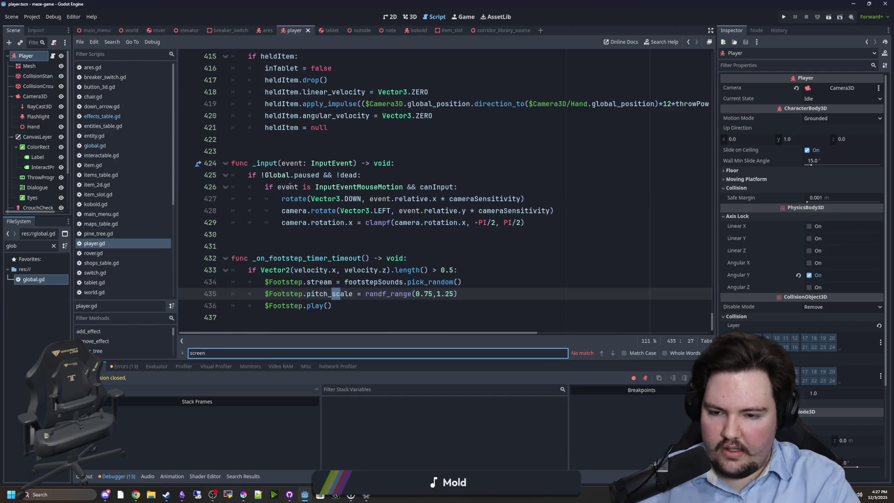
key(BackSpace)
key(BackSpace)
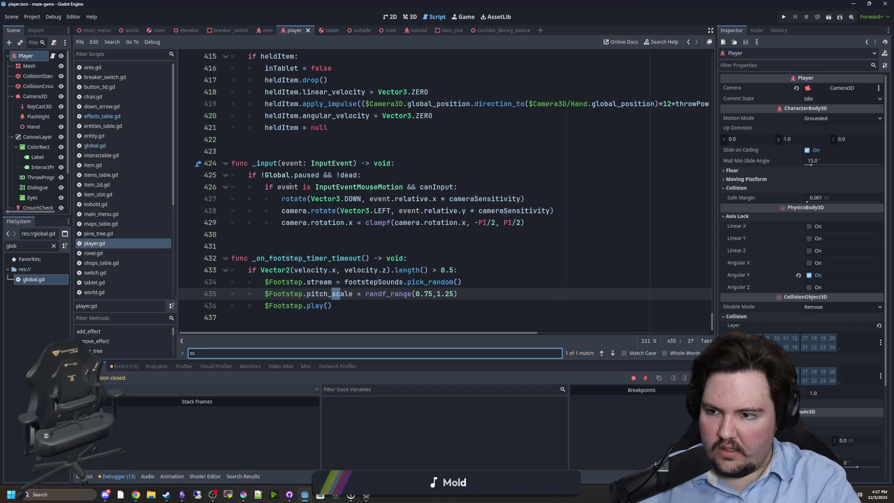
click(119, 224)
click(110, 242)
Search player.gd for 'shake' and 'youch' to review where cameraShake is set, like cameraShake = 2.0
key(ctrl+f)
text(shake)
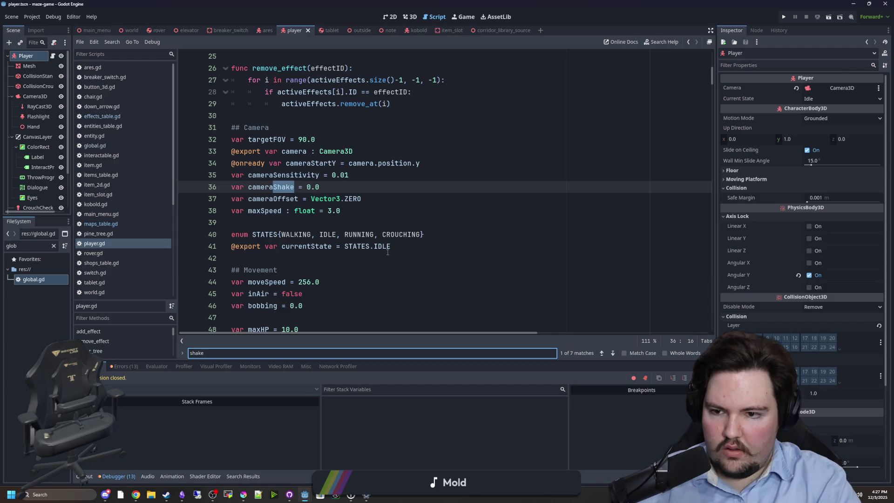
key(Return)
key(Return)
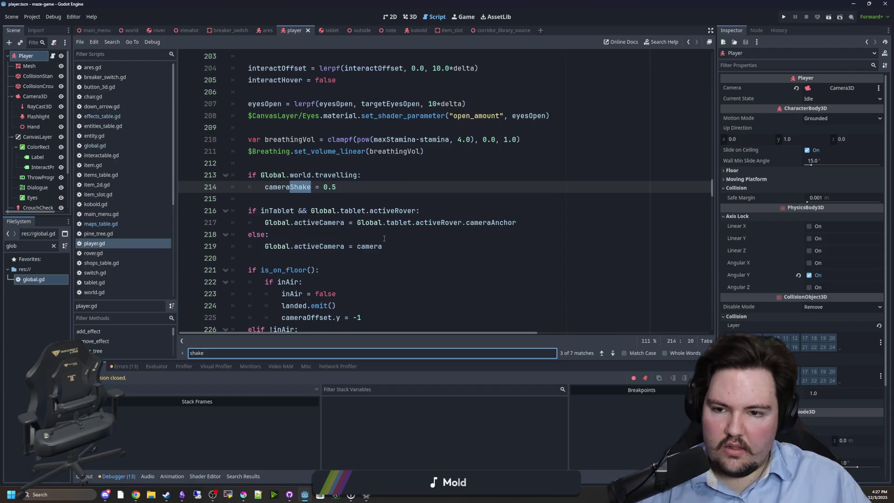
key(Return)
key(Return)
key(Return)
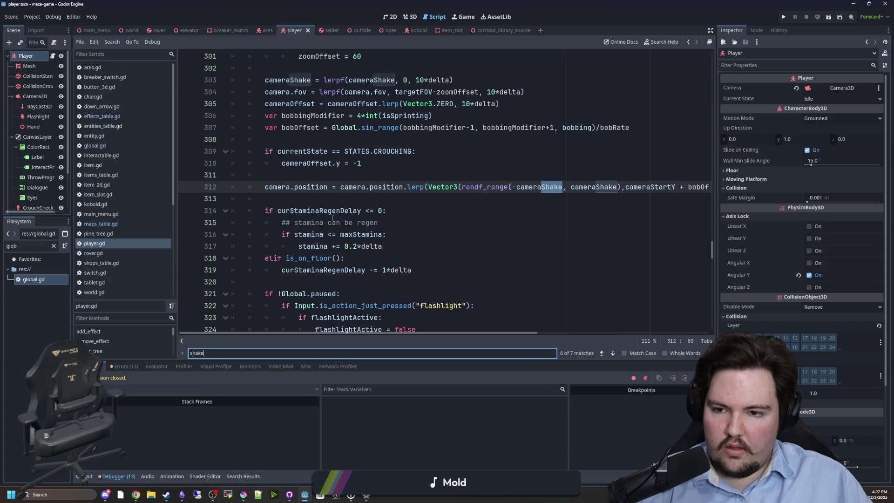
key(ctrl+a)
text(youch)
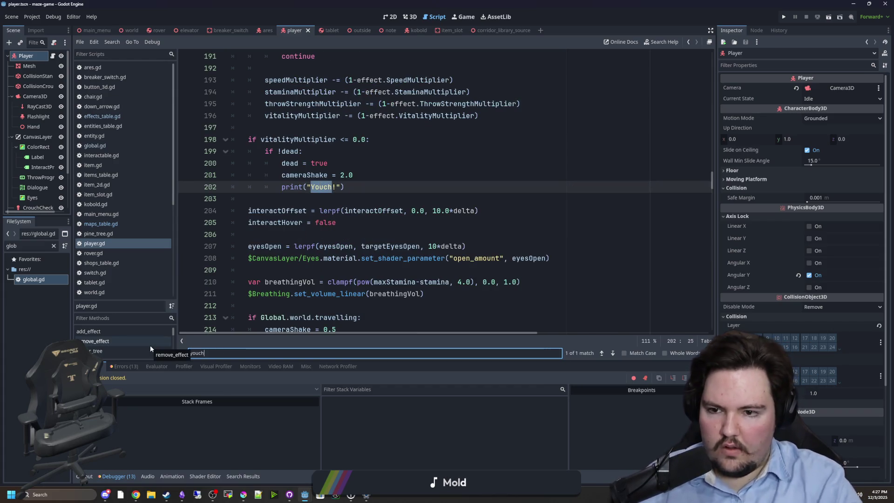
click(354, 176)
drag(354, 176, 280, 181)
click(288, 199)
Search for take_damage and place the caret inside that function
key(ctrl+f)
scroll(342, 247, down, 3)
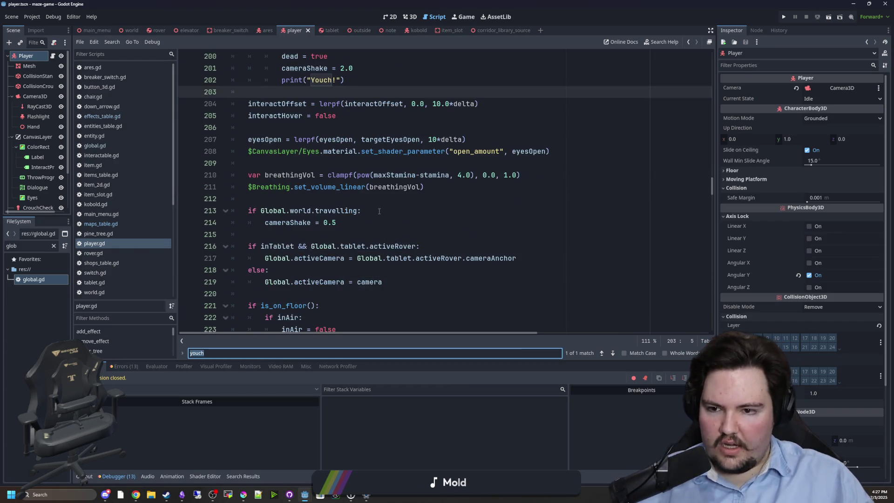
drag(336, 222, 265, 224)
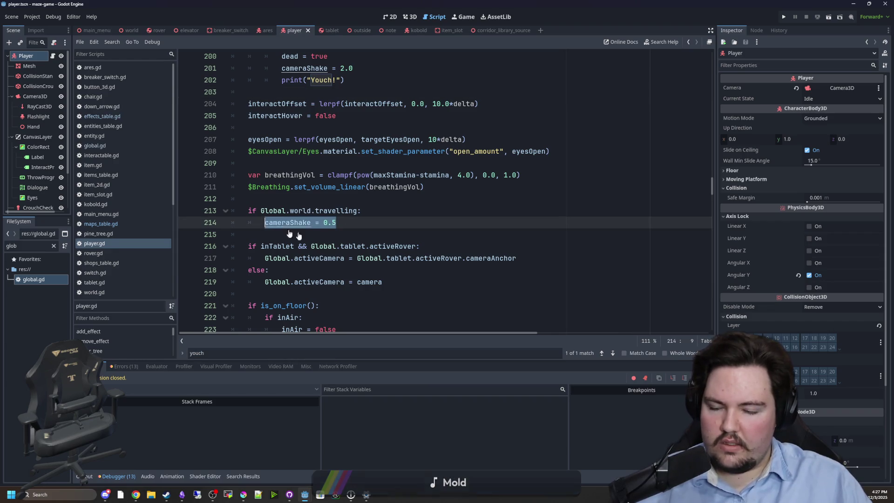
scroll(380, 254, up, 10)
scroll(380, 254, up, 7)
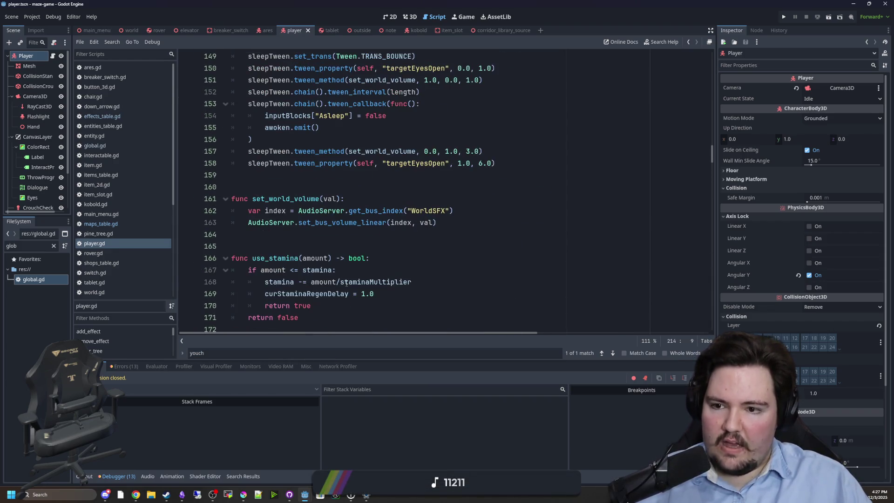
scroll(339, 217, up, 12)
key(ctrl+f)
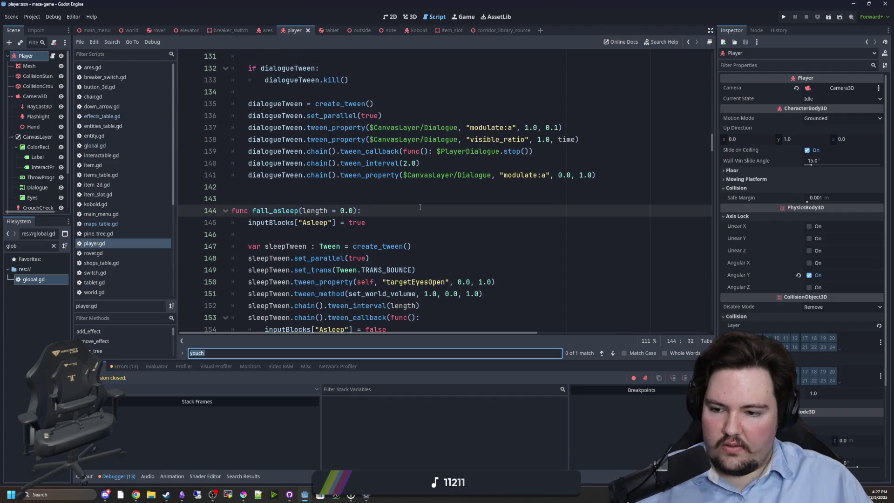
text(take_damage)
click(273, 212)
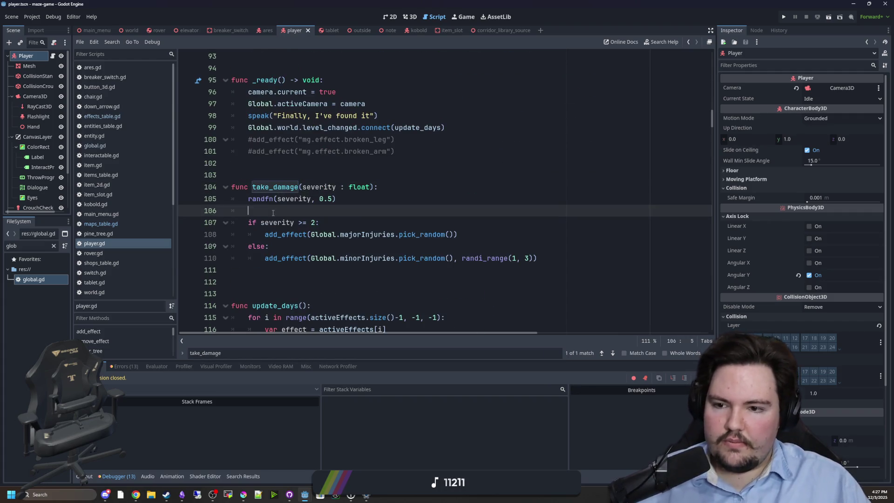
Add cameraShake = 5.0 under the severity >= 2 check
click(339, 226)
key(Return)
text(cameraShake = 0.5)
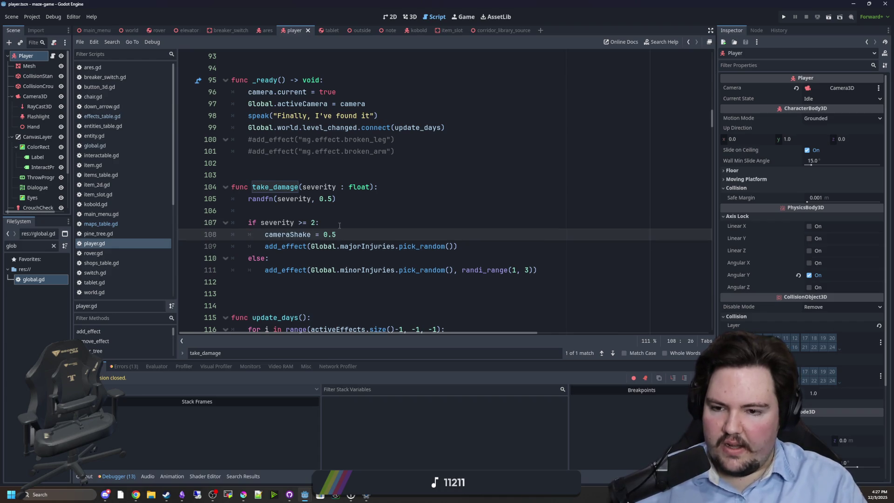
key(BackSpace)
key(BackSpace)
key(BackSpace)
text(5.0)
mouse_move(337, 234)
mouse_down()
mouse_move(248, 234)
mouse_move(266, 234)
mouse_up()
key(ctrl+c)
Add cameraShake = 2.0 under else, save player.gd, and run the project
click(288, 259)
key(Return)
key(ctrl+v)
key(BackSpace)
key(BackSpace)
key(BackSpace)
text(2.0)
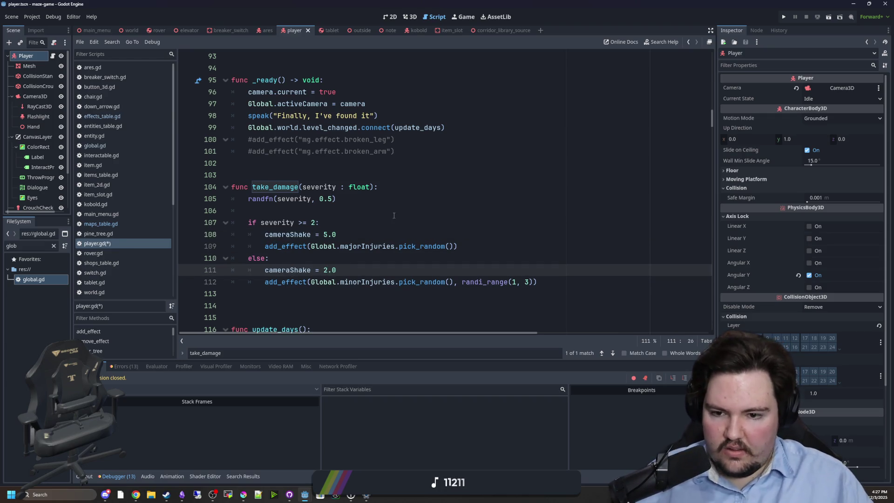
click(314, 209)
key(ctrl+s)
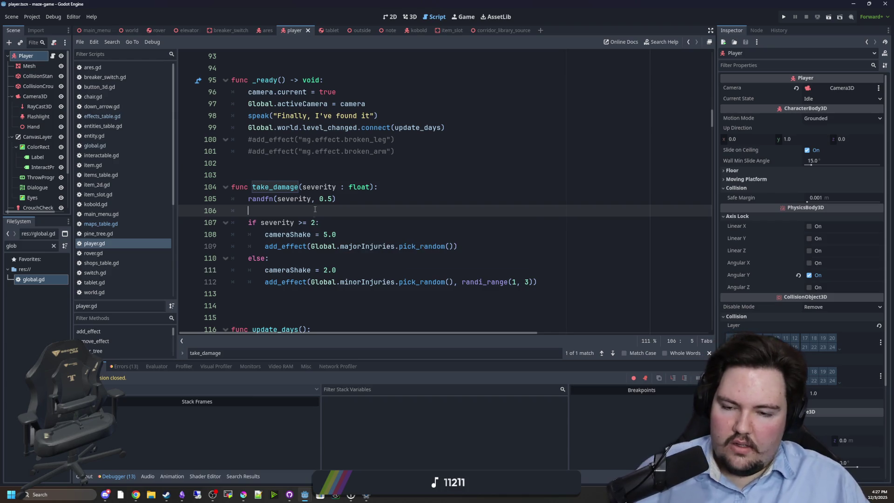
click(784, 16)
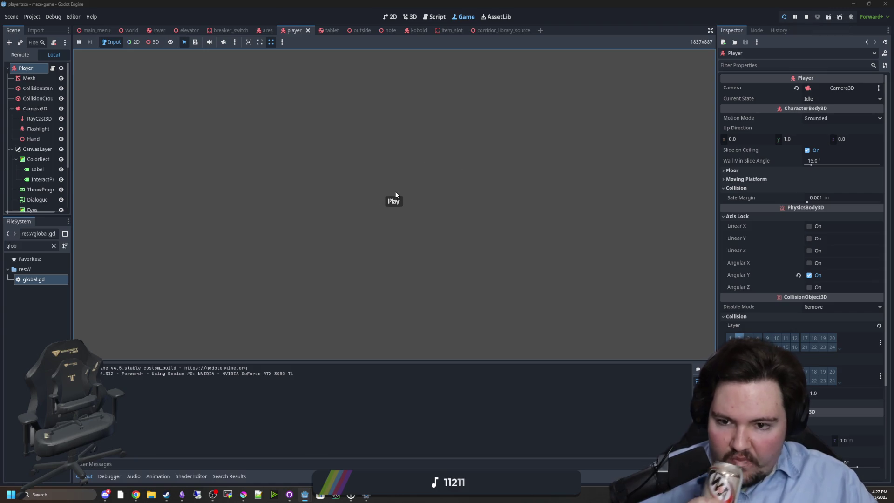
Start the game, walk with W, pick up the small box with E, and throw it forward
click(393, 201)
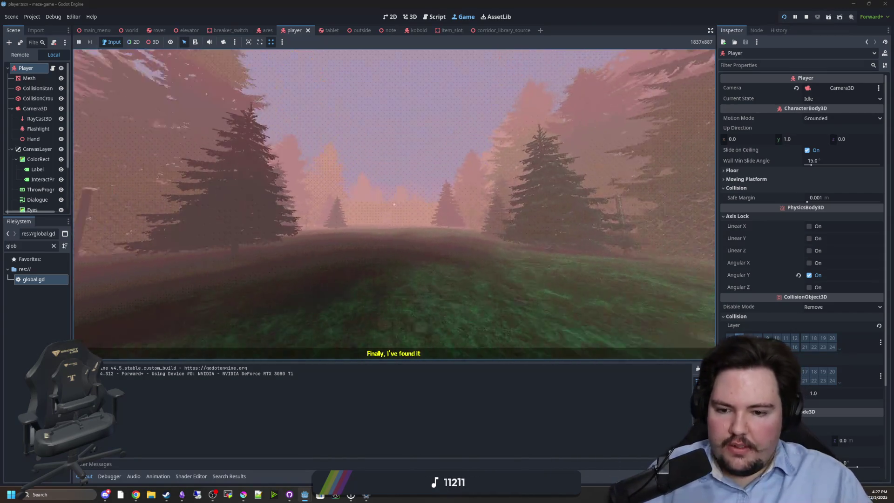
key(w)
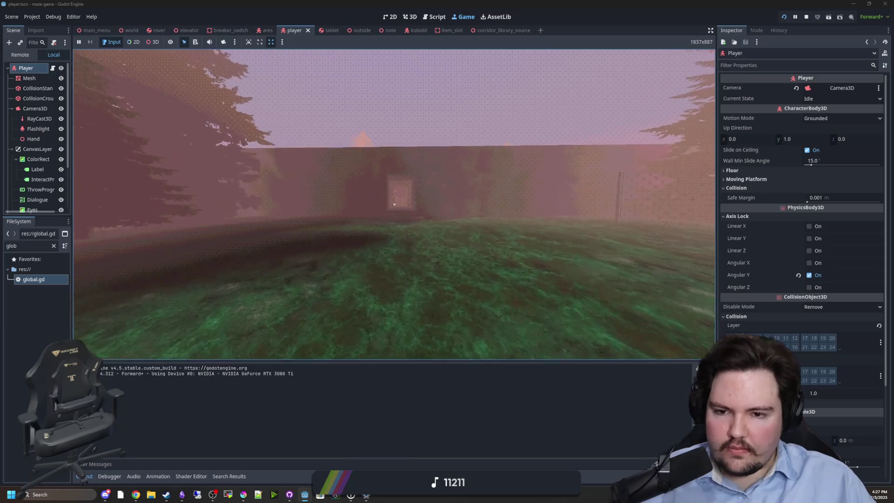
key(w)
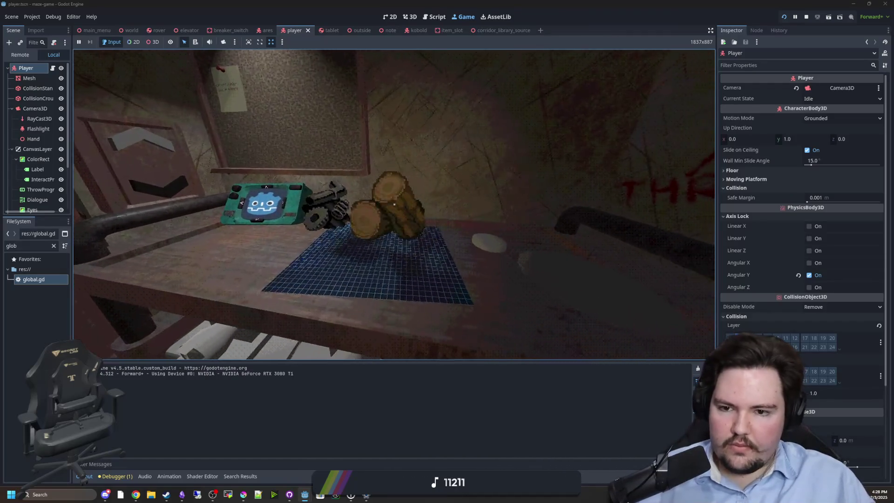
key(e)
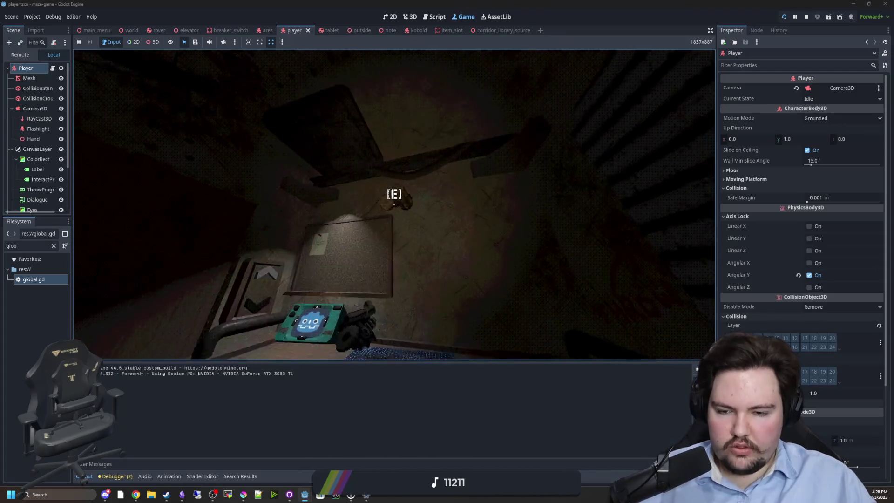
key(w)
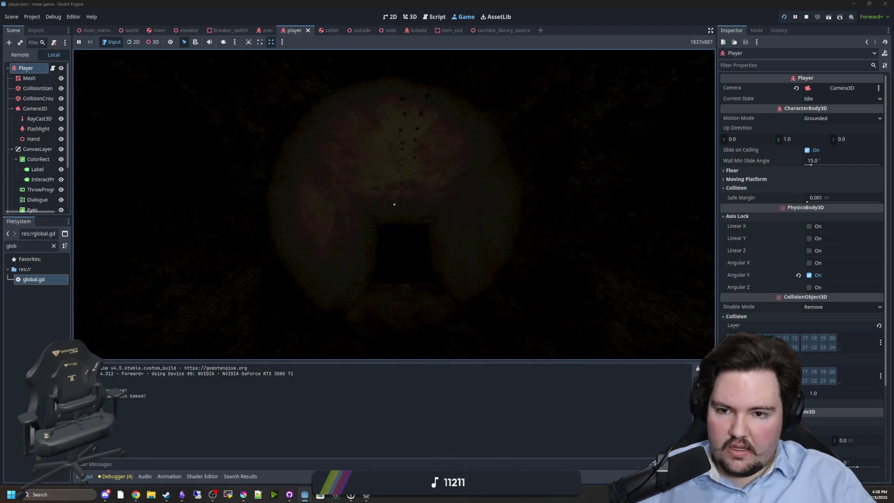
key(e)
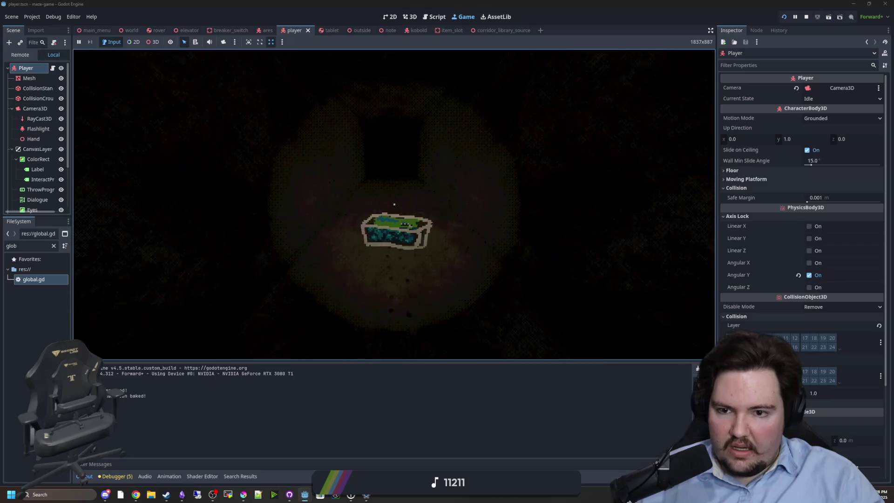
key(w)
click(394, 204)
mouse_move(394, 204)
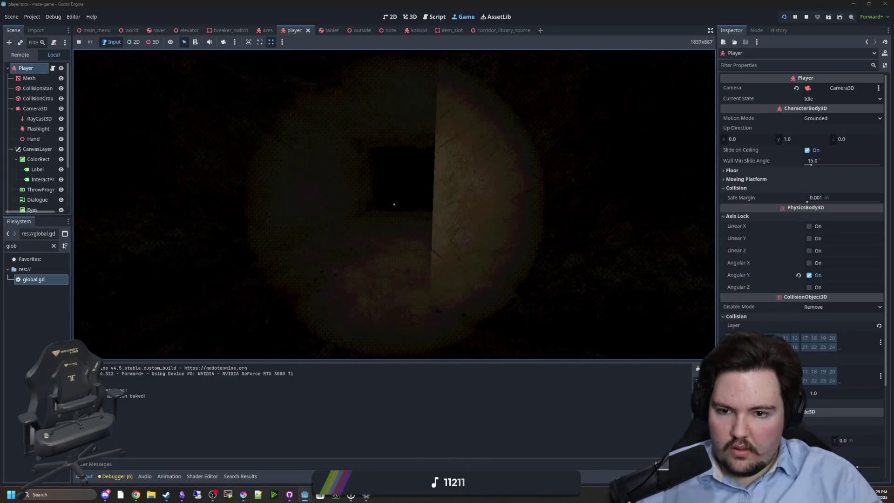
Pause the game with Esc and enable 3D node picking in the game toolbar
key(s)
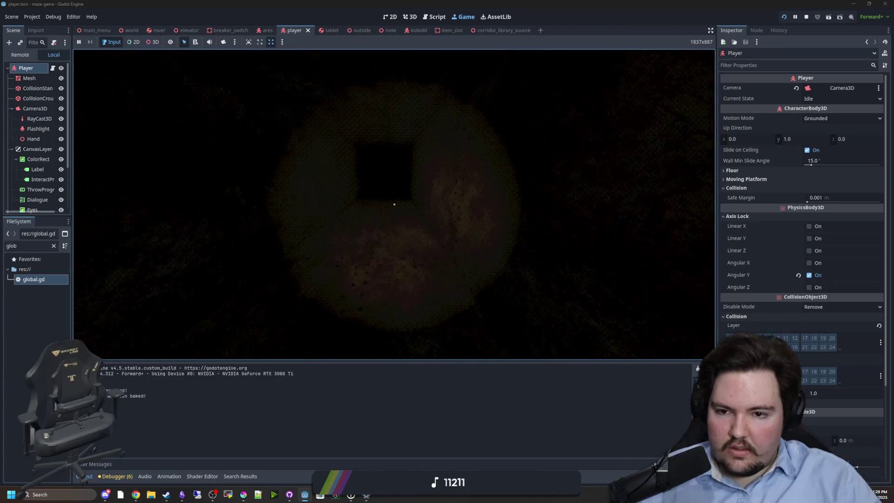
key(Escape)
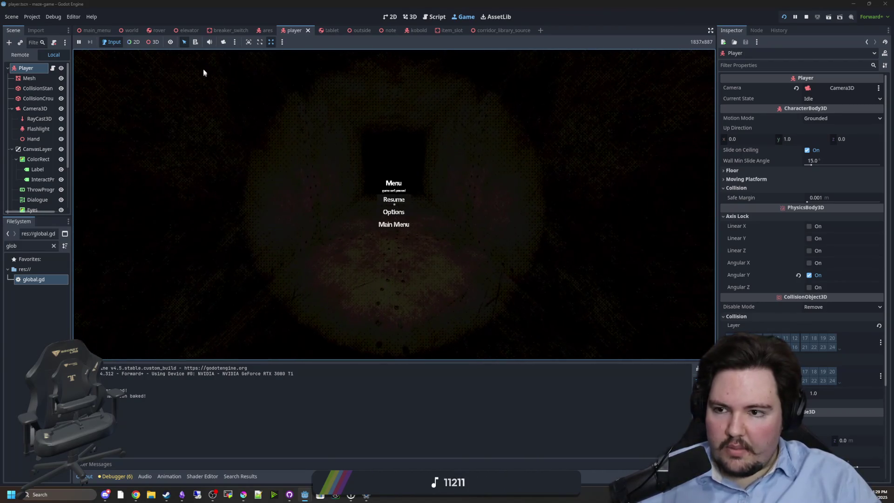
click(224, 42)
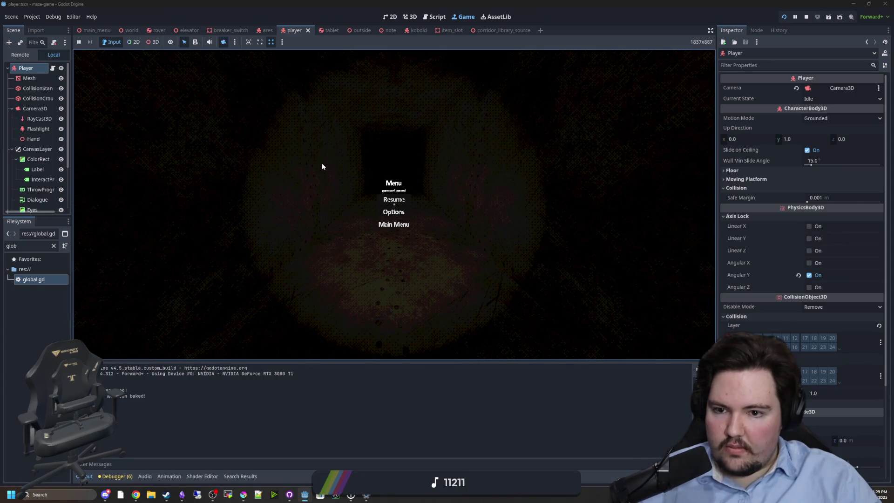
click(155, 42)
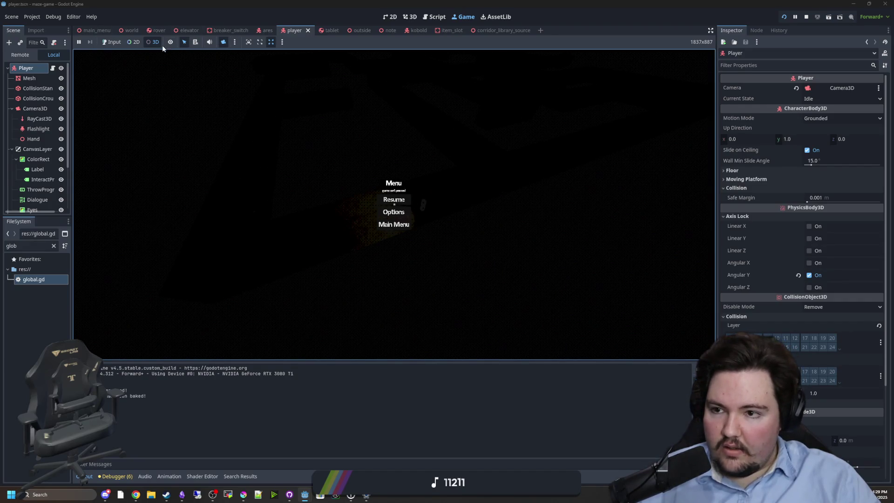
scroll(40, 107, down, 2)
In the world scene, add a DirectionalLight3D child under the World root via a 'light' search
click(131, 30)
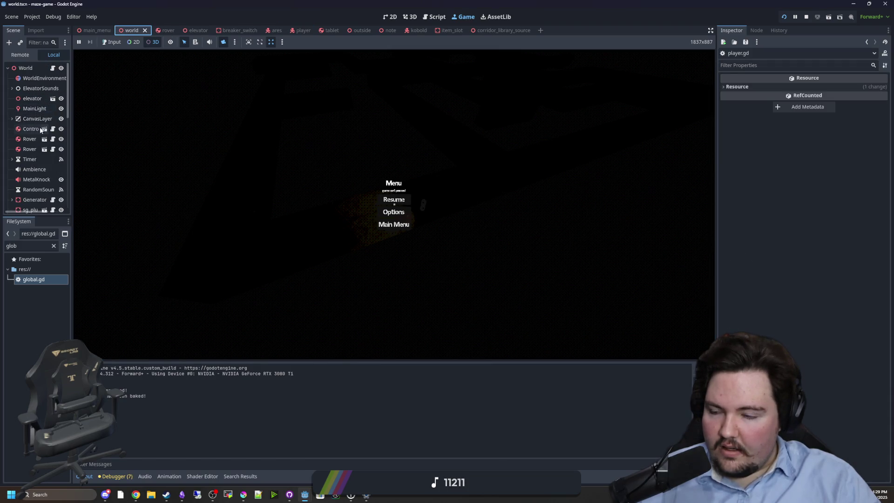
scroll(37, 125, down, 10)
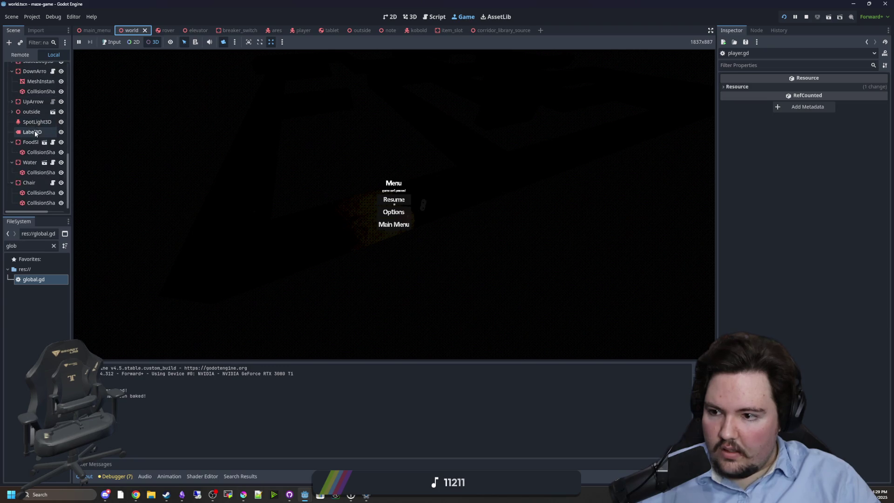
scroll(35, 102, up, 10)
click(30, 68)
right_click(31, 68)
click(60, 82)
text(sun)
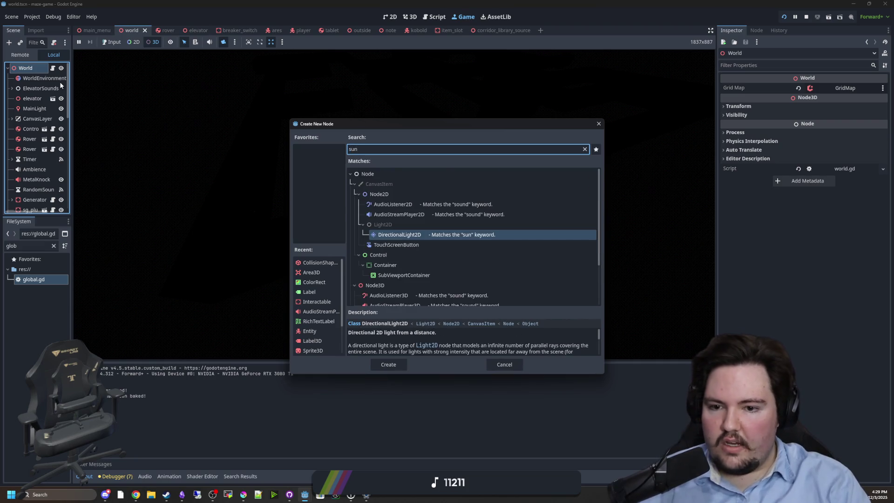
text(l)
key(BackSpace)
key(BackSpace)
key(BackSpace)
key(BackSpace)
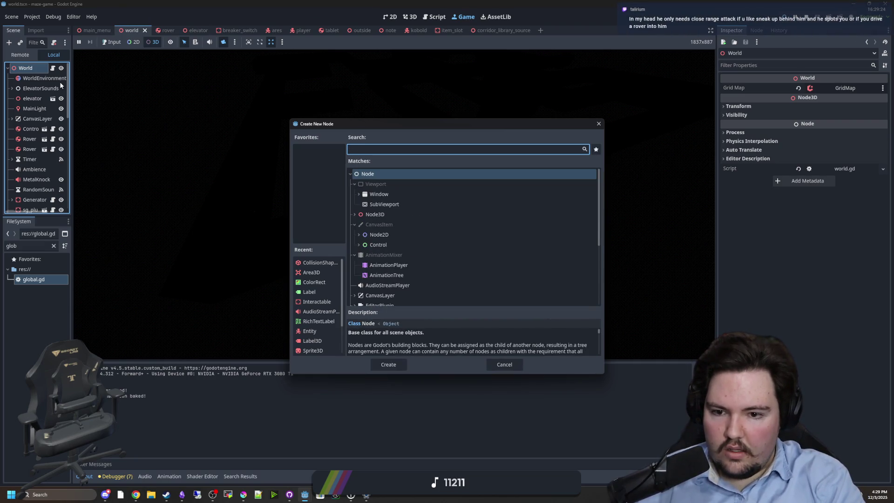
text(light)
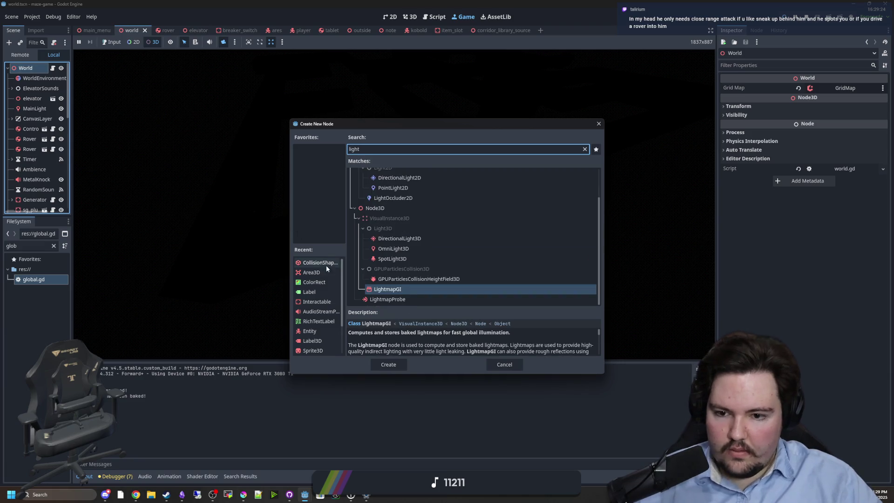
double_click(390, 240)
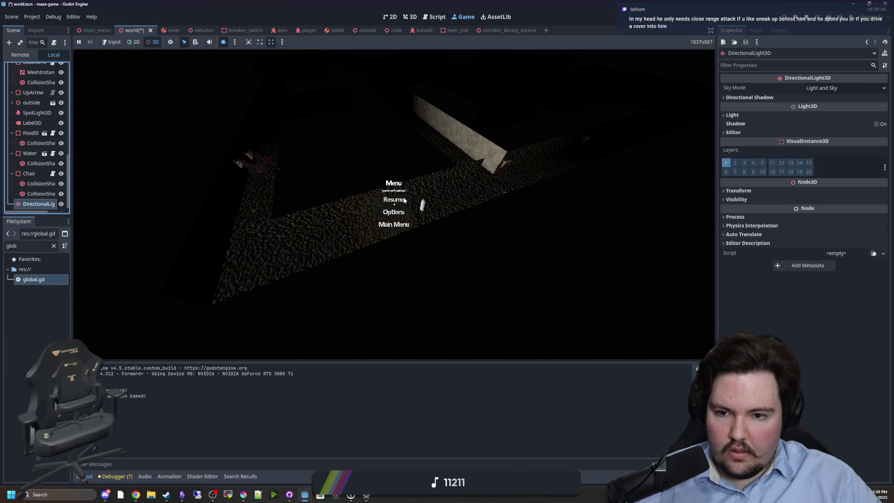
Resume the game, walk the newly lit corridor, and pause it again
click(113, 42)
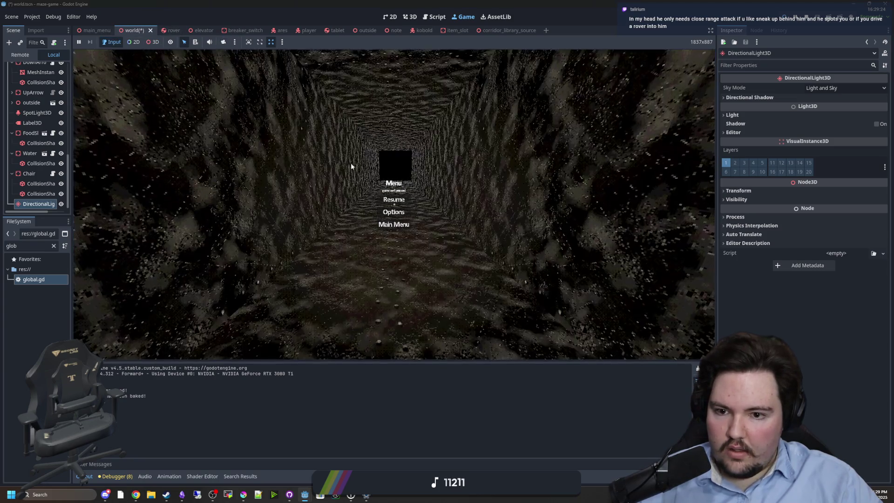
click(394, 200)
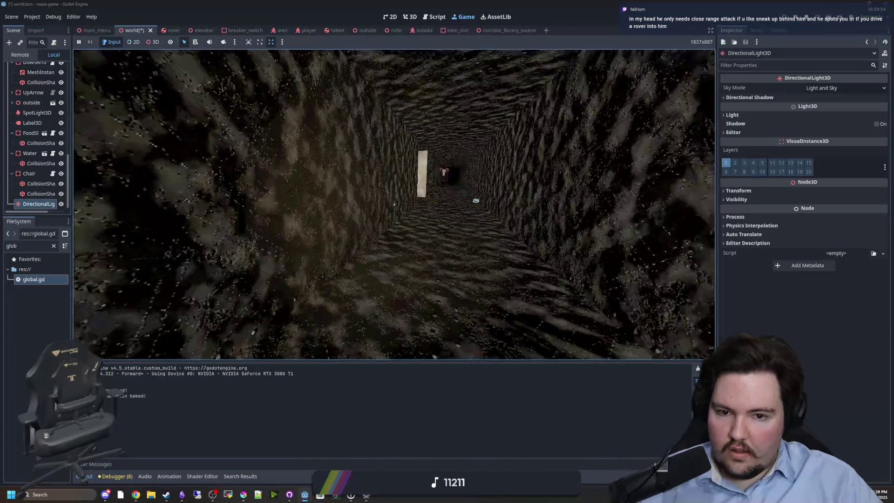
key(w)
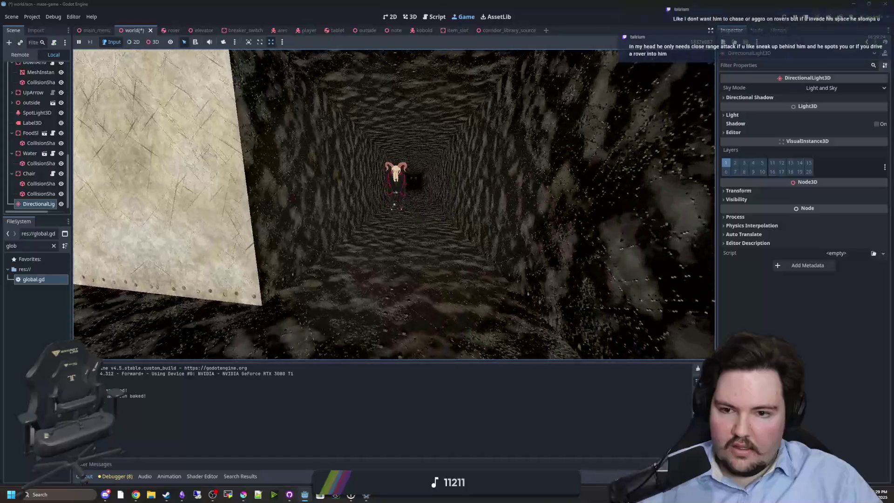
key(s)
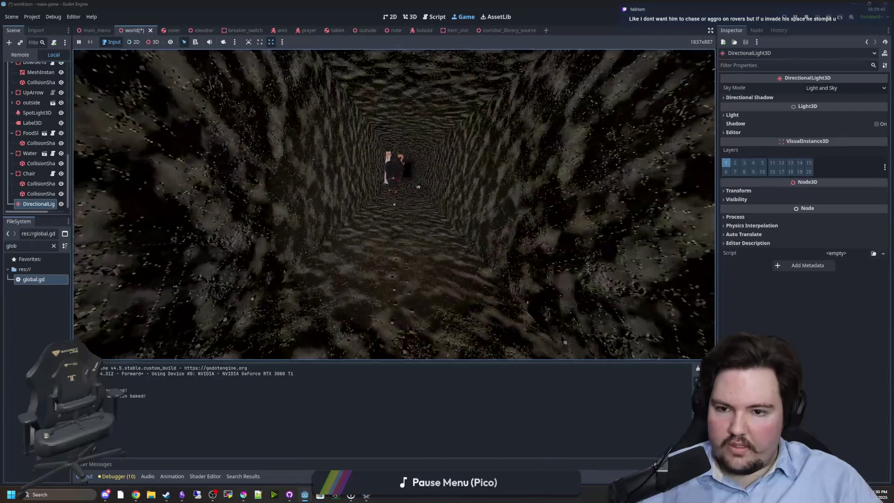
key(super)
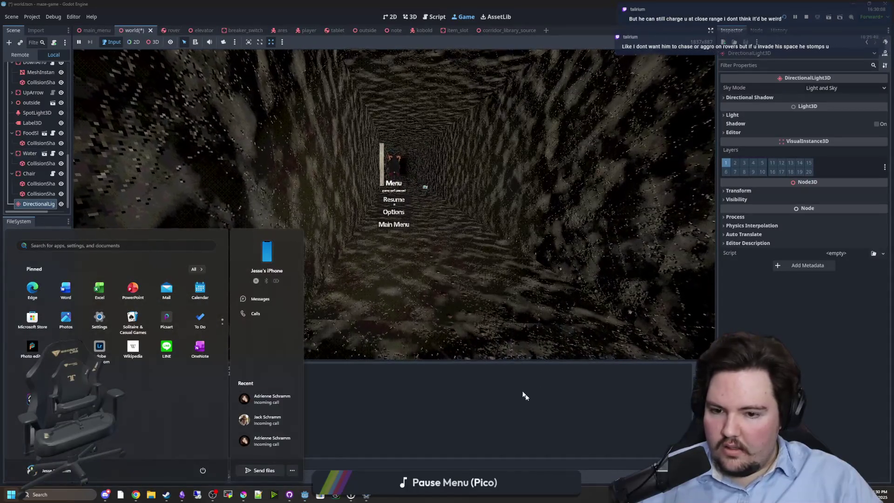
key(super)
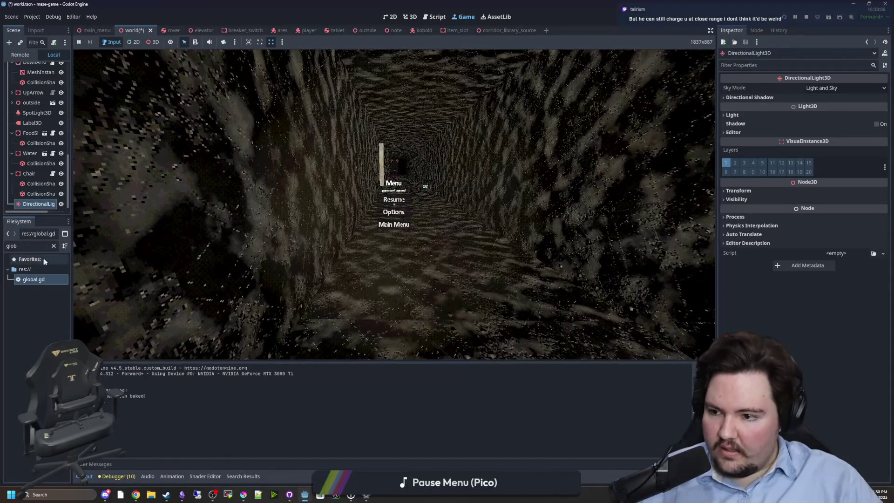
Filter the FileSystem for 'player' and open player.gd
click(54, 245)
text(player)
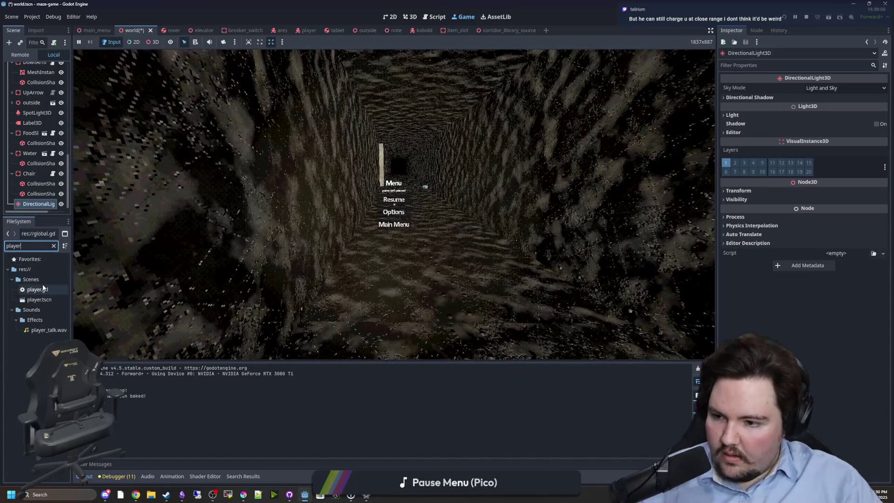
double_click(43, 289)
click(325, 173)
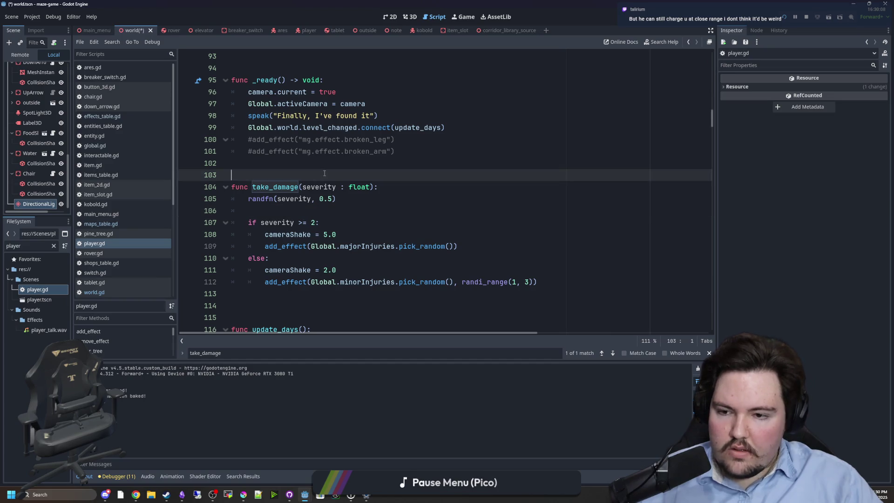
Rework take_damage to store the randfn roll in damage, print(damage), and test damage >= 2
click(309, 211)
key(Return)
text(\)
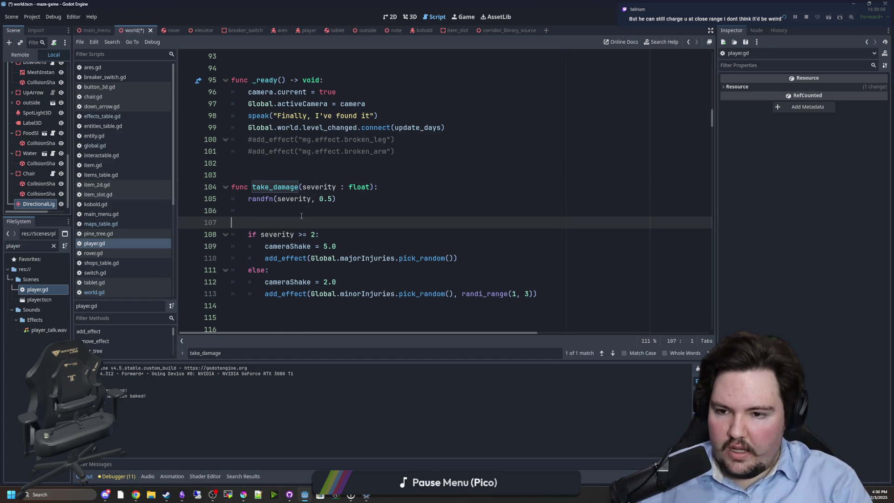
key(BackSpace)
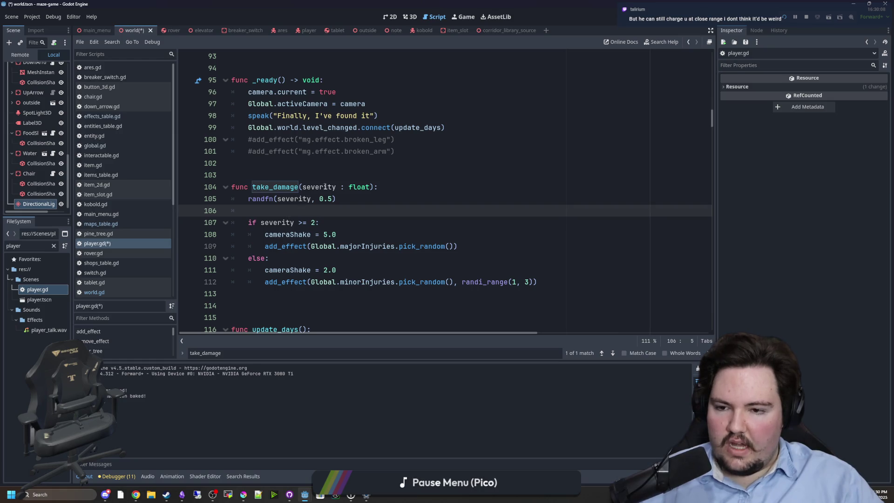
click(250, 201)
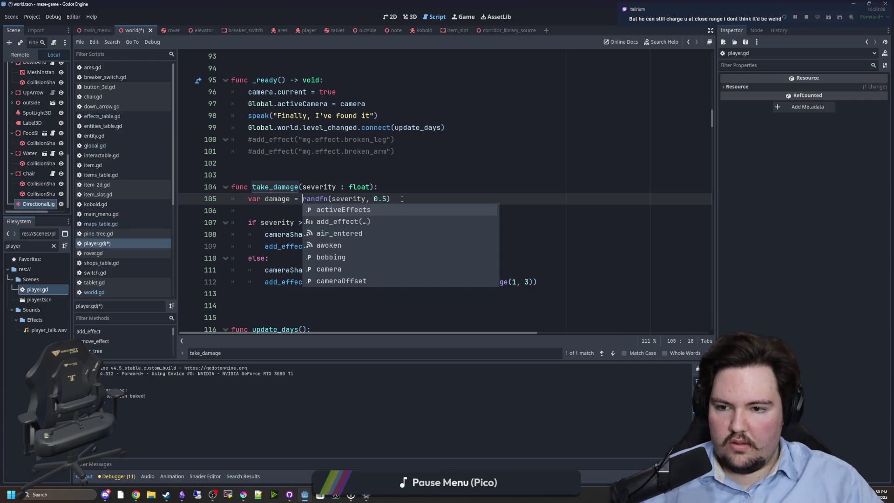
double_click(285, 223)
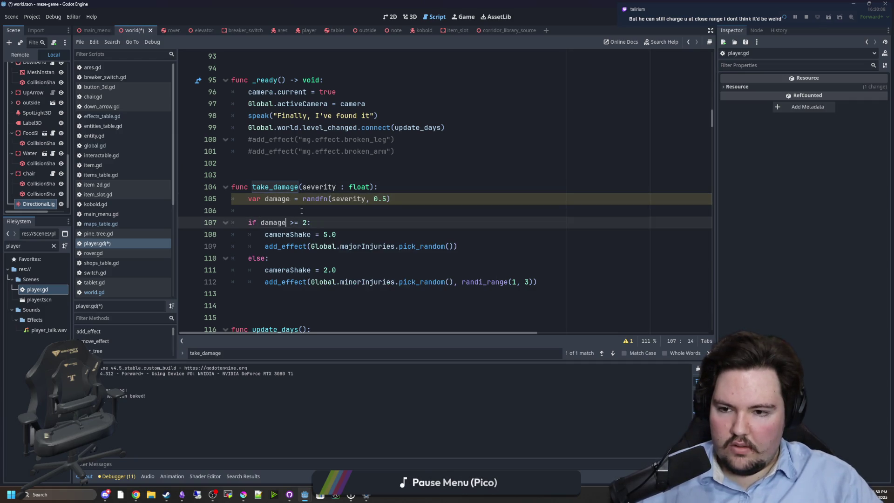
click(301, 211)
key(Return)
key(Return)
key(Up)
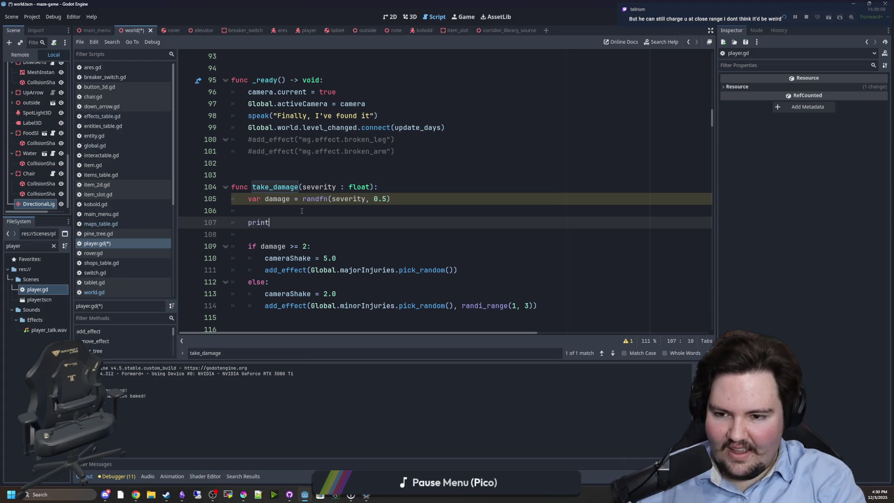
key(Return)
click(301, 211)
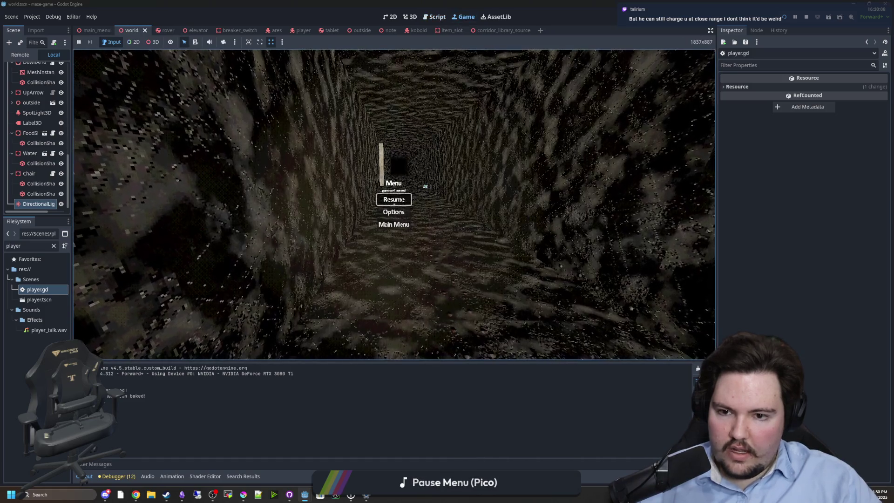
click(394, 202)
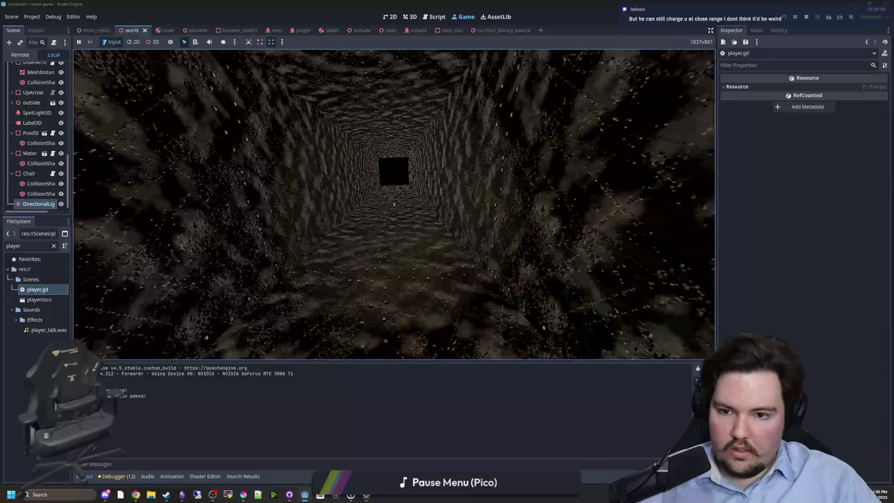
Walk forward down the maze corridor in the running game
key(w)
mouse_move(393, 204)
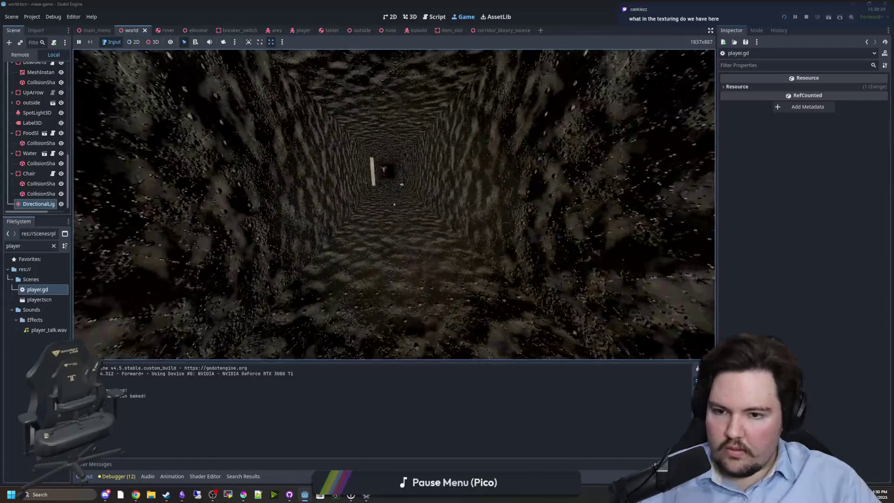
key(w)
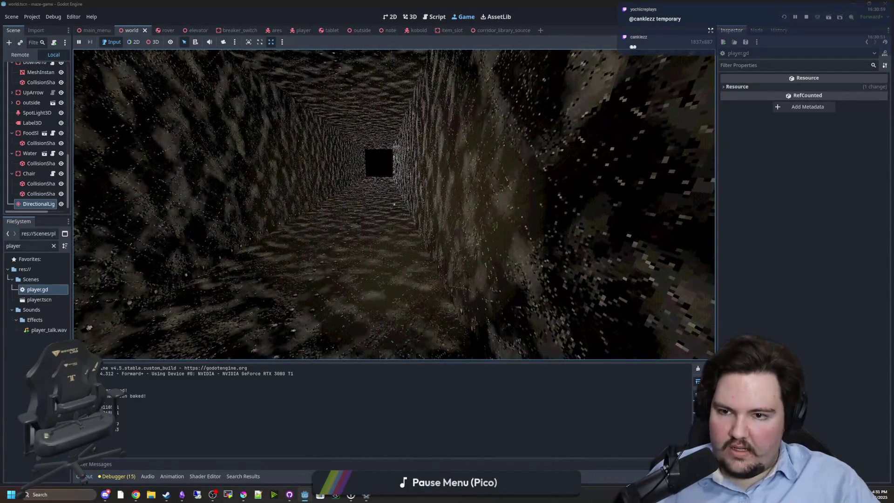
Pause the game and change the Ares hit in ares.gd to take_damage(1.5)
key(super)
key(Escape)
click(96, 91)
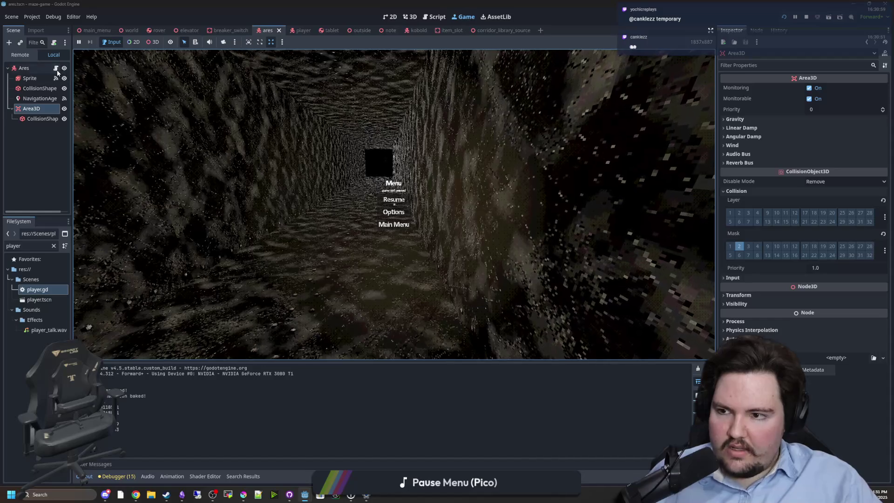
click(383, 200)
key(BackSpace)
text(5)
key(Right)
Resume the game, run down the corridor away from the monster, then pause again
click(463, 18)
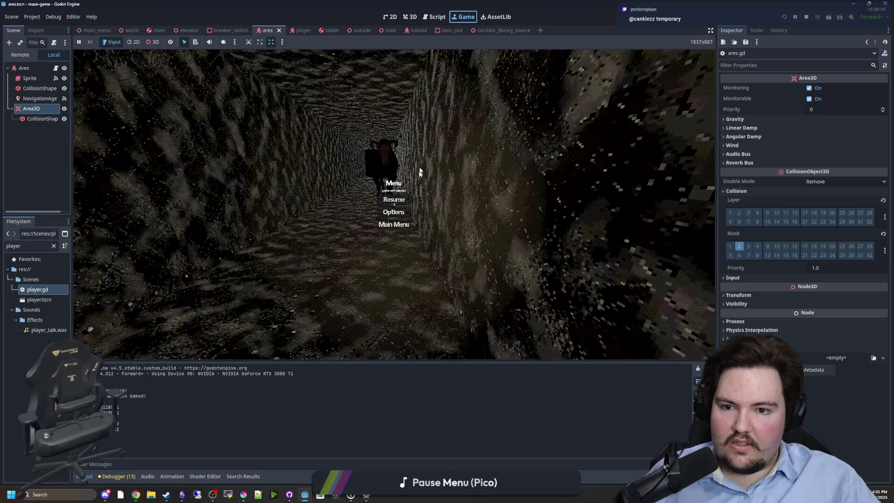
click(393, 199)
key(w)
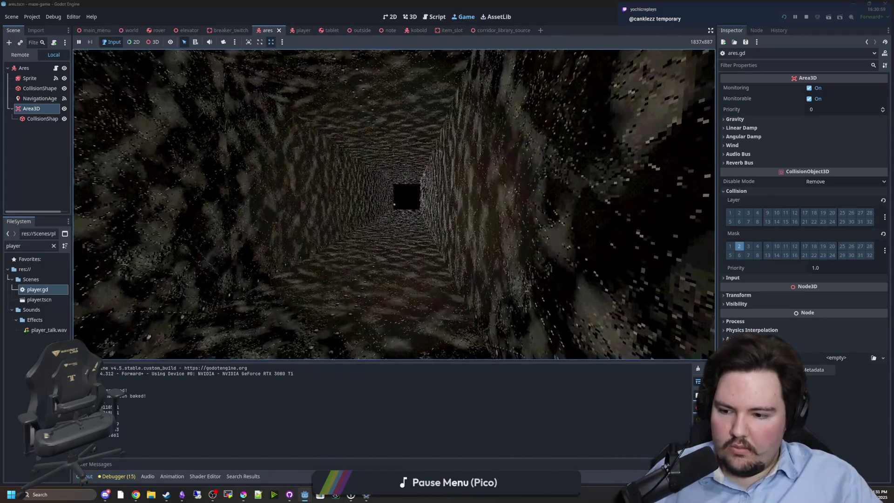
key(w)
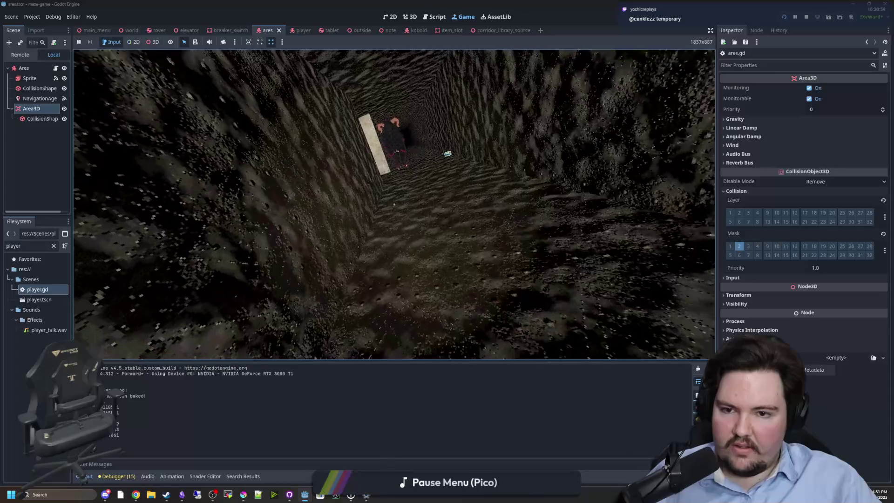
key(w)
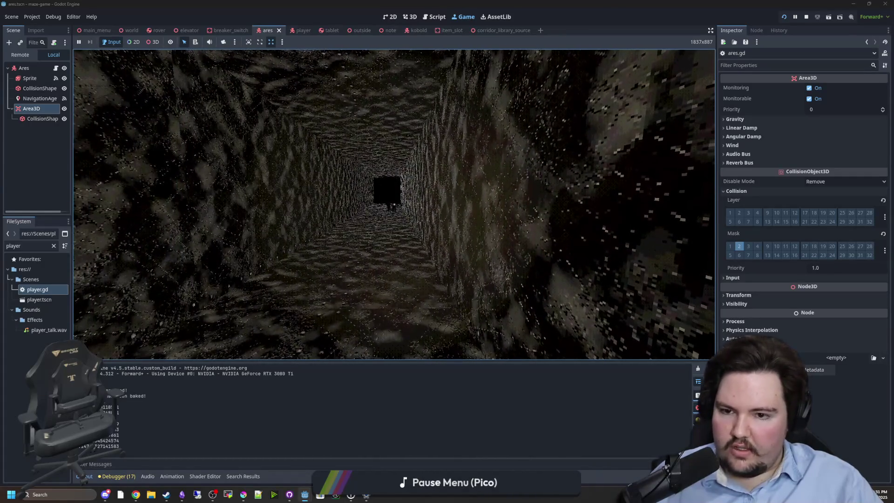
key(super)
key(ctrl+F3)
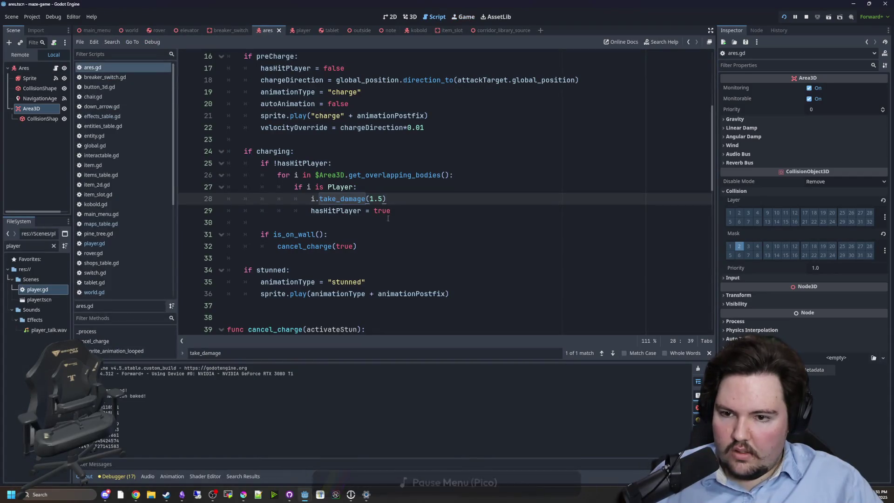
In player.gd's take_damage, raise the major-injury cameraShake from 5.0 to 10.0 and save
ctrl+click(345, 199)
scroll(360, 225, down, 2)
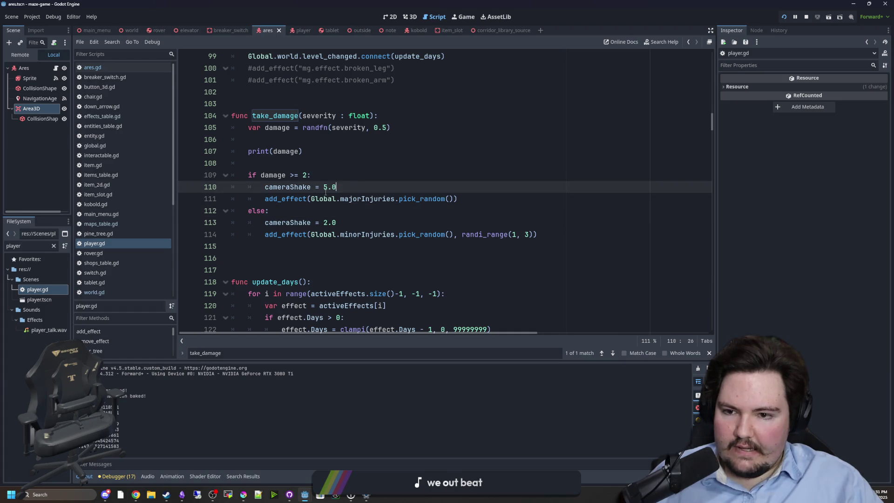
key(BackSpace)
text(10)
click(348, 177)
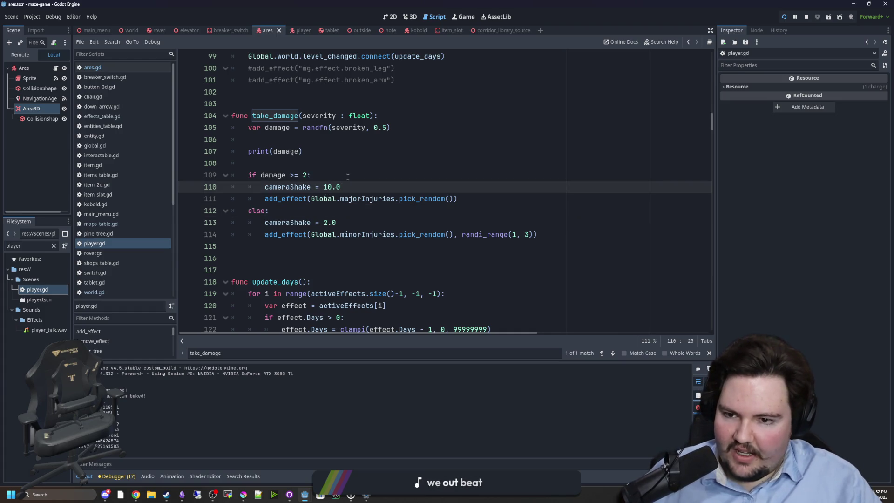
key(ctrl+s)
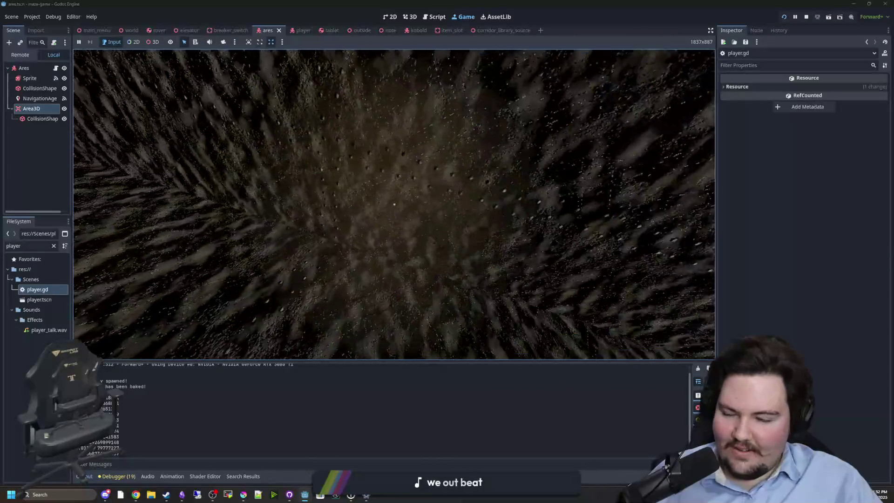
Dismiss the start menu and resume the maze game to playtest
key(super)
click(365, 144)
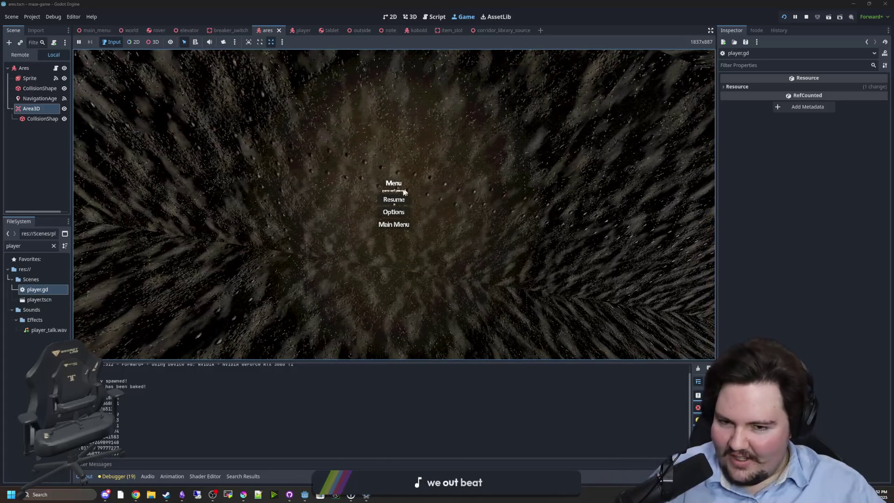
click(394, 200)
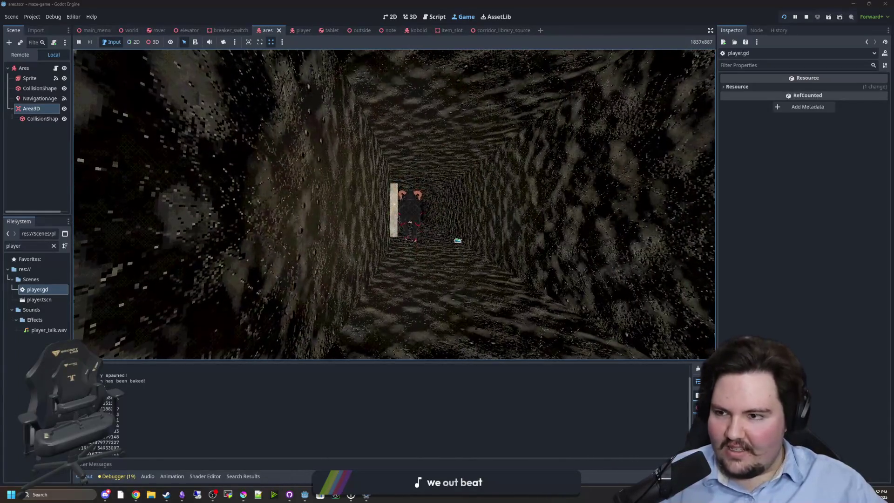
Pause the game and bring up the world scene in the 3D view
key(super)
click(123, 30)
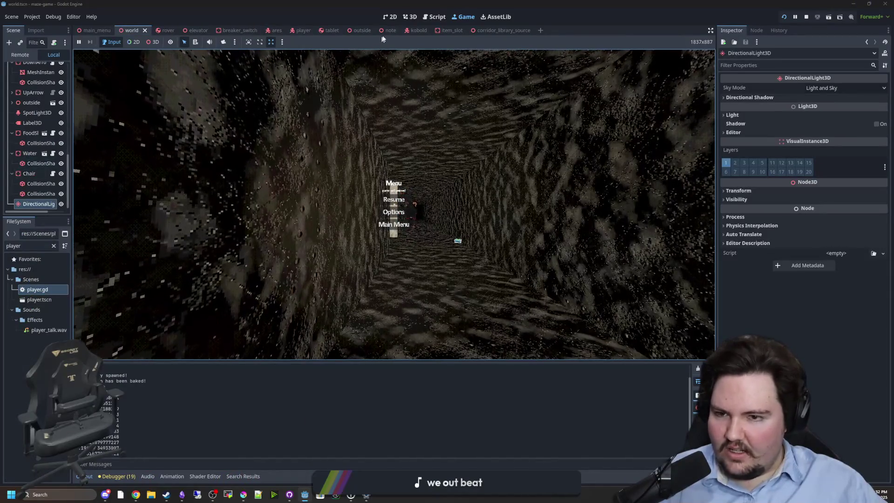
click(413, 17)
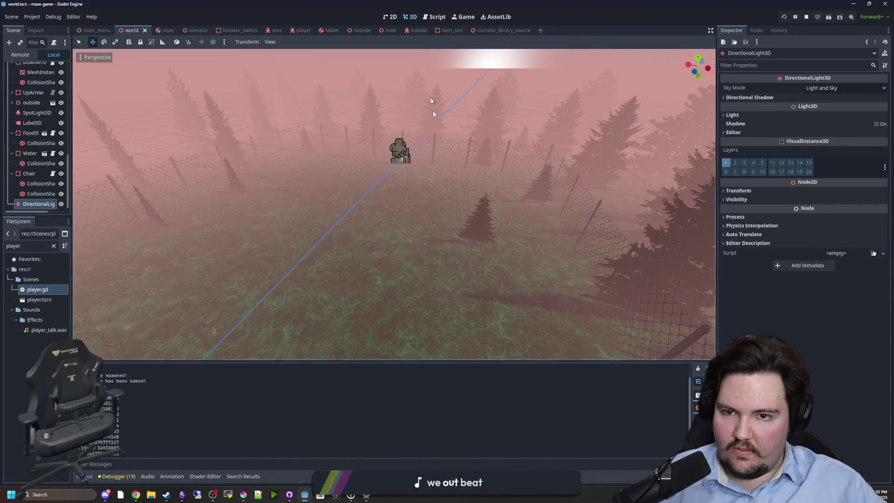
Focus the view on the DirectionalLight3D and raise it to about 10 m
drag(428, 81, 326, 102)
key(w)
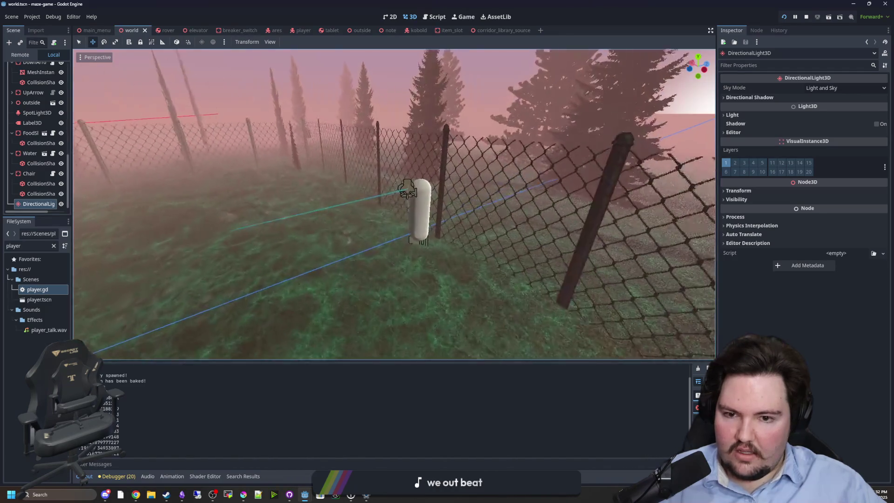
key(f)
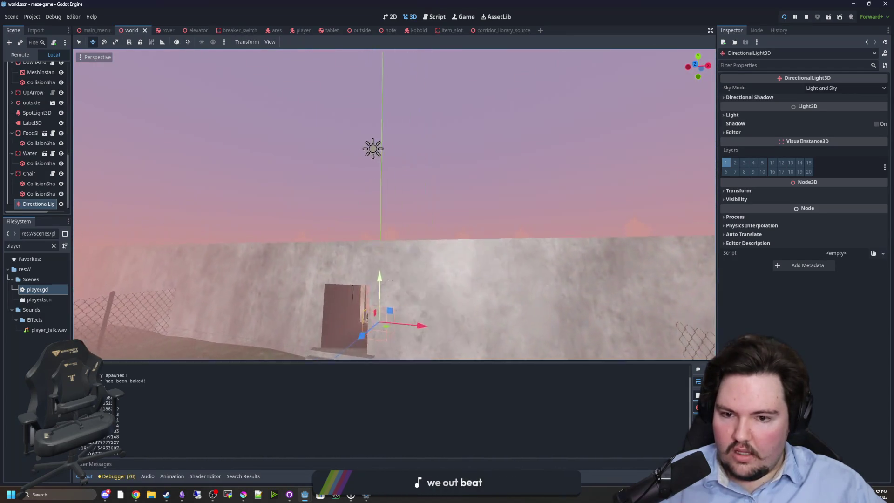
key(w)
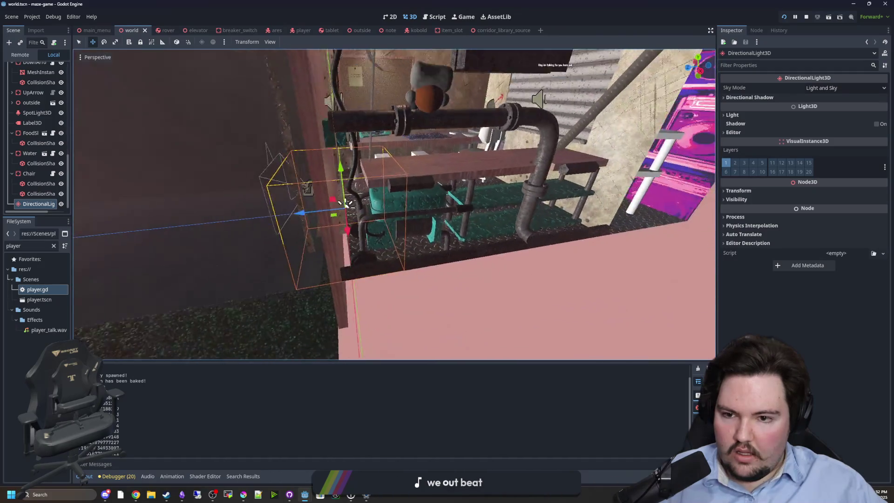
key(s)
drag(350, 257, 342, 74)
key(f)
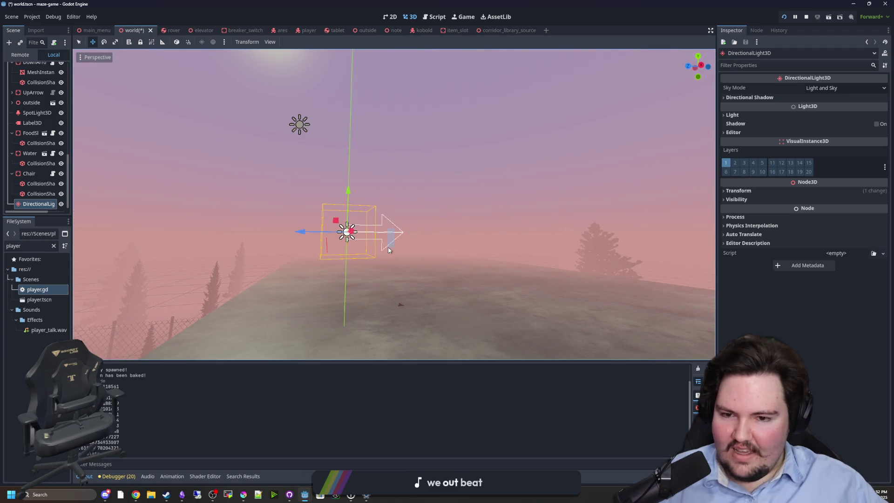
Set the light's rotation to Y 0 and X 273.3°, then save and run the game
click(738, 190)
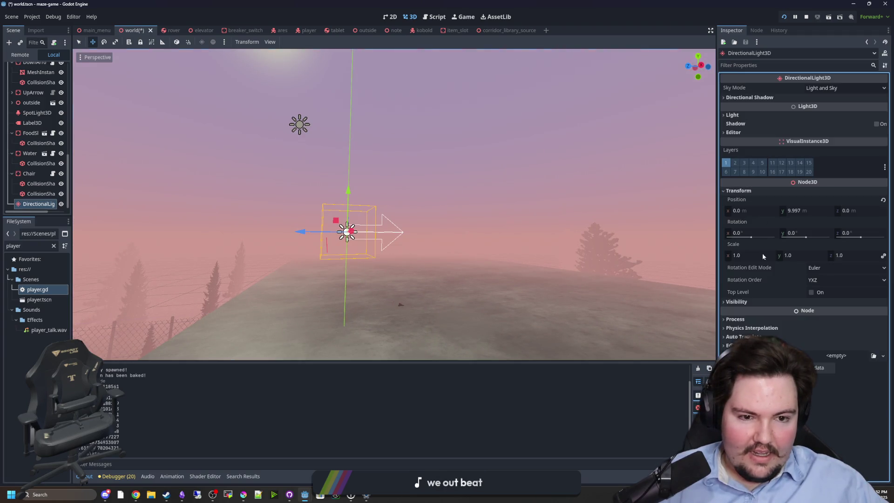
drag(796, 233, 833, 233)
text(0)
key(Return)
drag(736, 233, 769, 244)
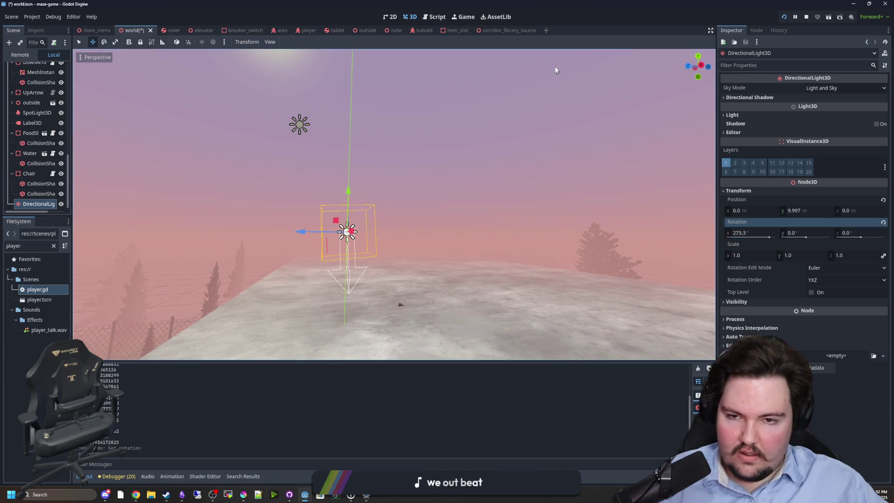
key(F5)
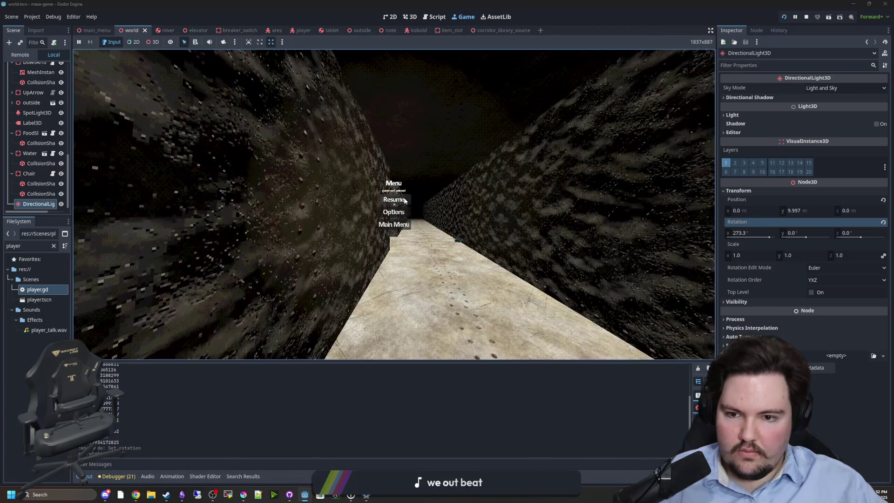
click(394, 199)
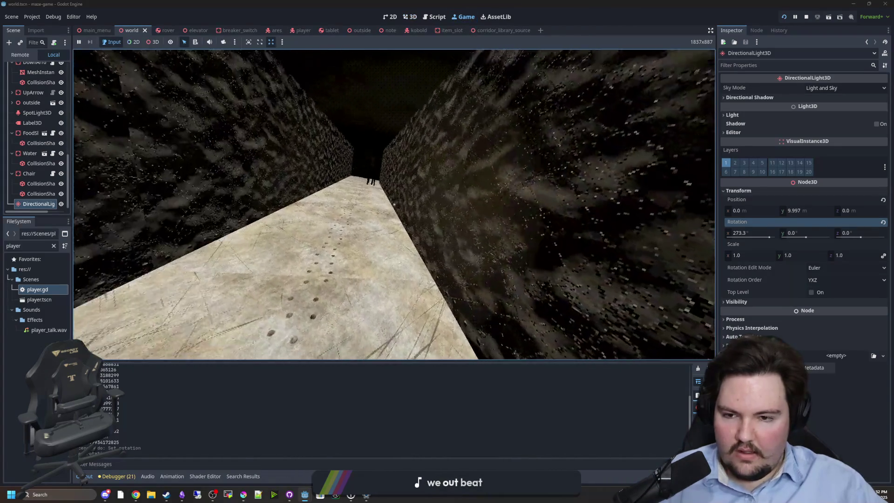
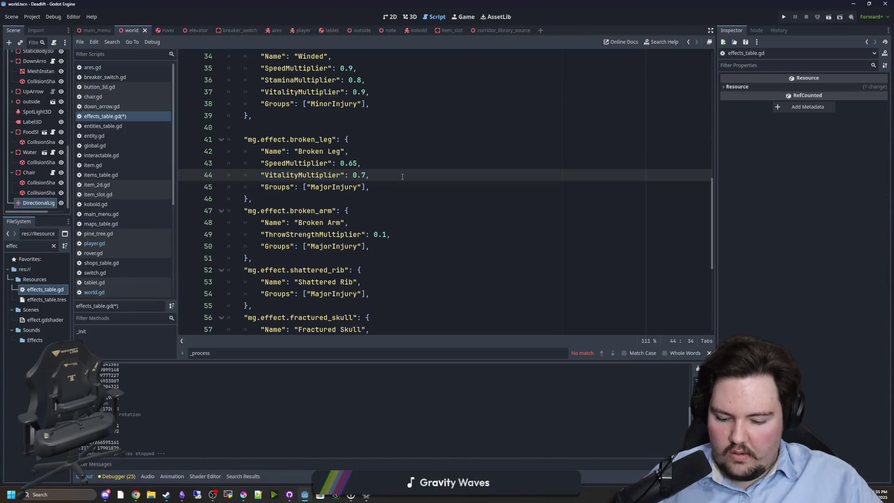
text(6)
Copy Broken Leg's VitalityMultiplier line into Broken Arm, Shattered Rib and Fractured Skull
drag(402, 176, 253, 176)
key(ctrl+c)
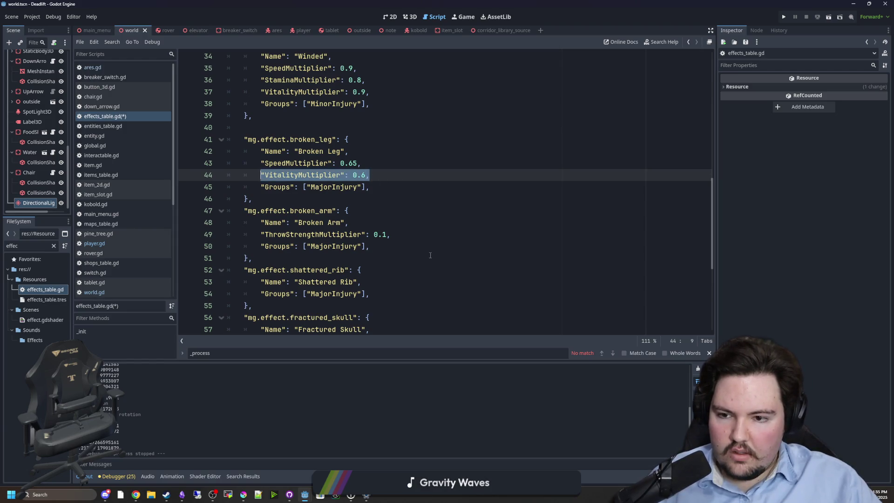
click(400, 234)
key(Return)
key(ctrl+v)
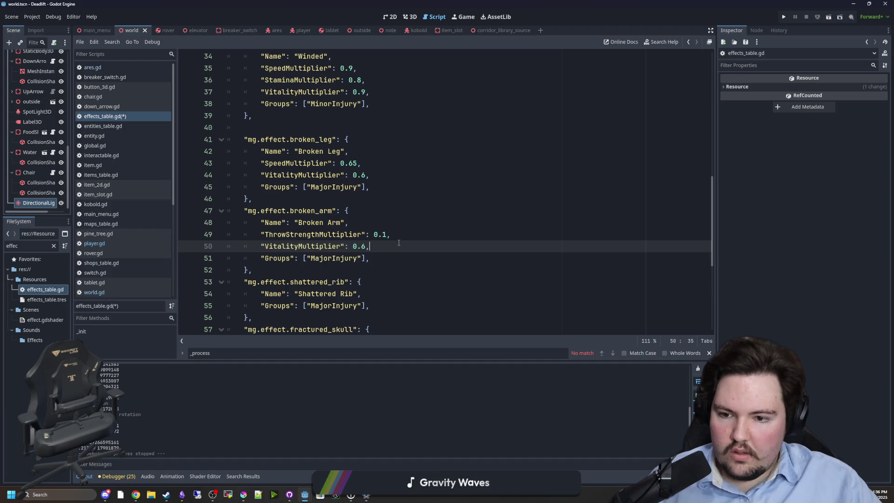
scroll(399, 242, down, 1)
click(379, 256)
key(Return)
key(ctrl+v)
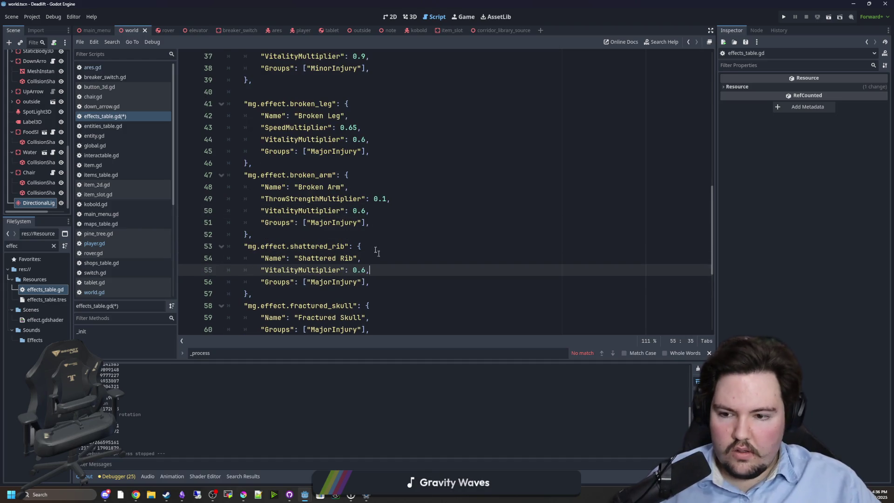
scroll(379, 255, down, 1)
click(397, 281)
key(Return)
key(ctrl+v)
Set vitality multipliers: Fractured Skull 0.4, Shattered Rib 0.5, Broken Arm 0.6, Broken Leg 0.7
key(BackSpace)
text(4)
click(367, 235)
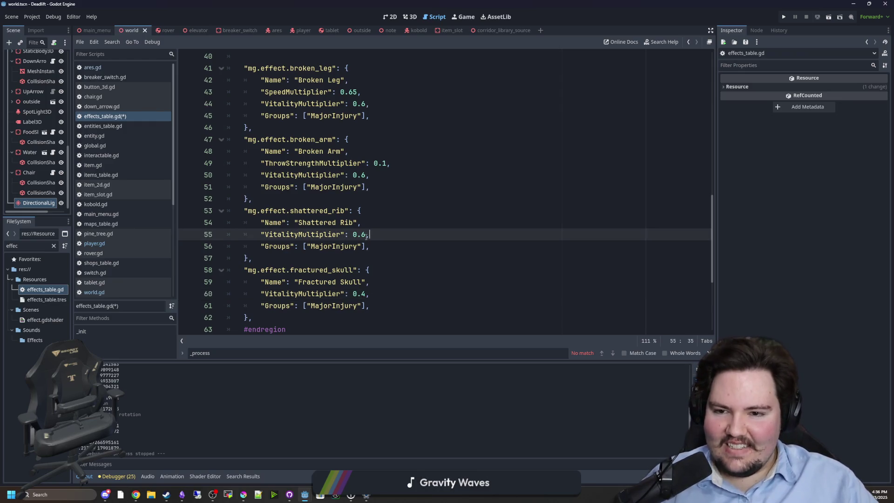
key(BackSpace)
text(5)
scroll(444, 206, up, 1)
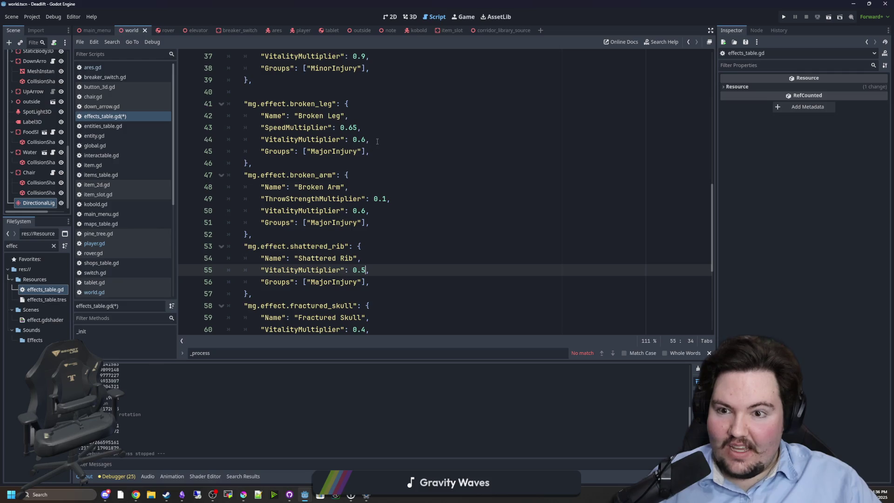
click(460, 139)
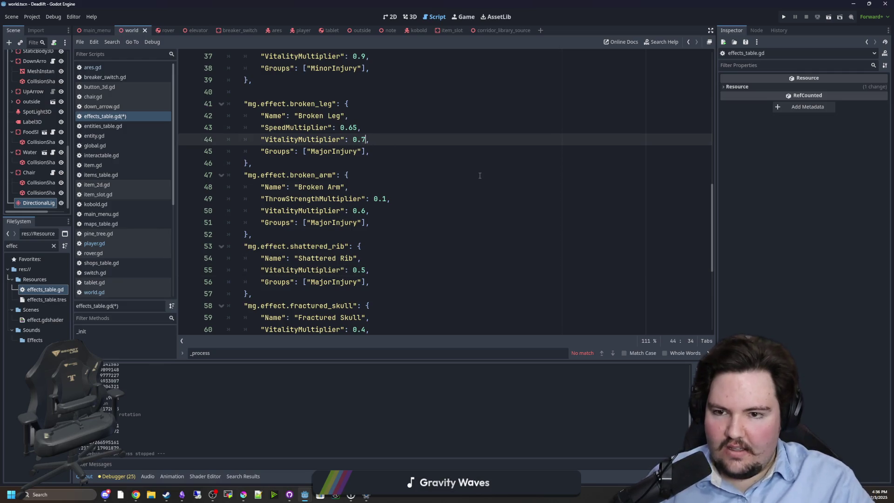
scroll(370, 257, down, 1)
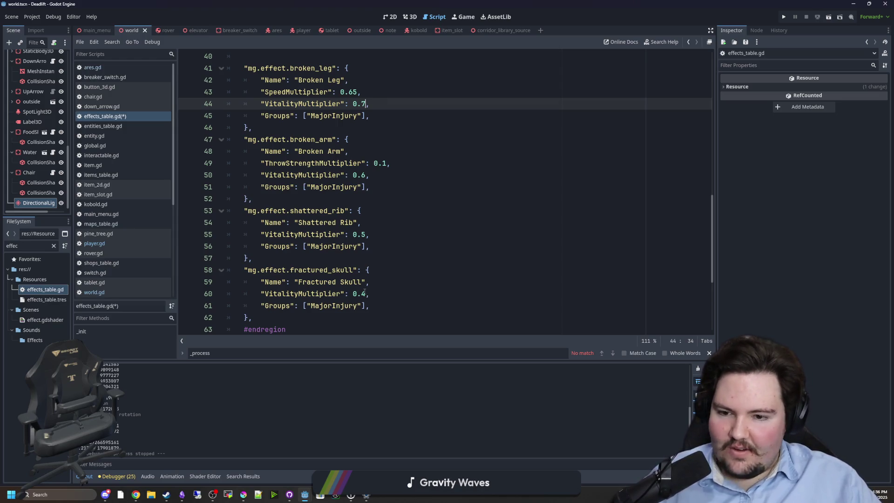
click(365, 293)
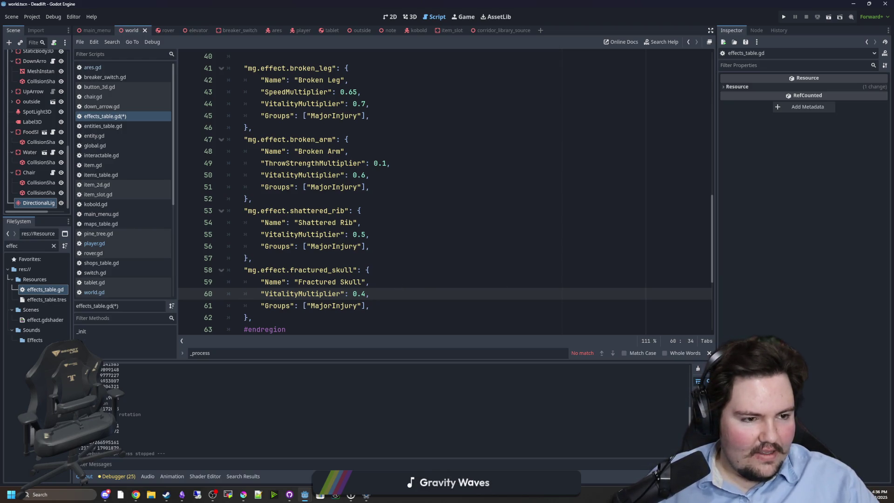
scroll(414, 202, up, 2)
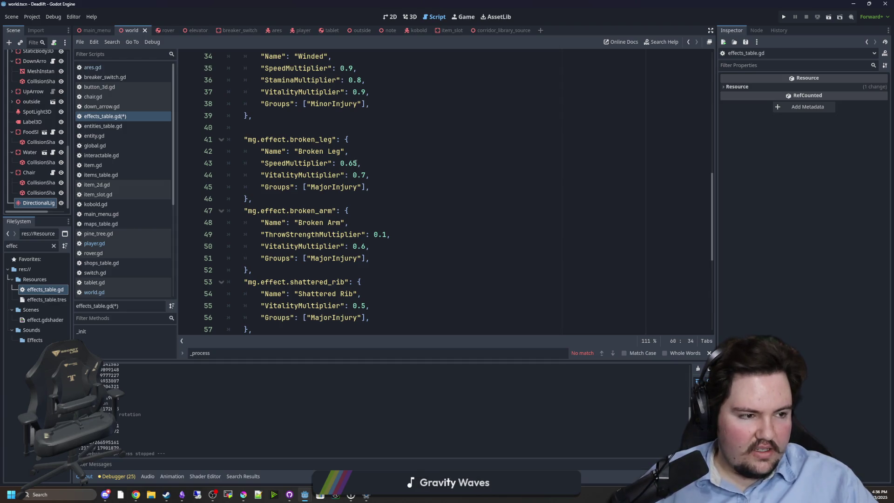
scroll(361, 168, up, 4)
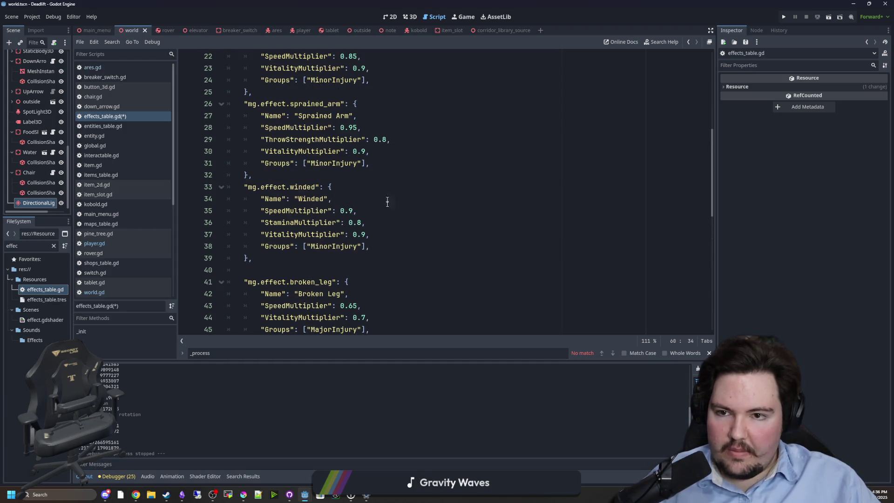
Copy Winded's StaminaMultiplier line into Broken Leg's entry
click(381, 239)
key(Up)
key(shift+Home)
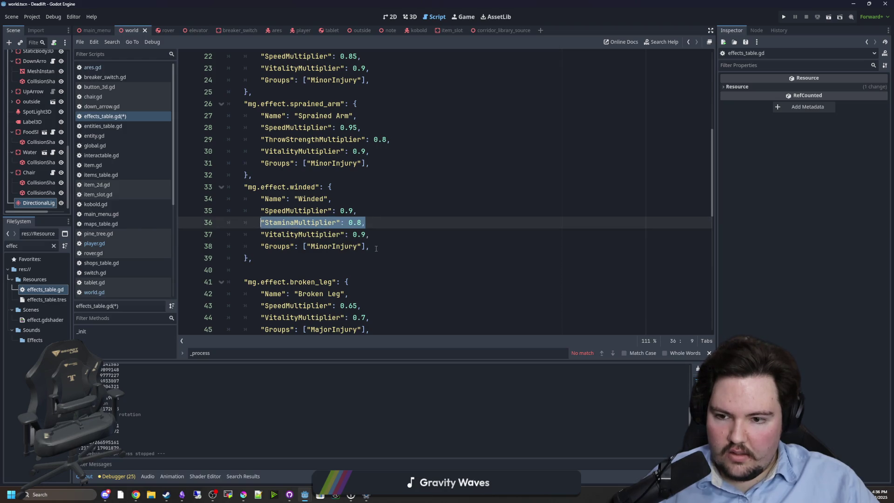
scroll(380, 249, down, 2)
key(ctrl+c)
click(379, 247)
key(Return)
key(ctrl+v)
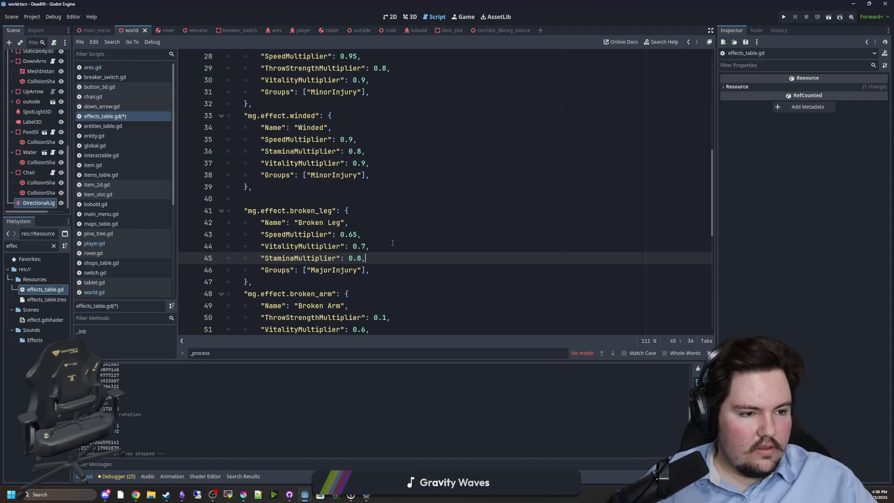
Add a SpeedMultiplier line to Broken Arm, changing its value's last digits to 85
scroll(392, 242, down, 2)
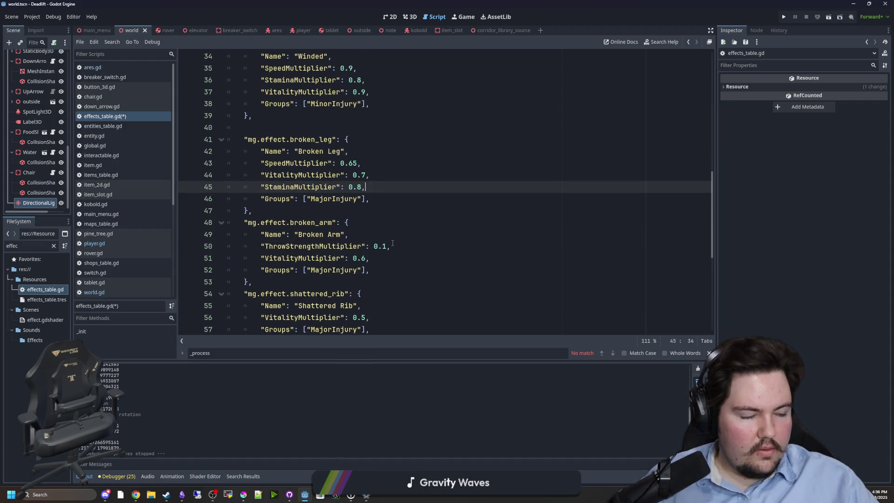
scroll(392, 243, down, 1)
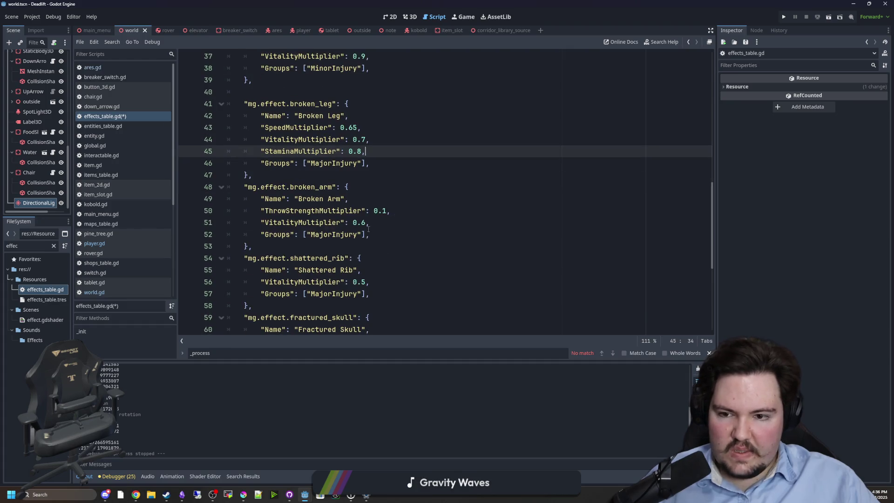
click(380, 222)
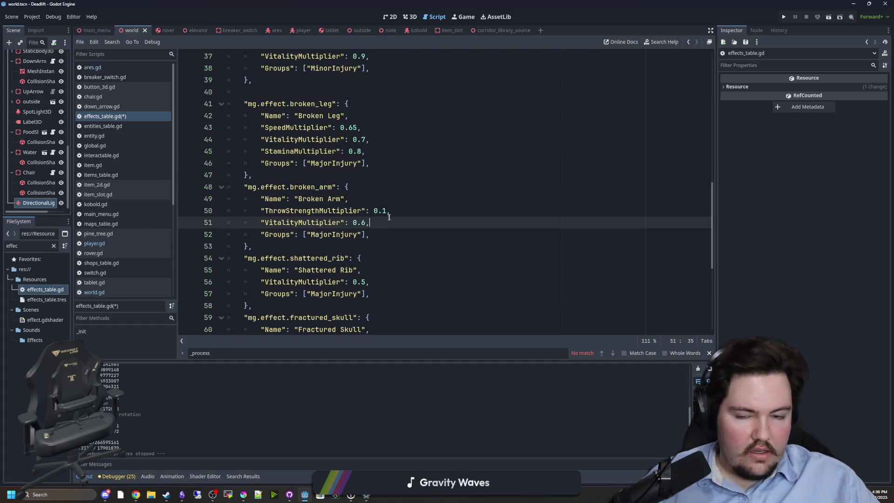
click(387, 212)
text(5,)
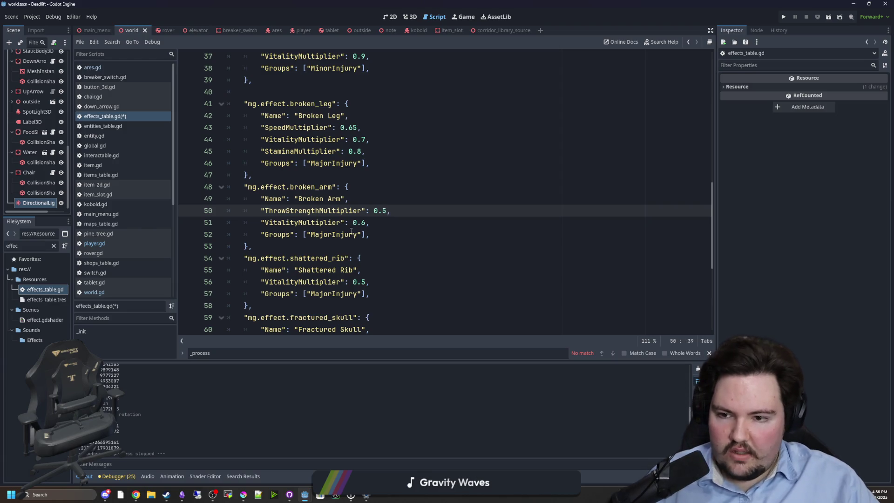
key(Up)
key(Return)
key(ctrl+v)
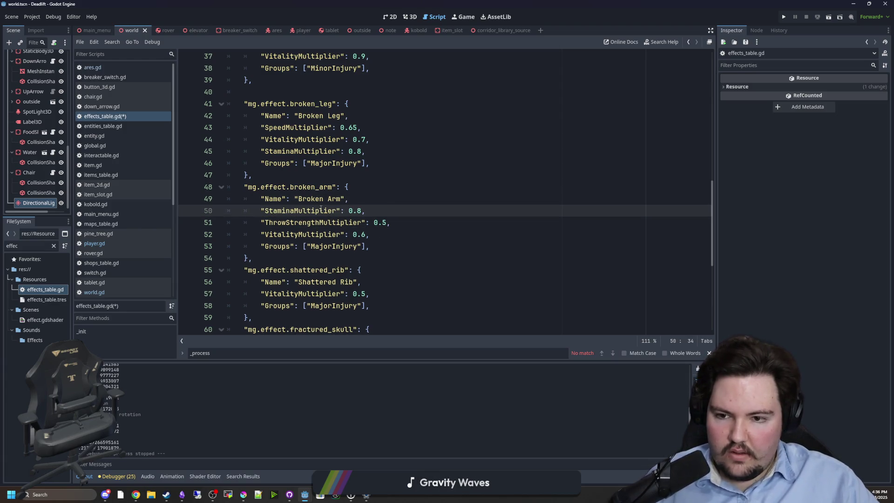
double_click(321, 210)
text(SpeedM)
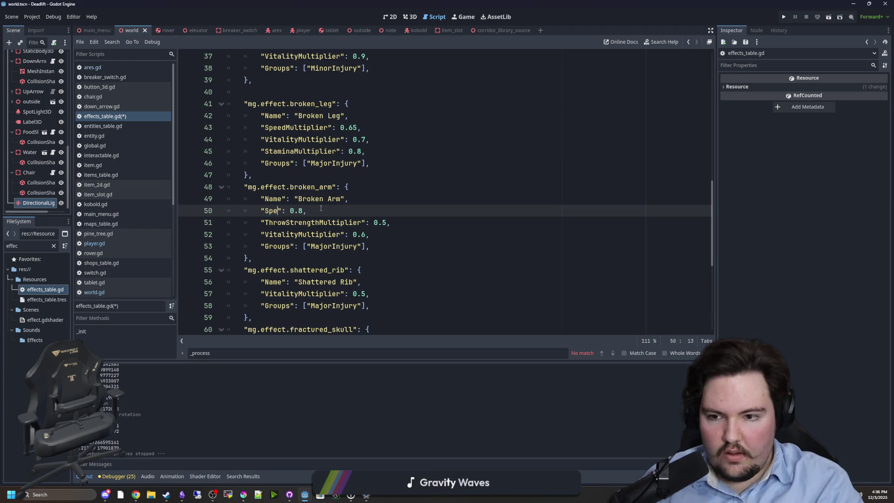
text(ultiplier)
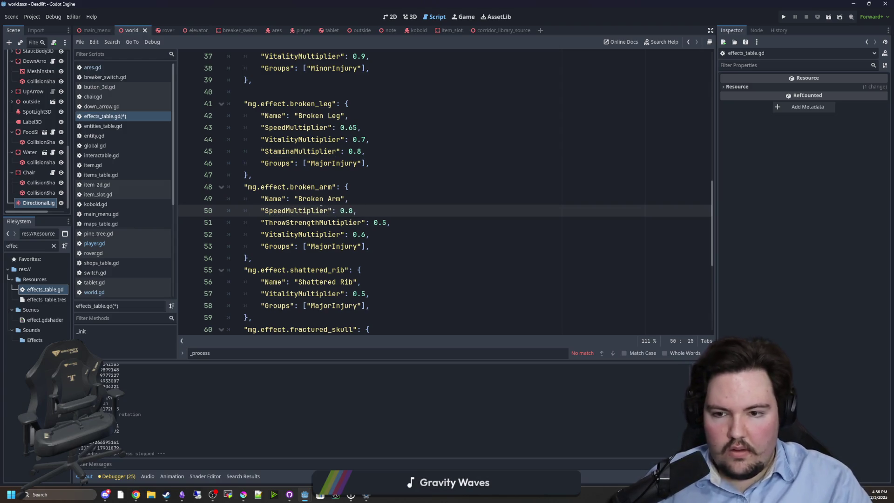
key(BackSpace)
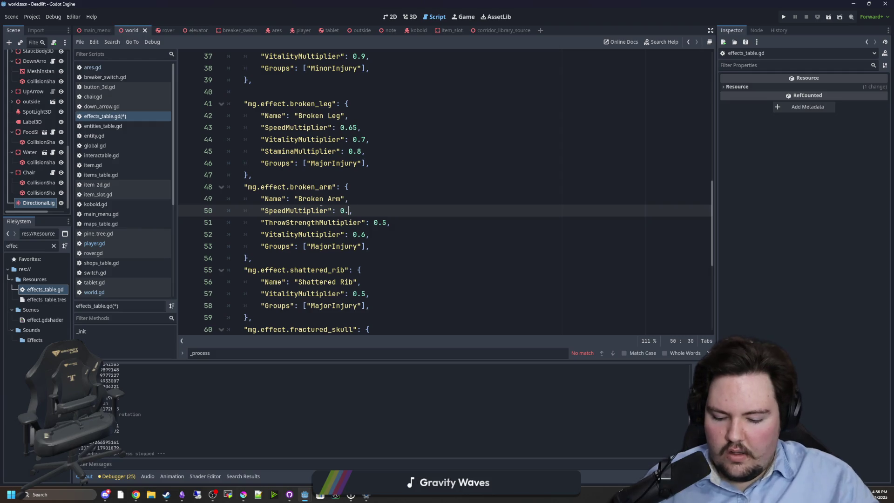
text(85)
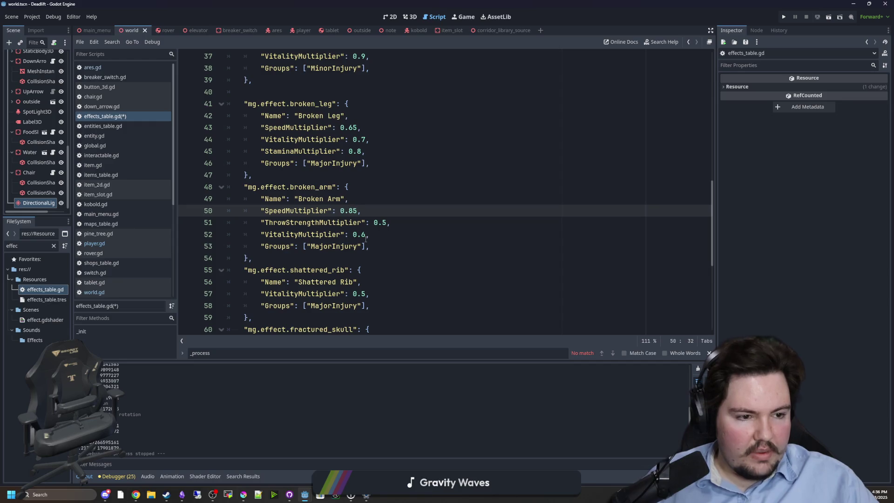
Copy the speed multiplier line into Shattered Rib and set it to 0.75
key(shift+Home)
scroll(366, 269, down, 1)
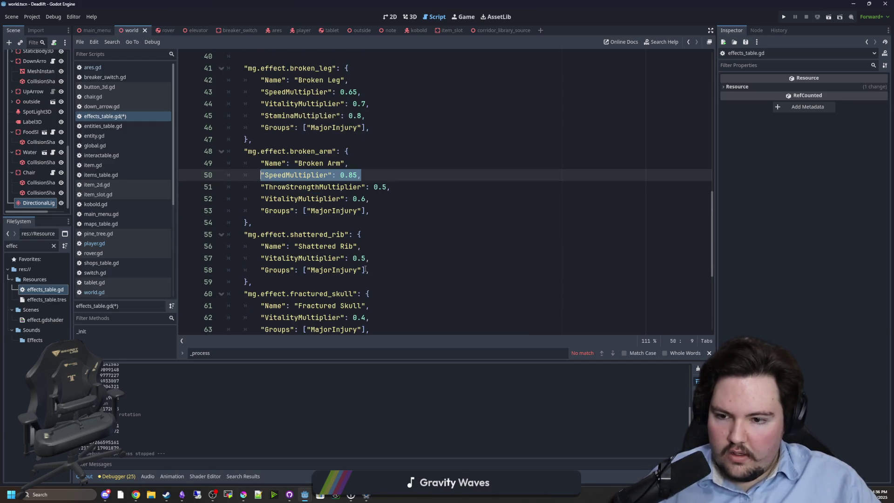
key(ctrl+c)
click(389, 240)
click(392, 255)
key(Return)
key(ctrl+v)
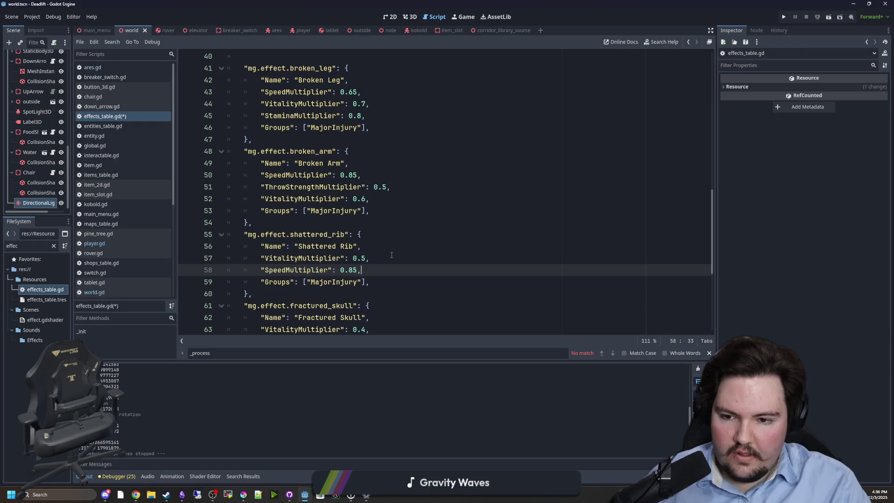
key(BackSpace)
key(BackSpace)
text(75)
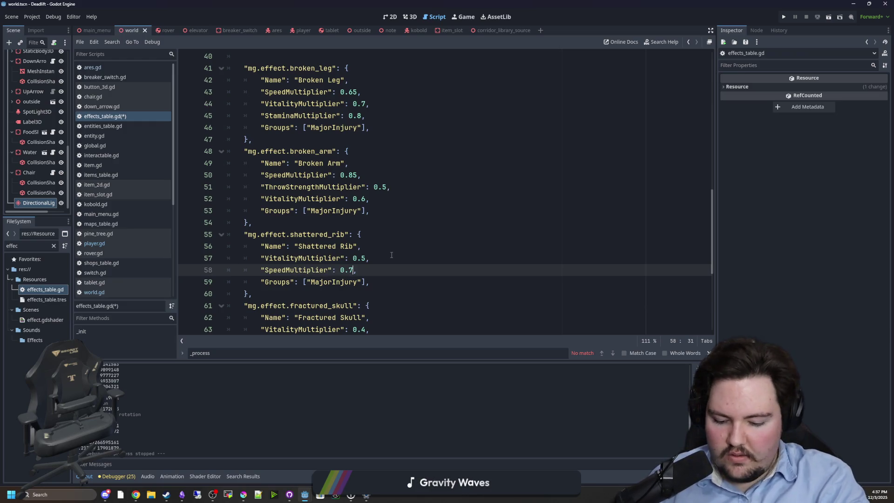
Add a StaminaMultiplier line of 0.4 to Shattered Rib's entry
drag(361, 270, 260, 270)
scroll(369, 222, up, 1)
click(362, 200)
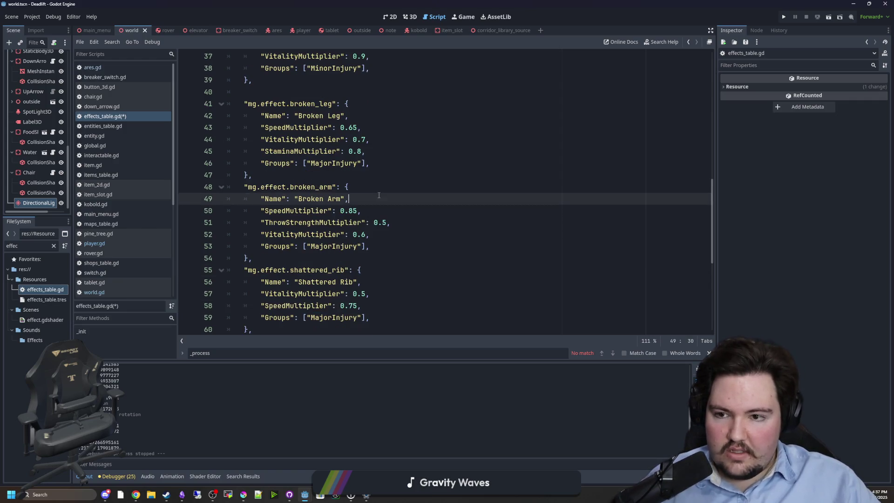
scroll(360, 211, up, 2)
drag(378, 223, 260, 223)
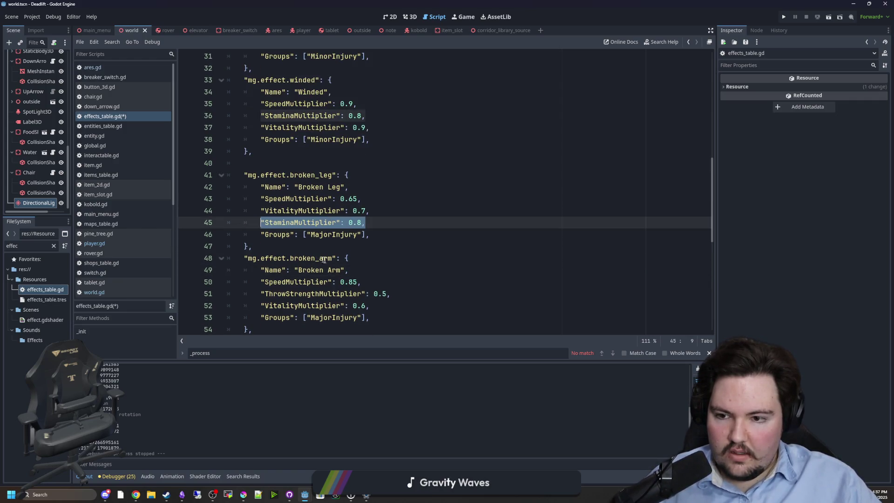
scroll(385, 269, down, 3)
click(386, 268)
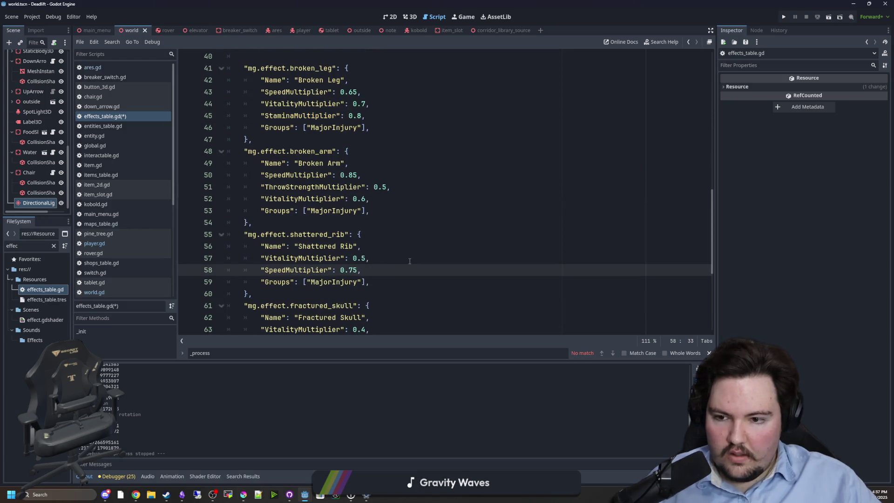
key(Return)
key(ctrl+v)
key(Left)
key(BackSpace)
text(4)
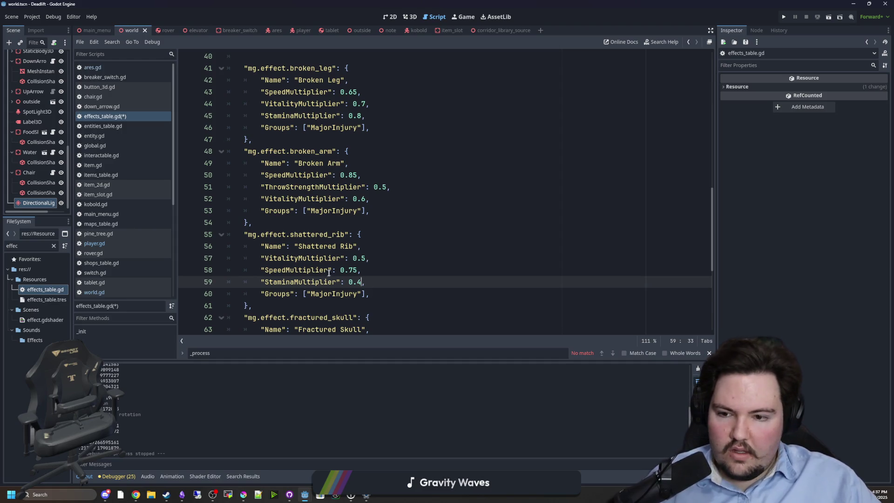
Give Fractured Skull a SpeedMultiplier of 0.85 and save effects_table.gd
mouse_move(365, 270)
mouse_down()
mouse_move(255, 274)
mouse_move(261, 270)
mouse_up()
key(ctrl+c)
scroll(326, 270, down, 2)
click(390, 269)
key(Return)
key(ctrl+v)
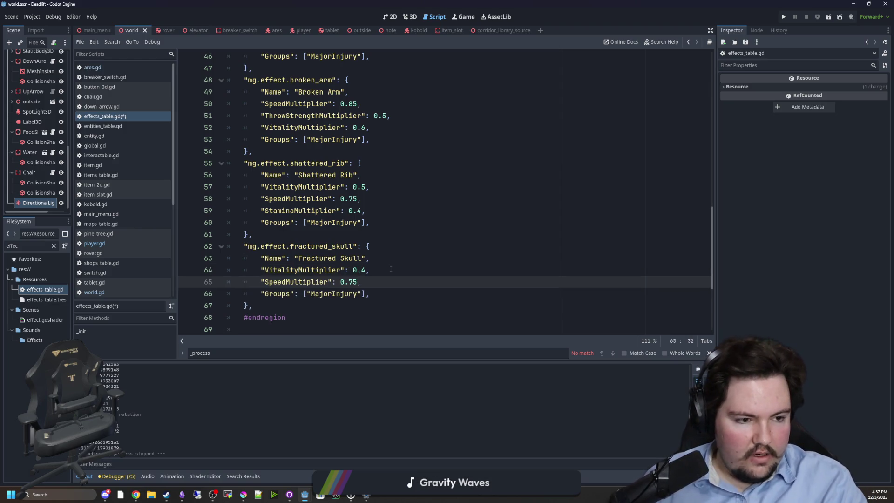
key(BackSpace)
key(BackSpace)
text(85)
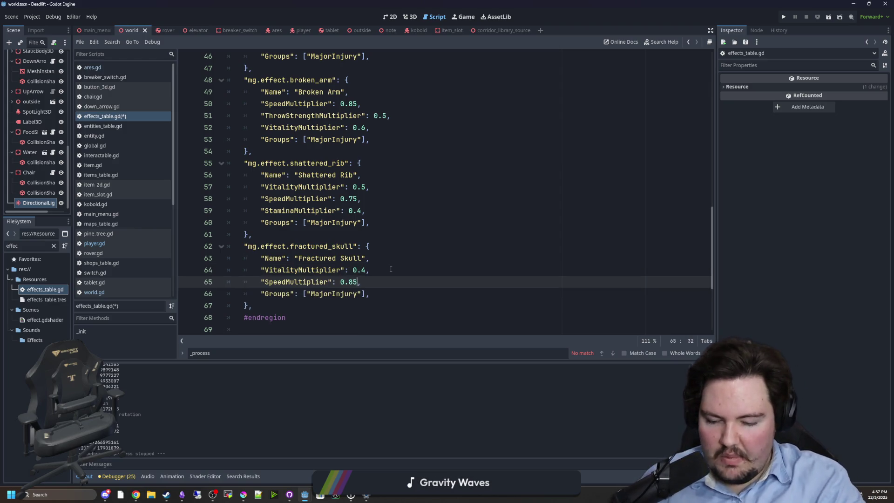
click(391, 269)
key(ctrl+s)
key(Up)
key(Up)
key(Up)
scroll(390, 266, up, 10)
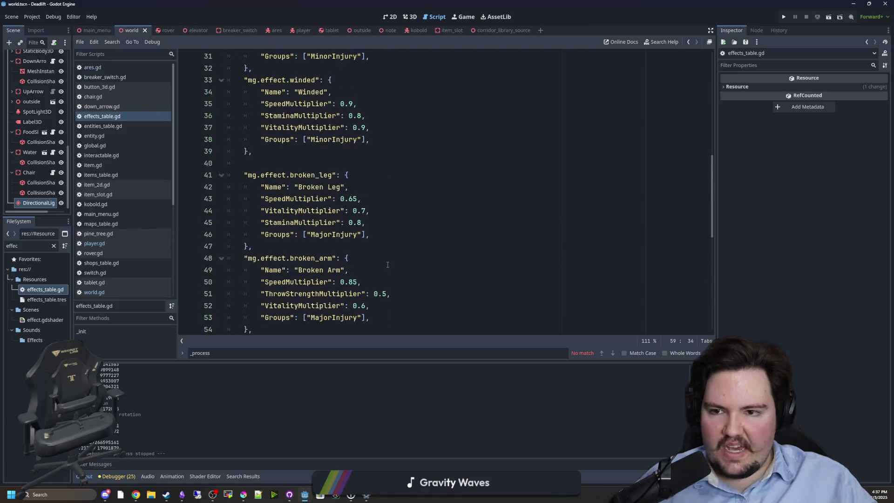
click(329, 211)
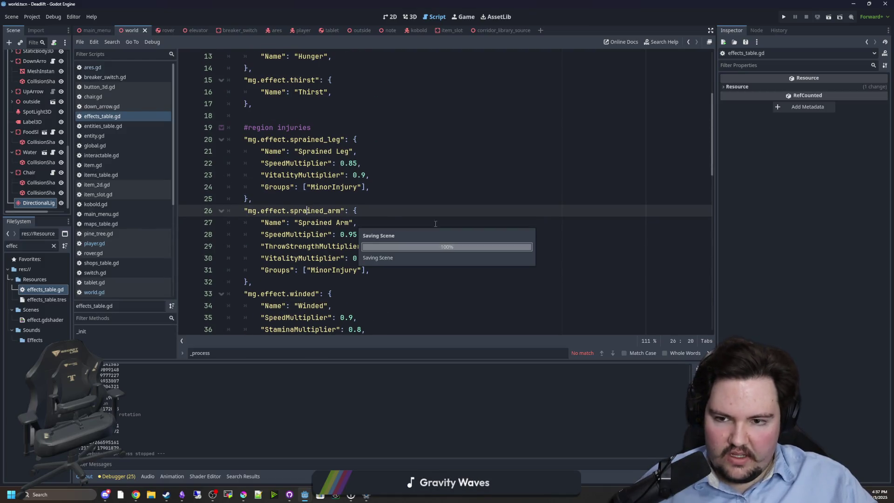
key(Up)
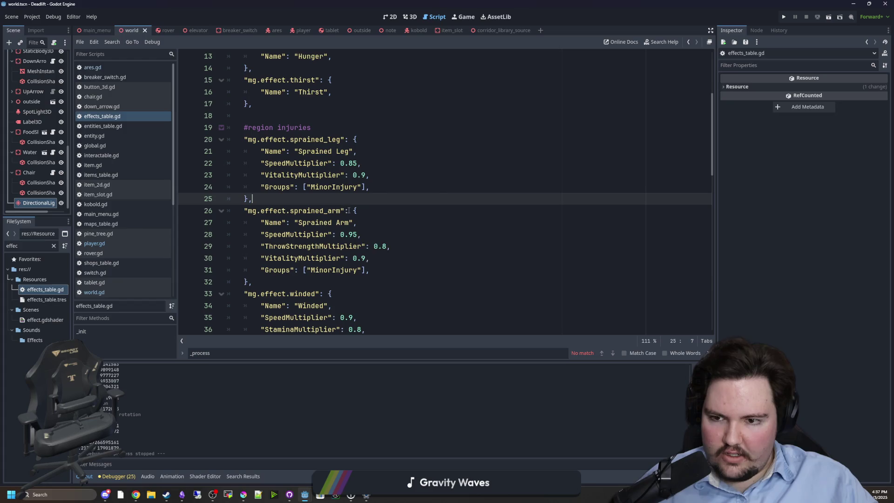
key(Up)
key(Up)
key(End)
key(shift+Home)
click(282, 198)
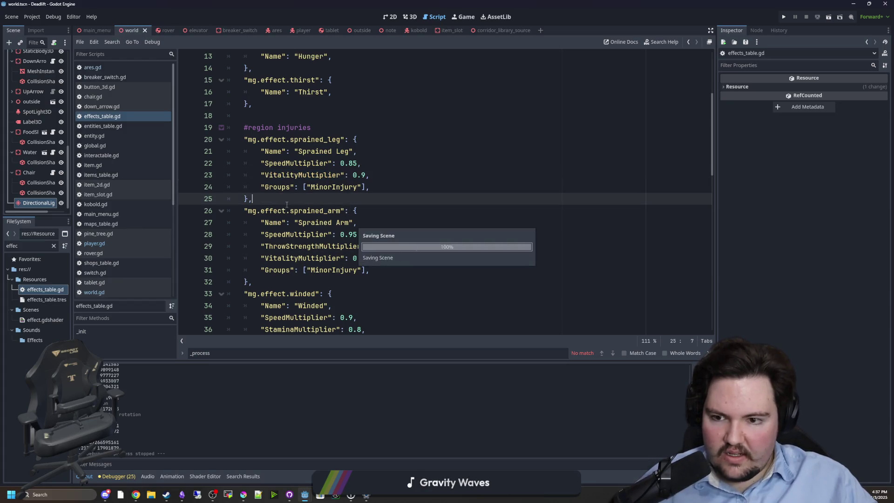
scroll(318, 214, down, 12)
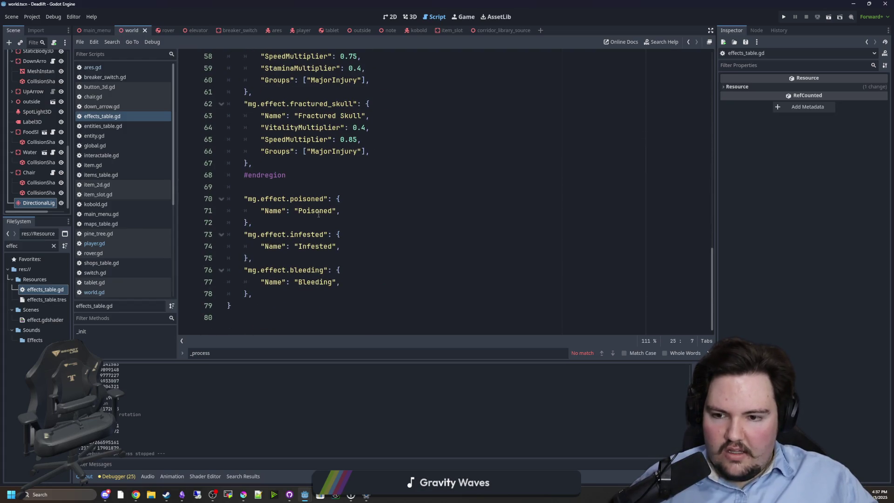
scroll(319, 214, up, 2)
click(318, 222)
key(ctrl+s)
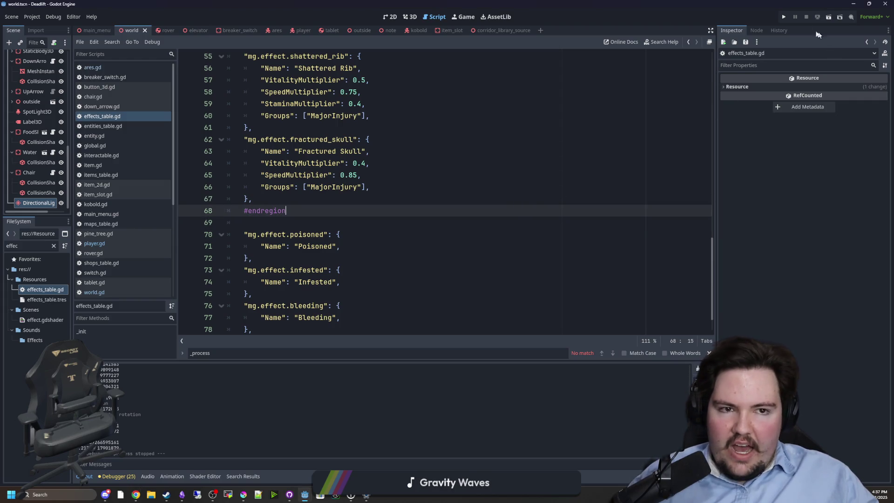
Run the game from its title screen and walk through the forest to the building's door
click(783, 17)
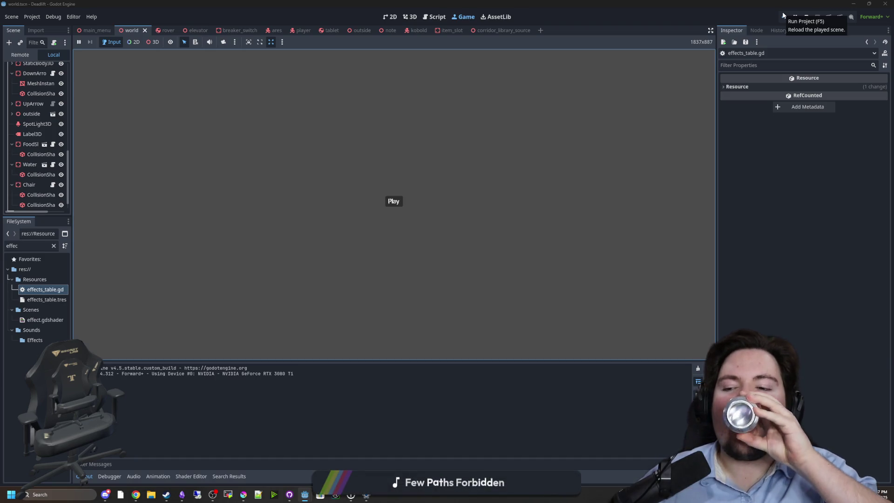
click(393, 201)
key(w)
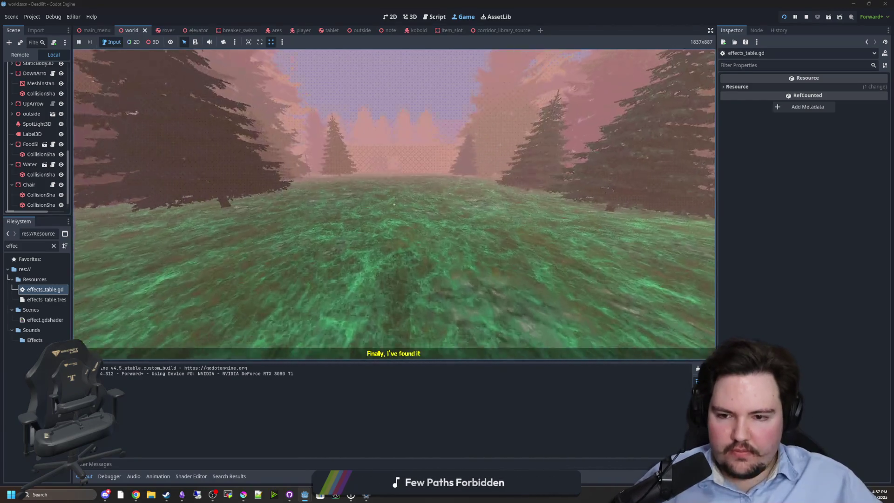
key(w)
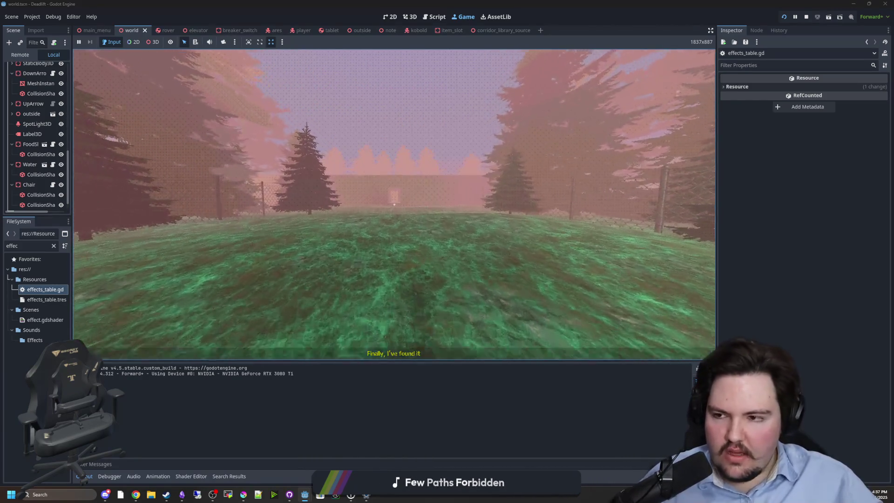
key(w)
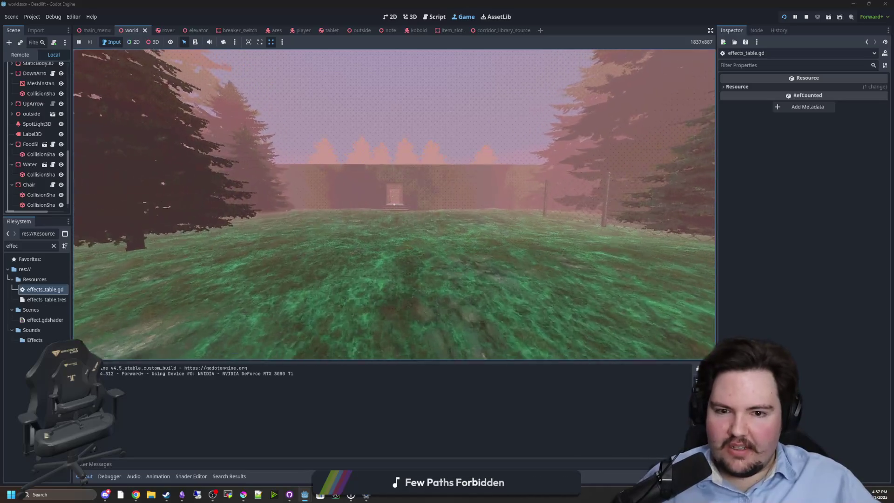
key(w)
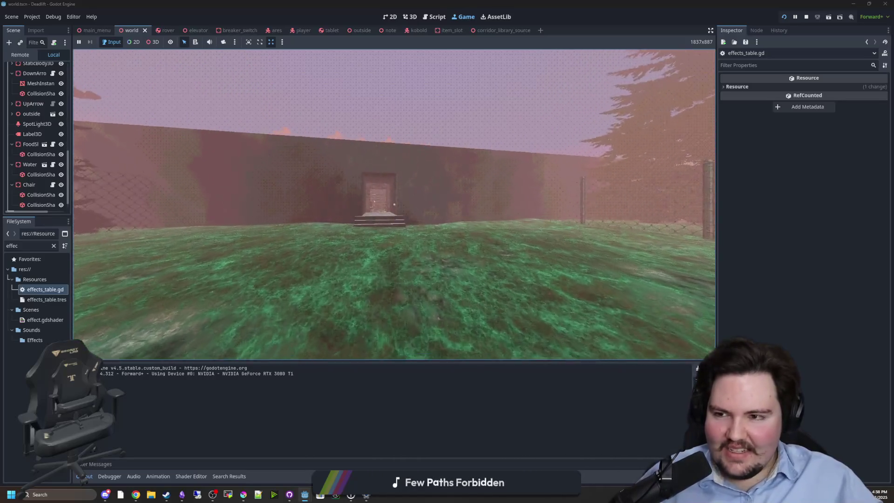
Walk into the room and flip the green wall switch beside the elevator
key(w)
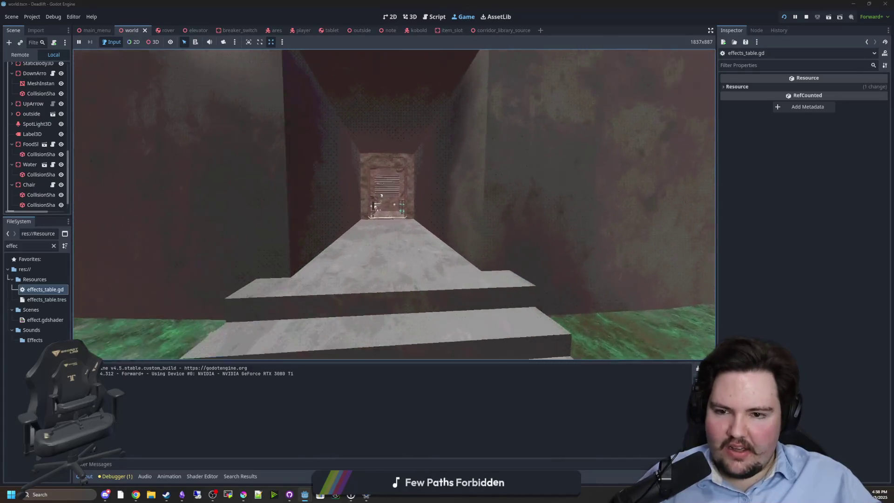
key(w)
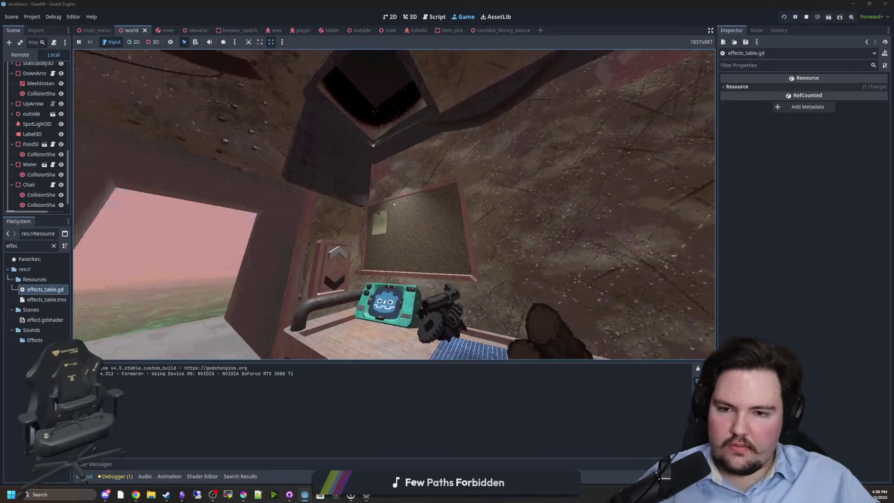
key(w)
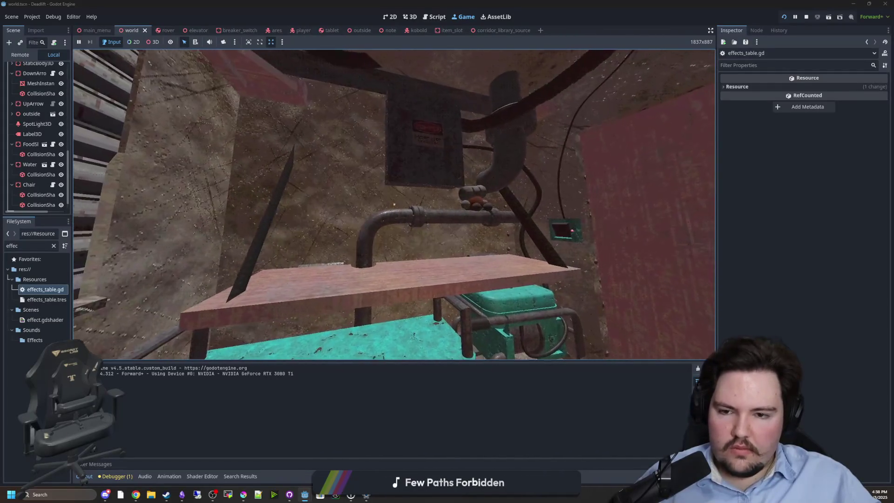
key(e)
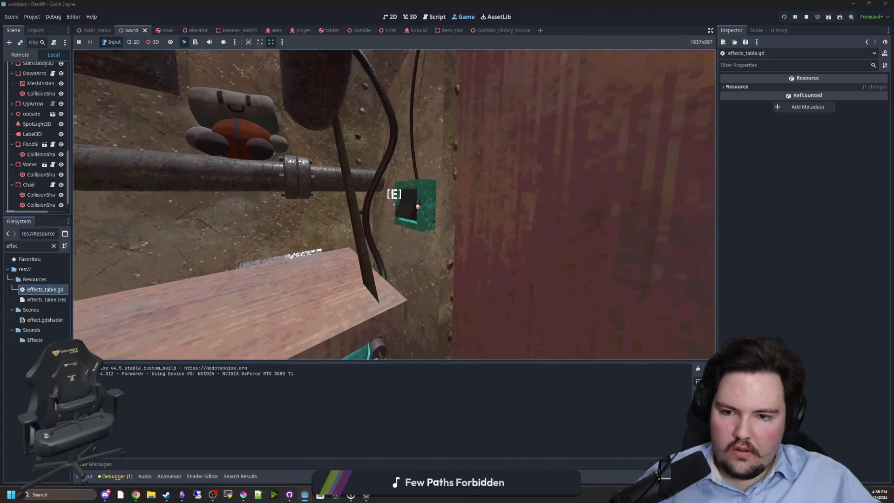
key(s)
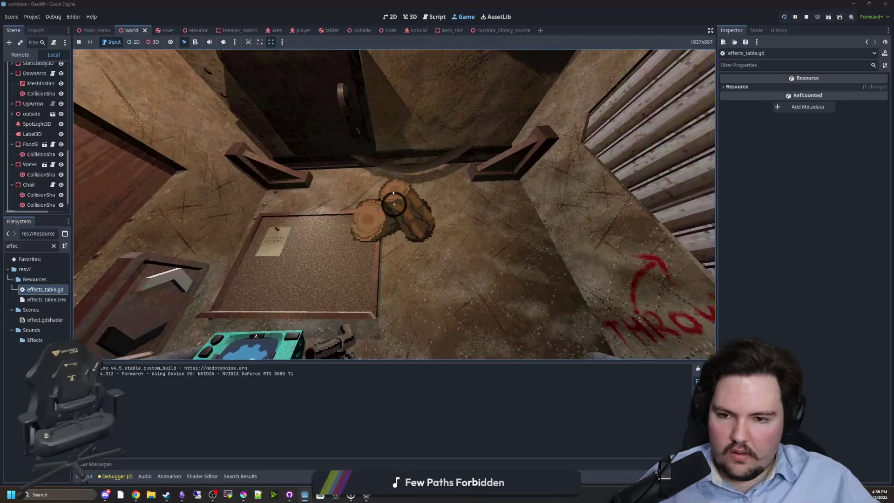
Walk through the elevator into the dark corridor, then stop the playtest
key(w)
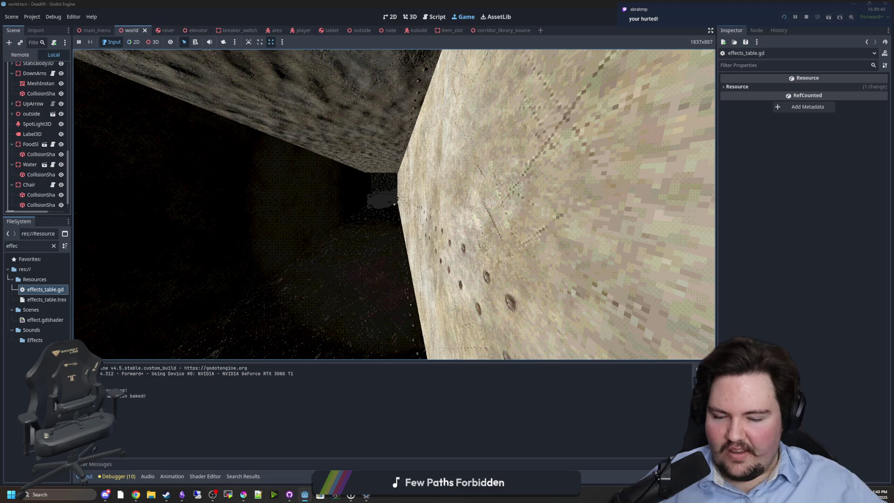
key(super)
click(806, 16)
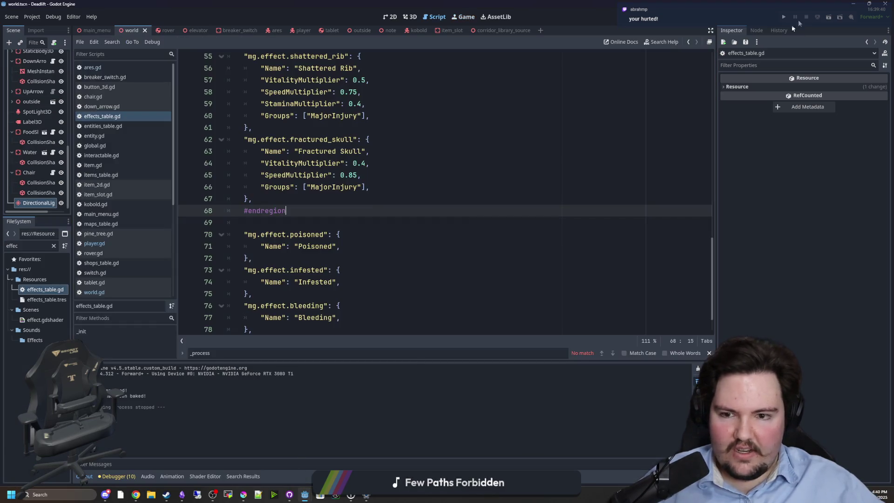
Check player.gd's vitality death check, then return to effects_table.gd
click(354, 199)
scroll(349, 218, up, 8)
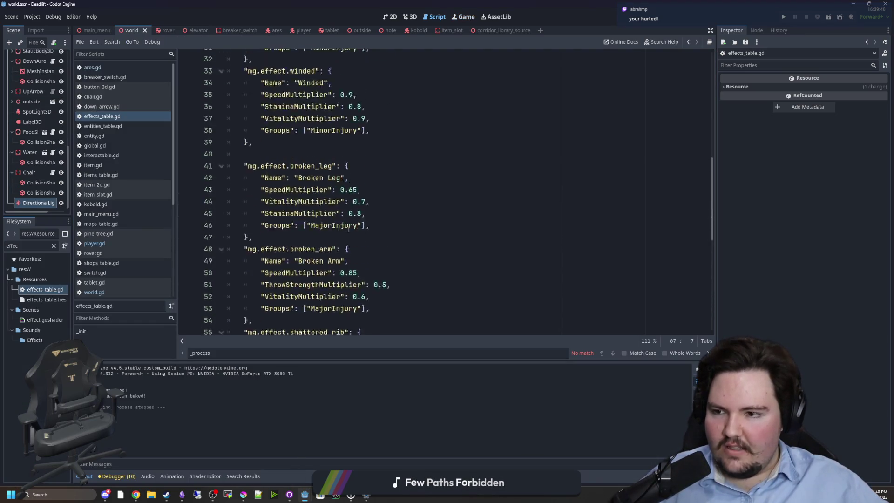
scroll(348, 229, up, 4)
click(253, 200)
scroll(224, 186, up, 6)
click(95, 243)
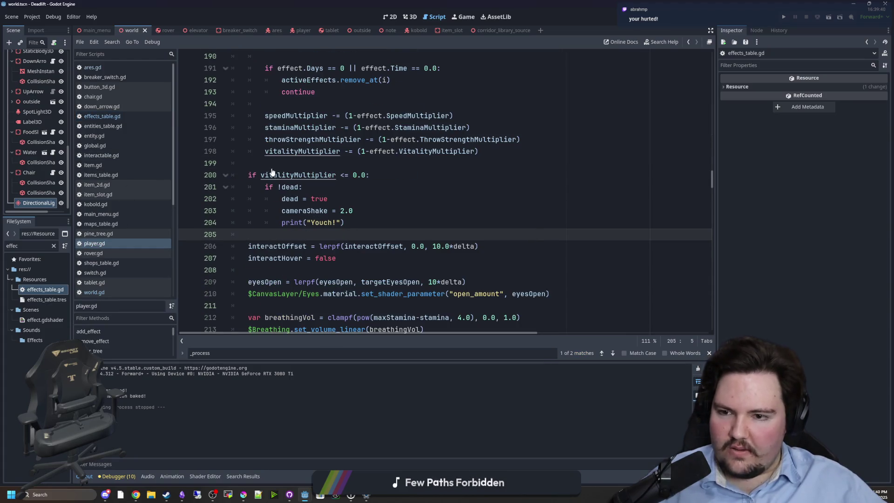
click(272, 164)
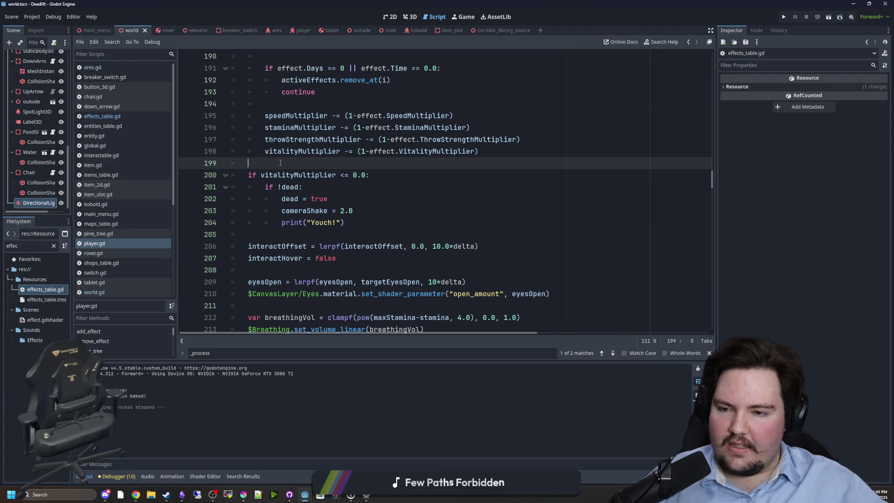
click(128, 115)
click(300, 151)
Lower Broken Leg's VitalityMultiplier to 0.6 and Fractured Skull's to 0.3, and save
scroll(304, 159, down, 4)
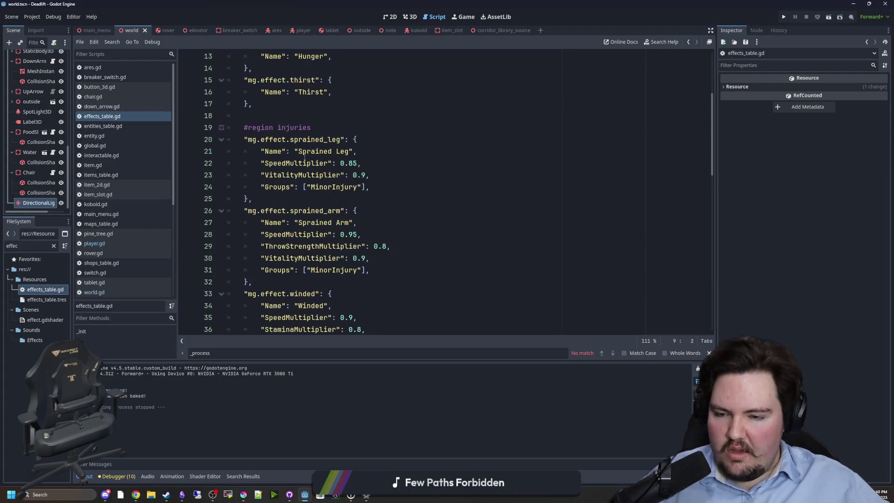
scroll(304, 159, down, 2)
click(350, 211)
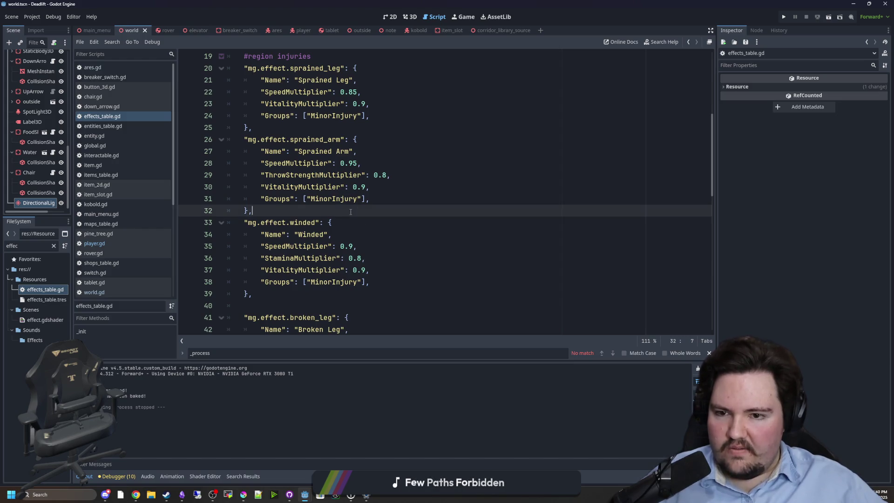
scroll(358, 206, down, 6)
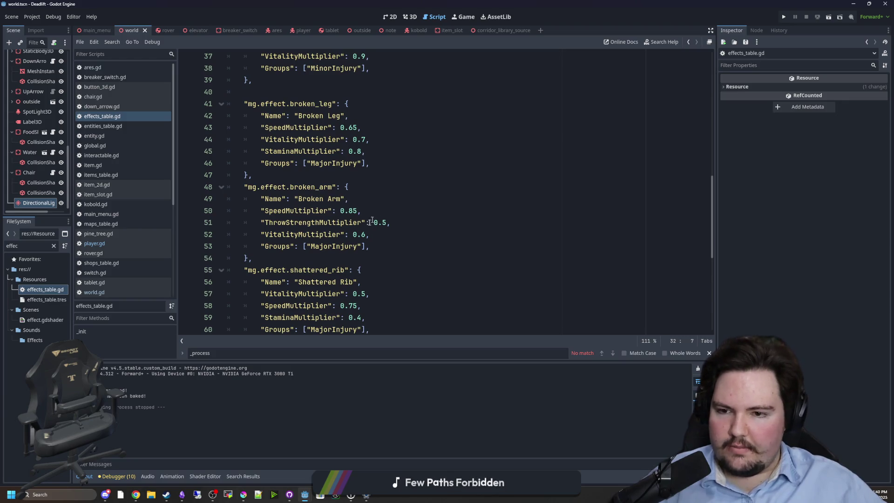
scroll(356, 239, up, 1)
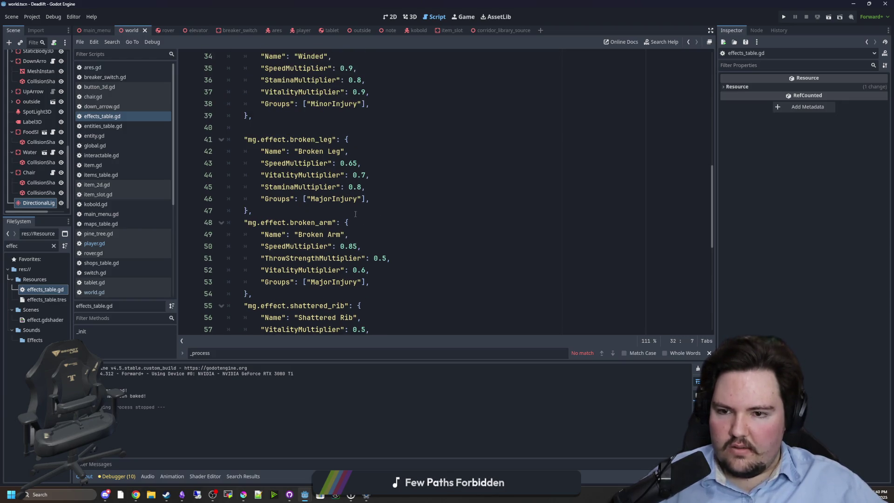
click(366, 175)
text(6)
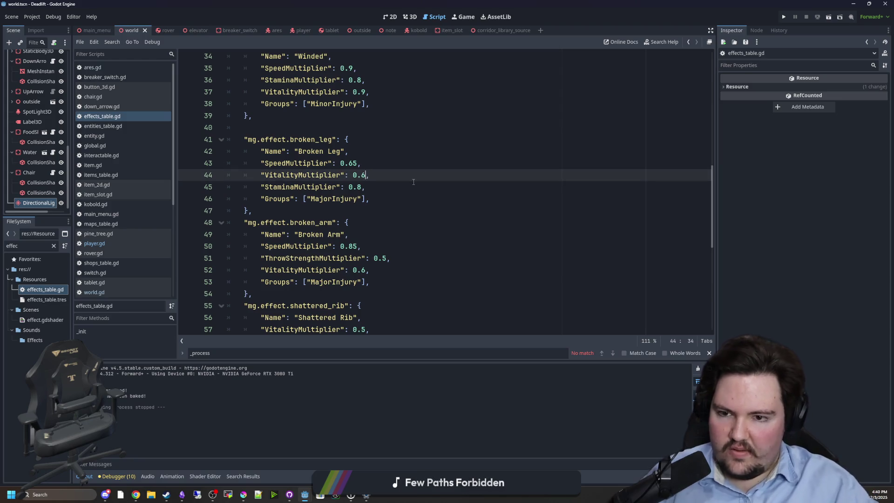
scroll(296, 243, down, 4)
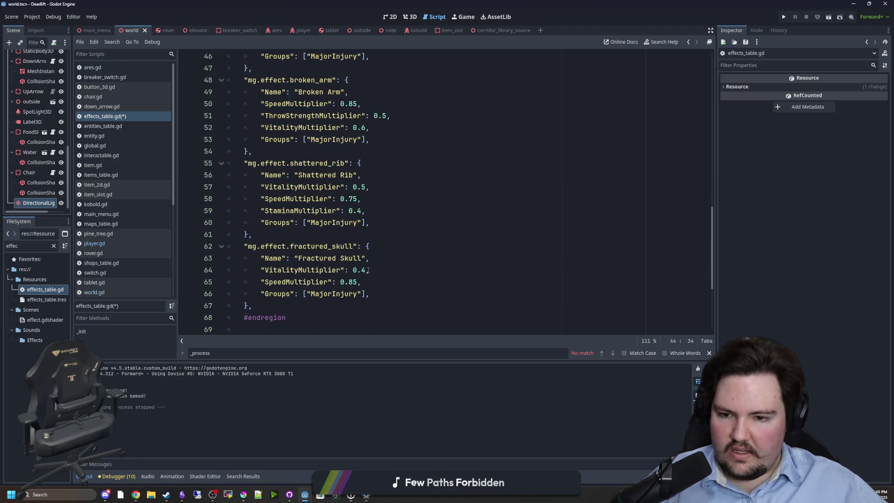
click(367, 270)
click(403, 257)
key(ctrl+s)
click(282, 222)
click(282, 235)
key(ctrl+s)
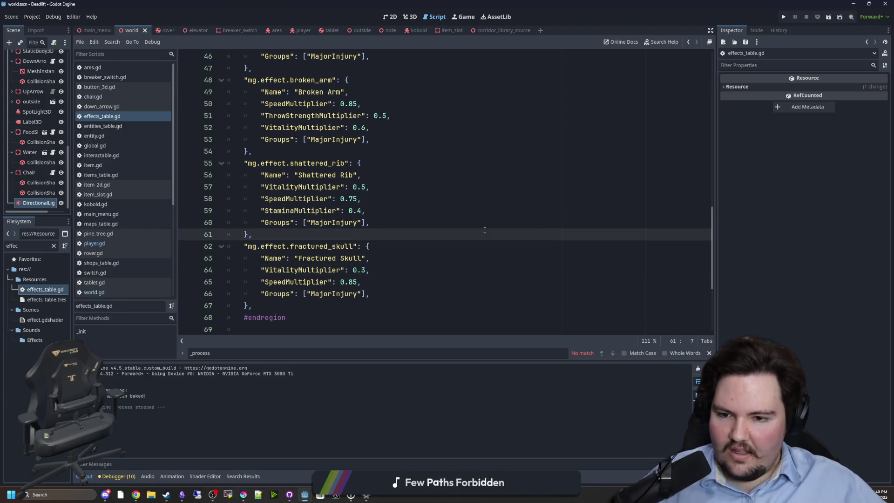
key(ctrl+s)
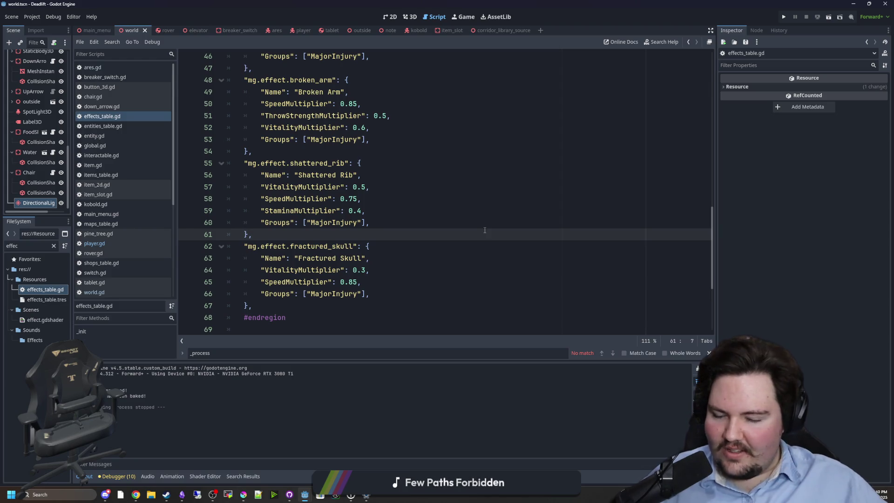
key(ctrl+s)
key(ctrl+s)
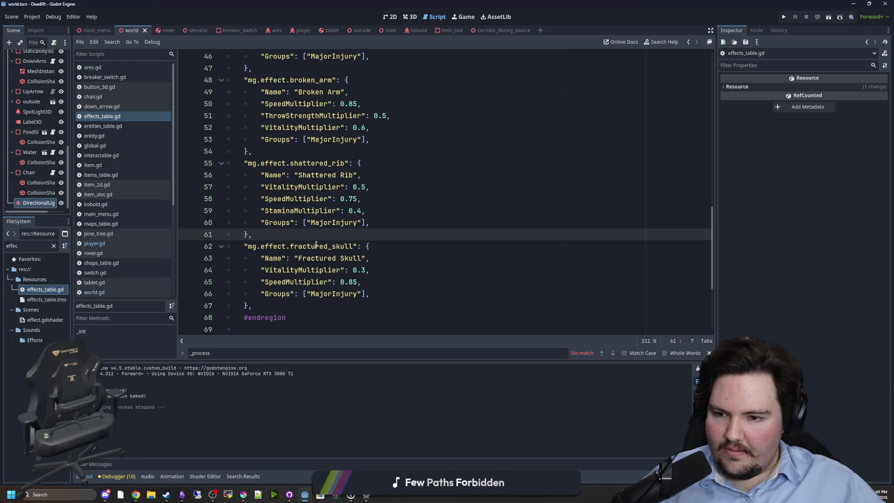
Scroll back to the top of the effects table and switch to player.gd
scroll(326, 236, up, 12)
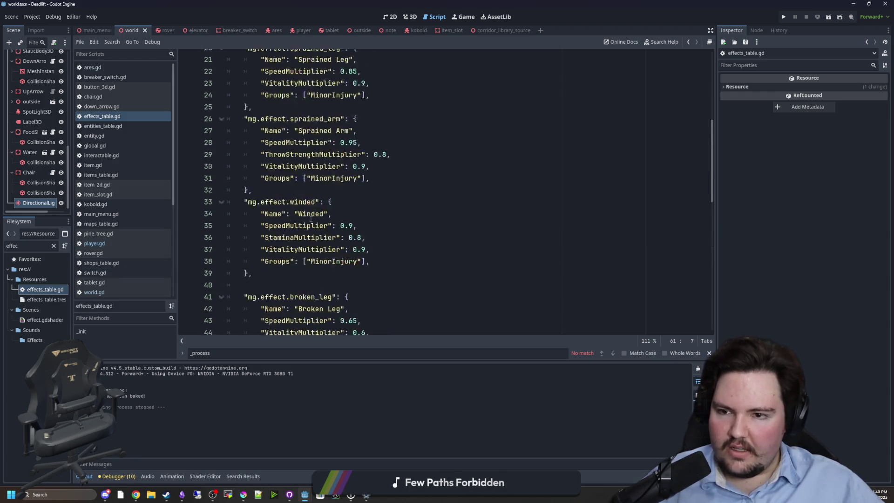
scroll(311, 219, up, 3)
click(276, 253)
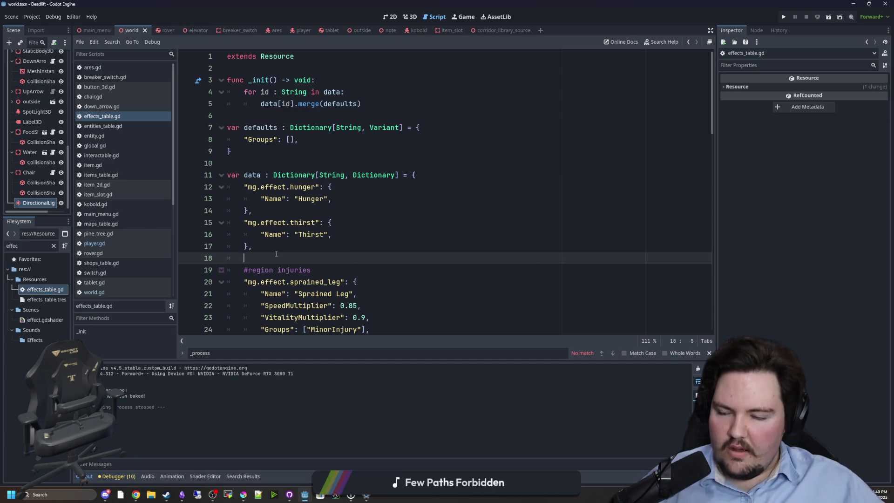
click(134, 247)
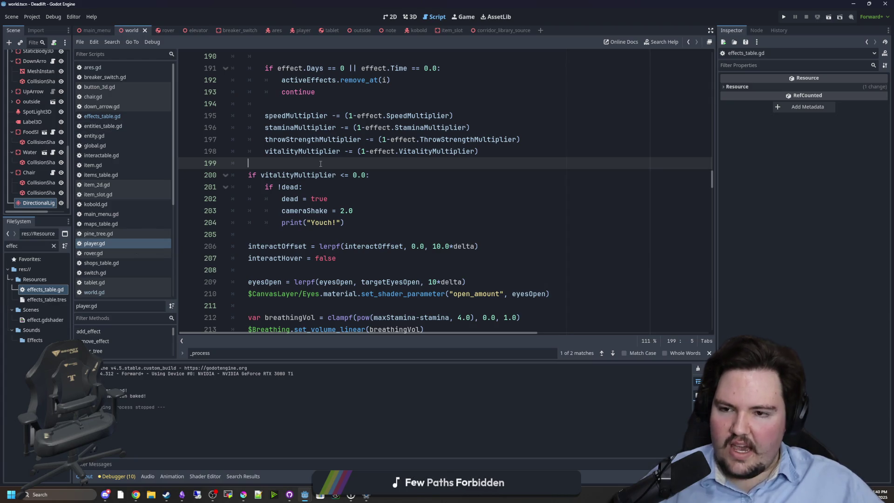
Locate the speedMultiplier update on line 195 of player.gd
scroll(326, 164, up, 5)
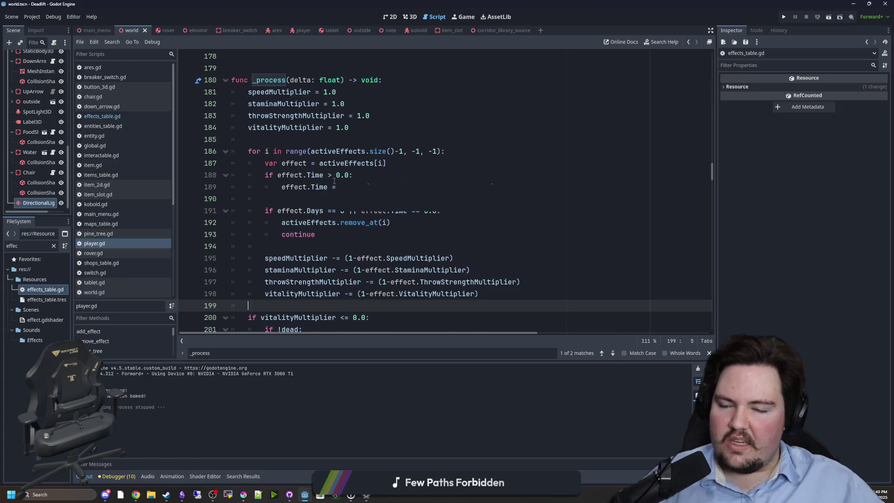
click(331, 179)
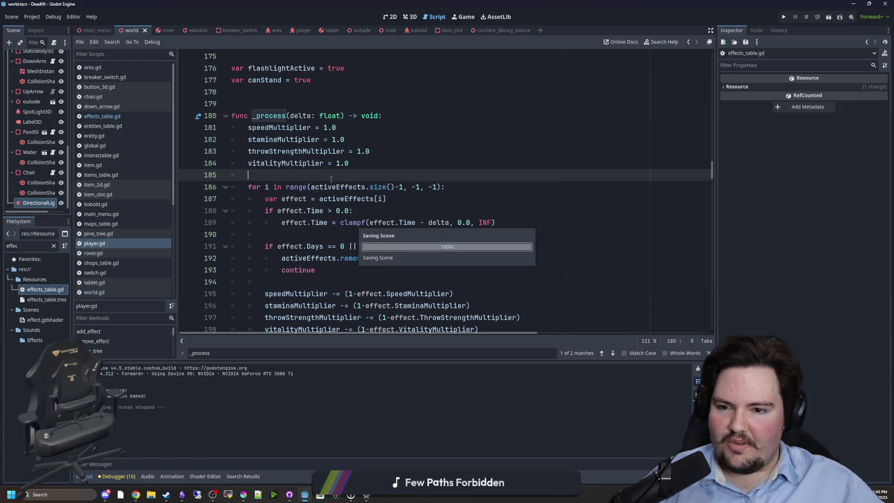
scroll(331, 179, up, 2)
scroll(301, 176, up, 4)
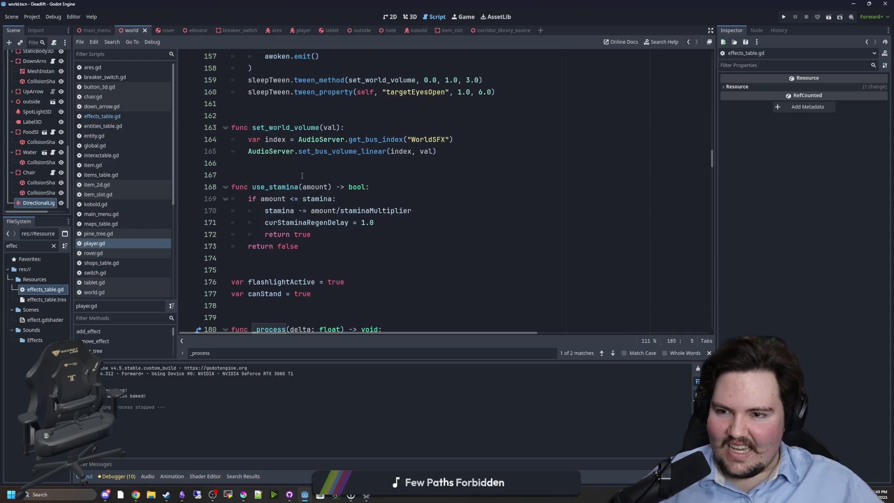
scroll(302, 176, down, 5)
scroll(302, 176, down, 3)
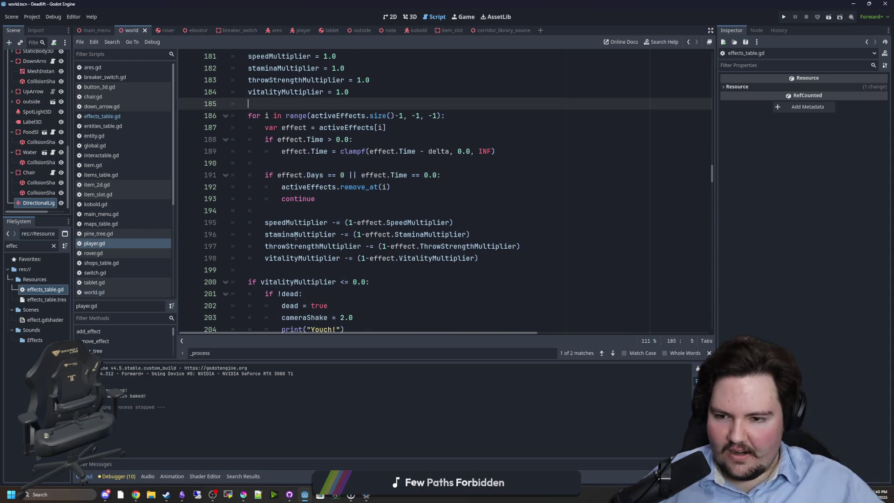
drag(288, 227, 470, 222)
click(486, 219)
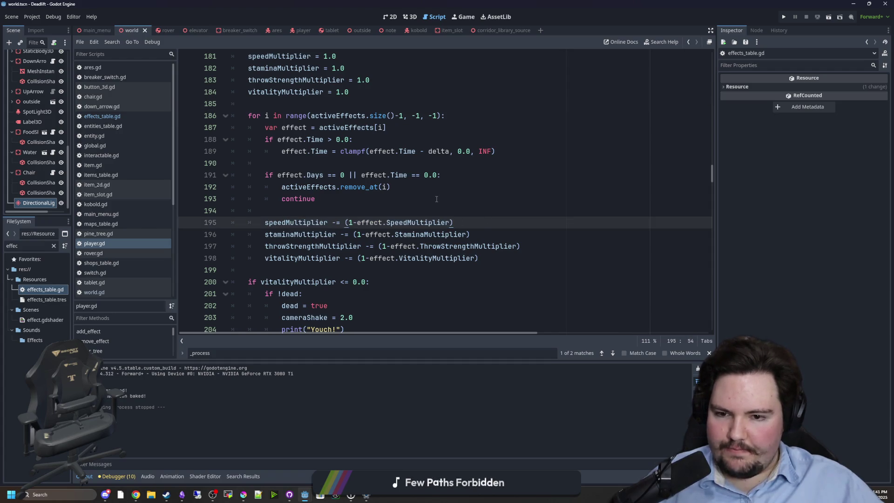
click(341, 211)
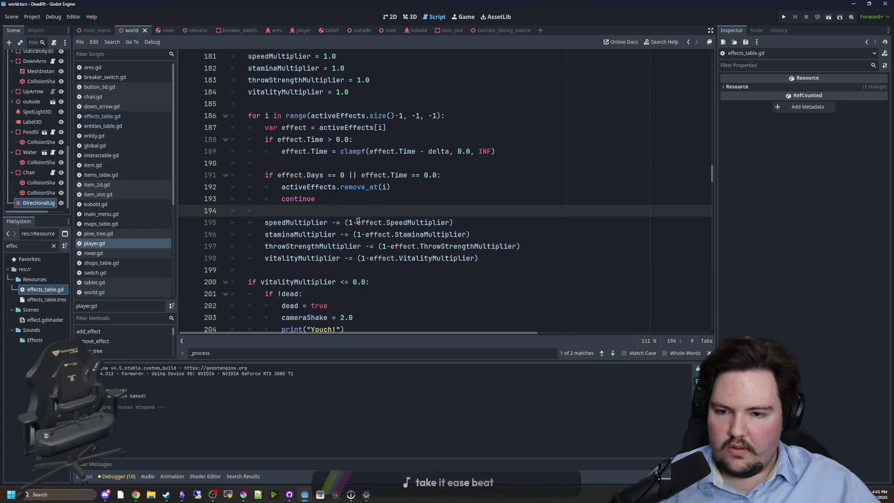
click(461, 224)
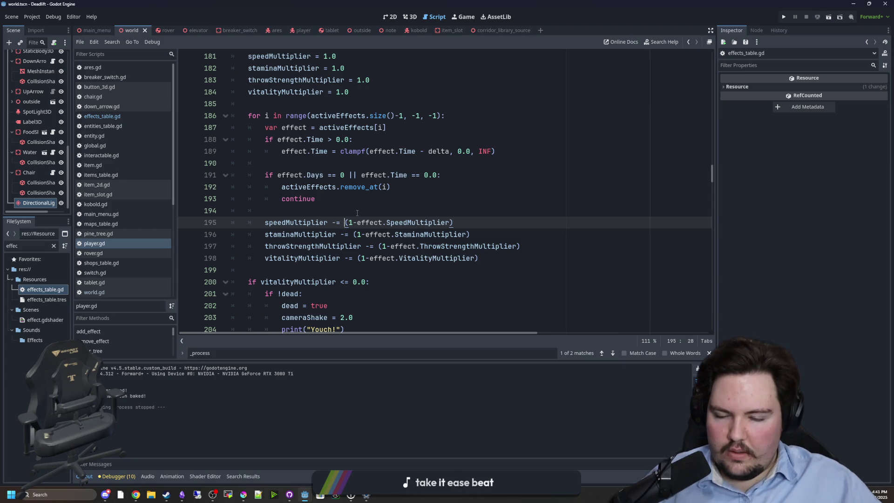
Rewrite line 195 as speedMultiplier = max(speedMultiplier - (1-effect.SpeedMultiplier), 0.1) and save
key(BackSpace)
text(= spe)
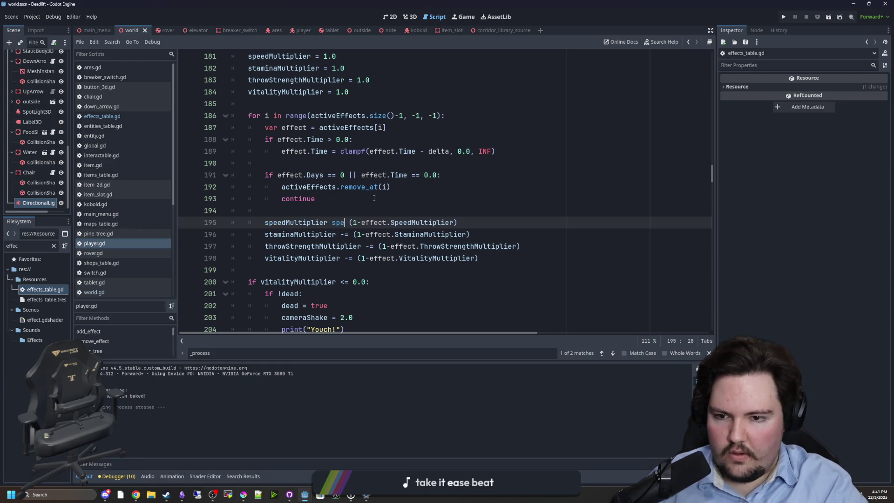
text(edMultiplier -)
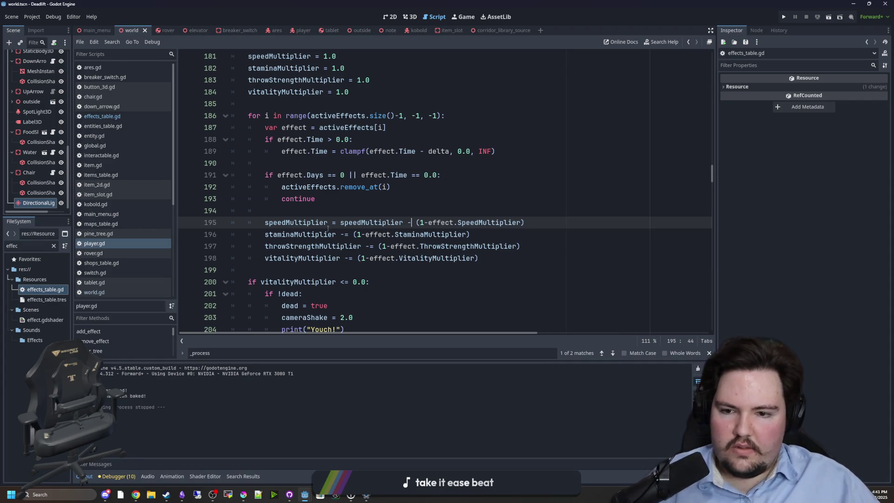
key(ctrl+space)
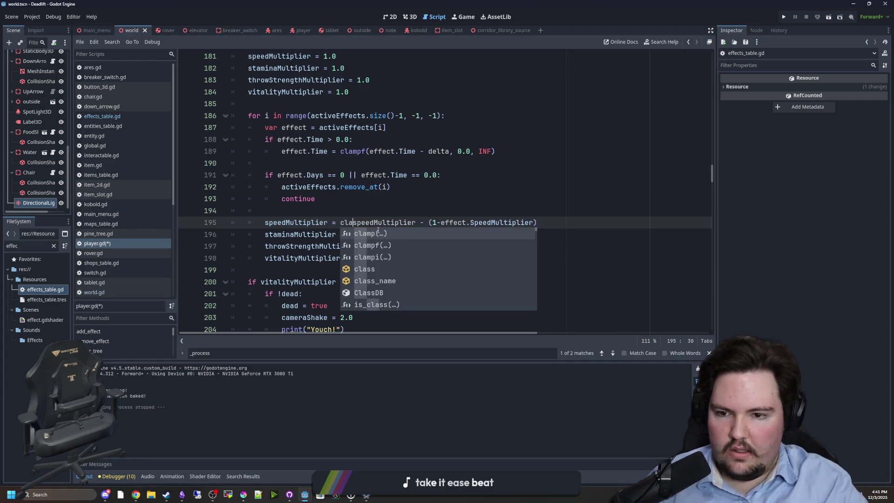
text(max()
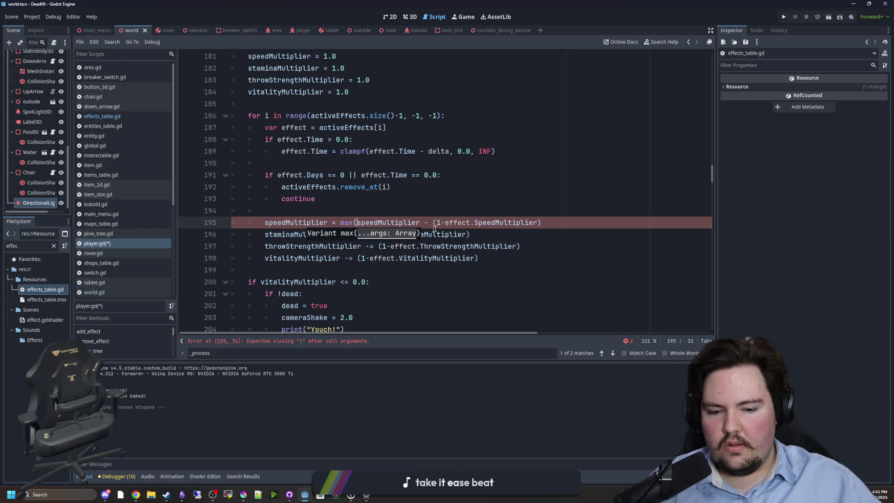
click(548, 222)
text(0.1))
click(553, 212)
key(ctrl+s)
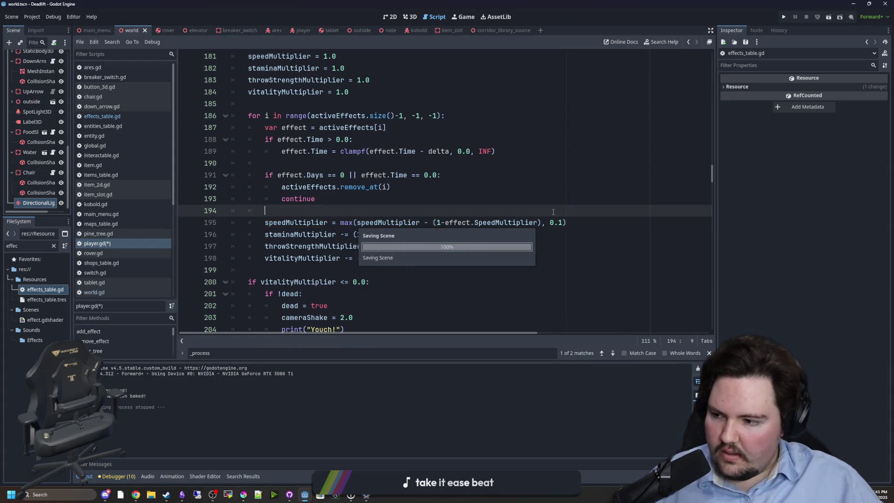
click(460, 18)
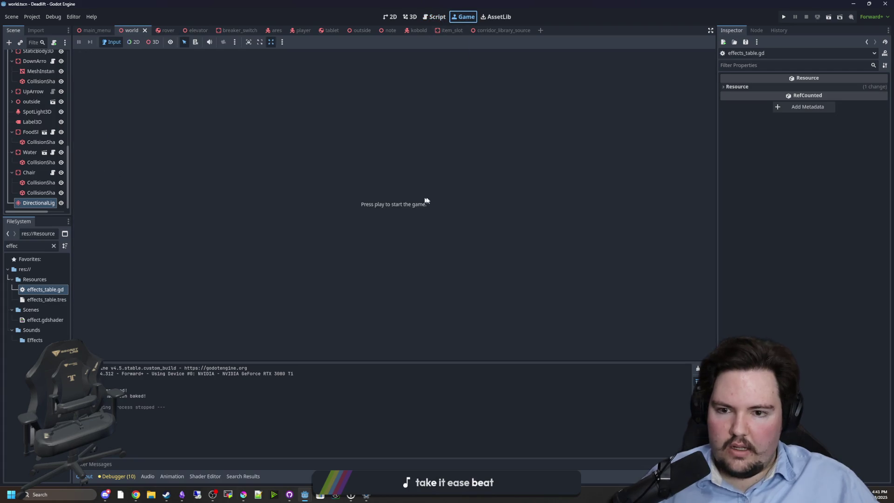
Launch the playtest from its title menu, pause it, then return to player.tscn's script
click(783, 17)
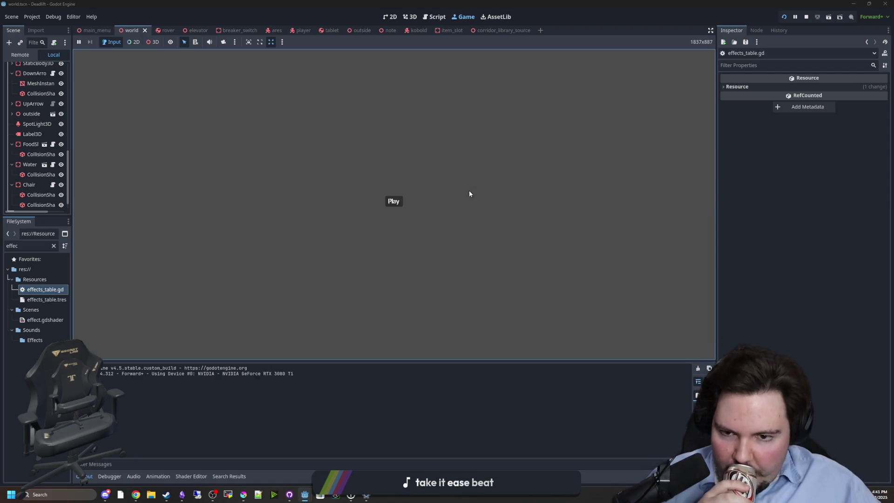
click(394, 201)
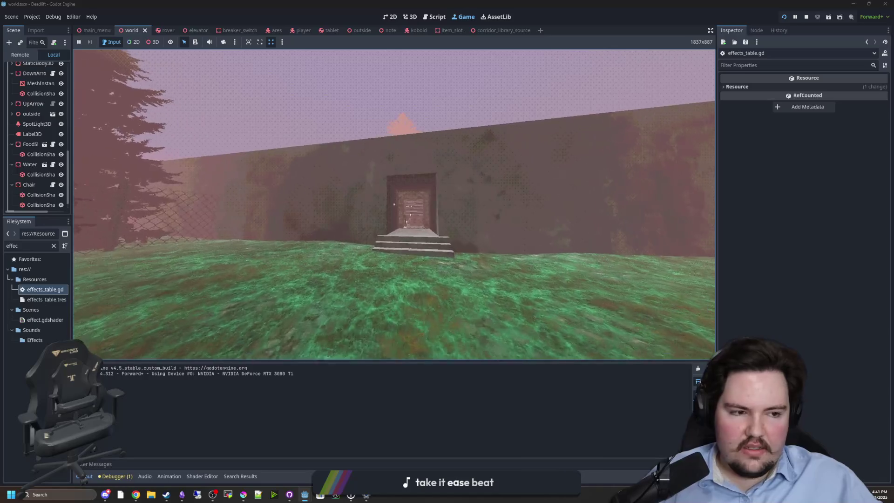
key(Escape)
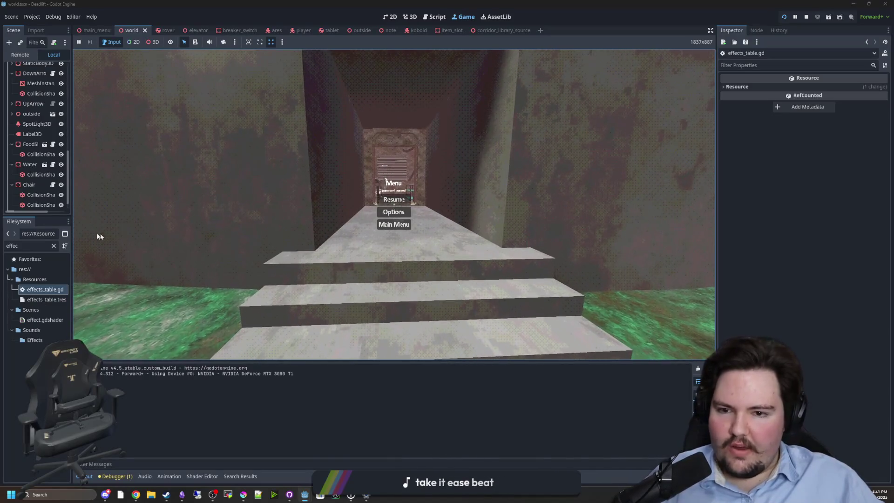
scroll(39, 133, up, 10)
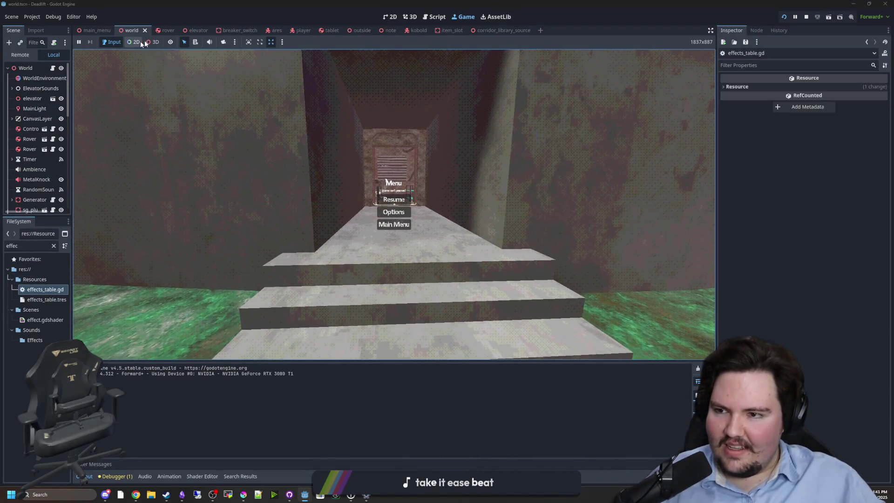
click(299, 29)
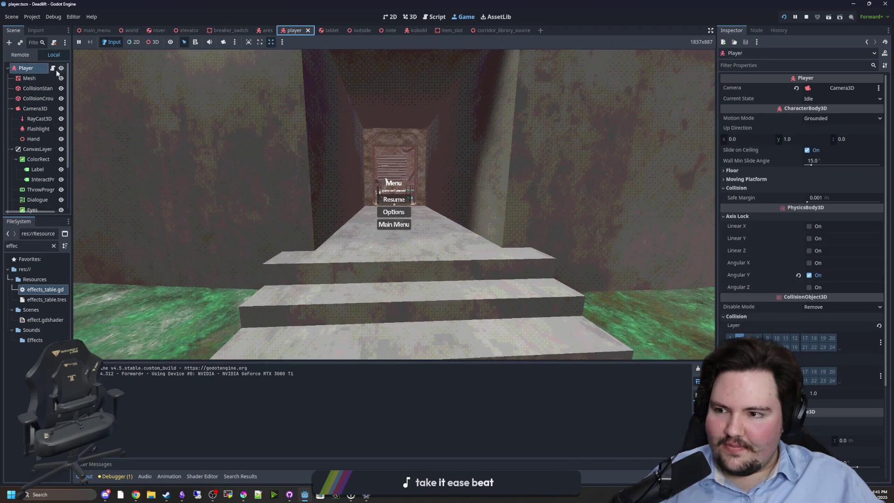
click(53, 68)
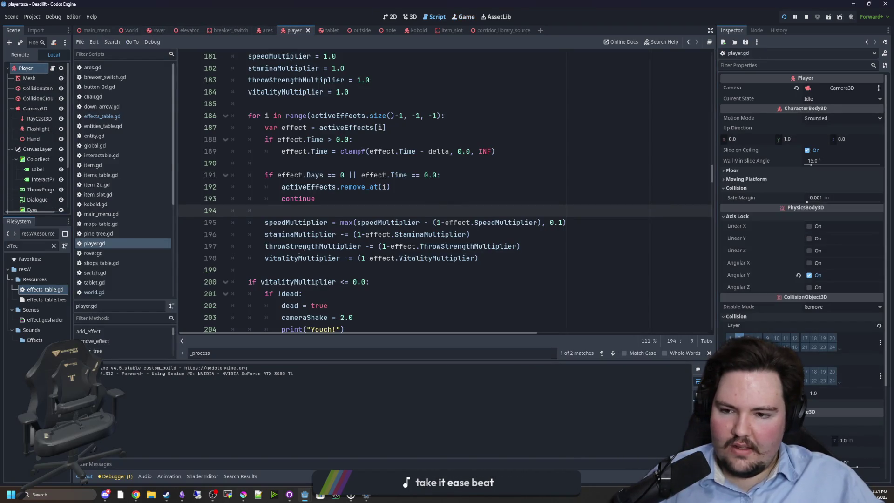
Rewrite the stamina update on line 196 as max(staminaMultiplier - …, 0.0)
drag(278, 232, 483, 231)
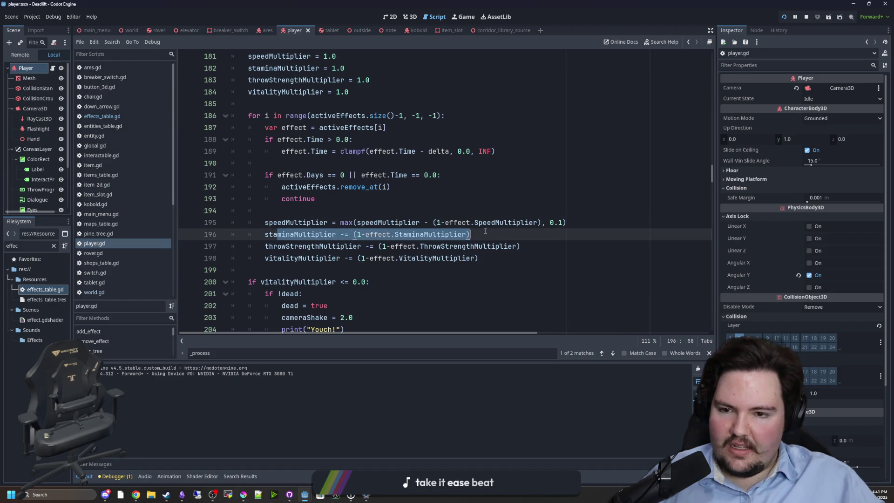
click(321, 211)
scroll(321, 204, down, 1)
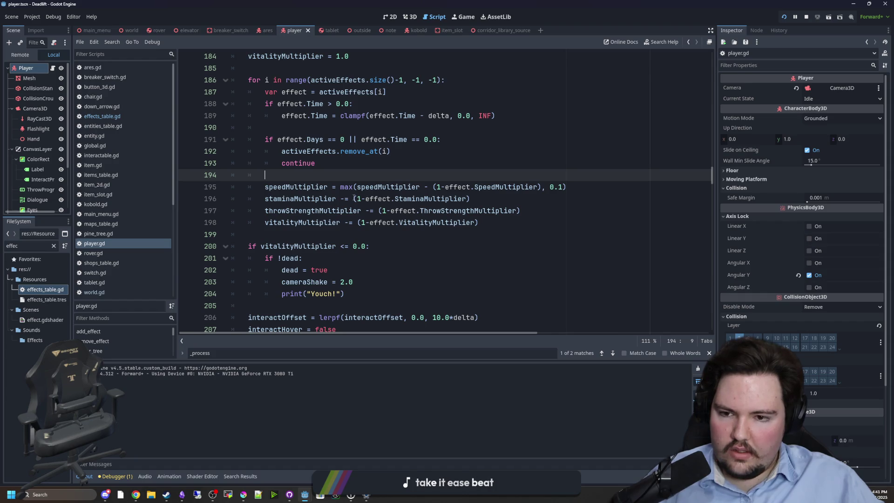
click(350, 200)
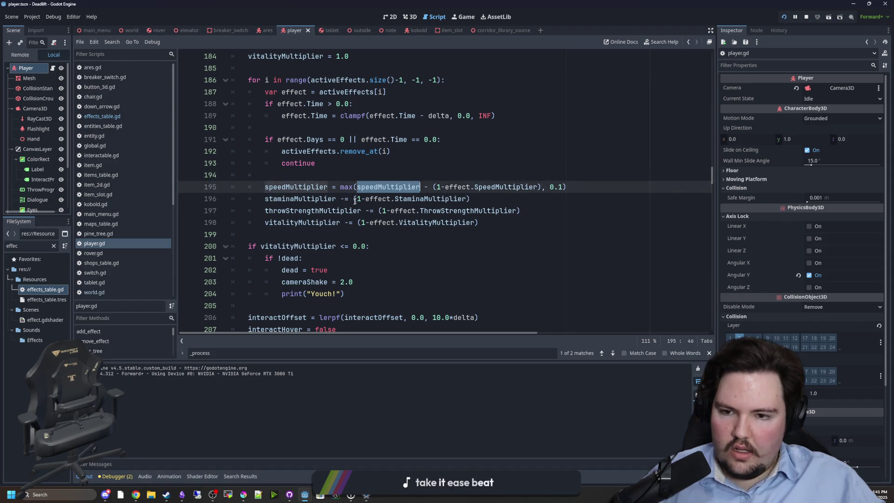
key(BackSpace)
key(Right)
key(Right)
text(max)
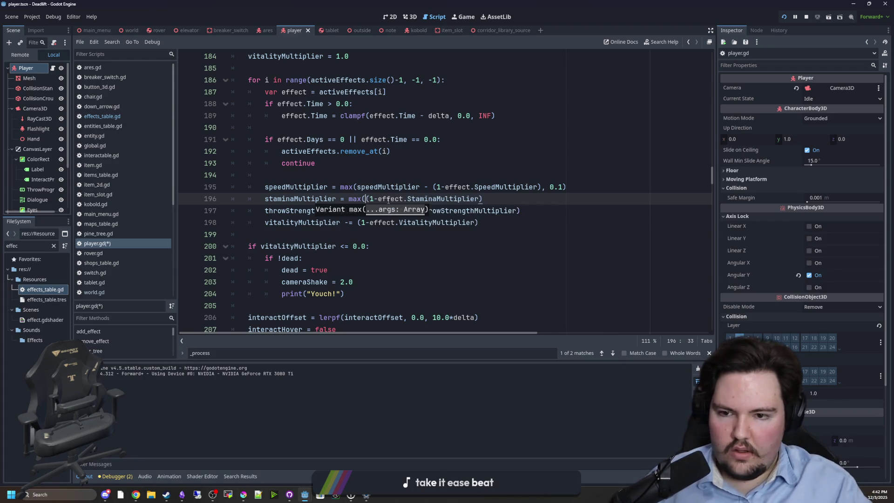
text(speedMultiplier -)
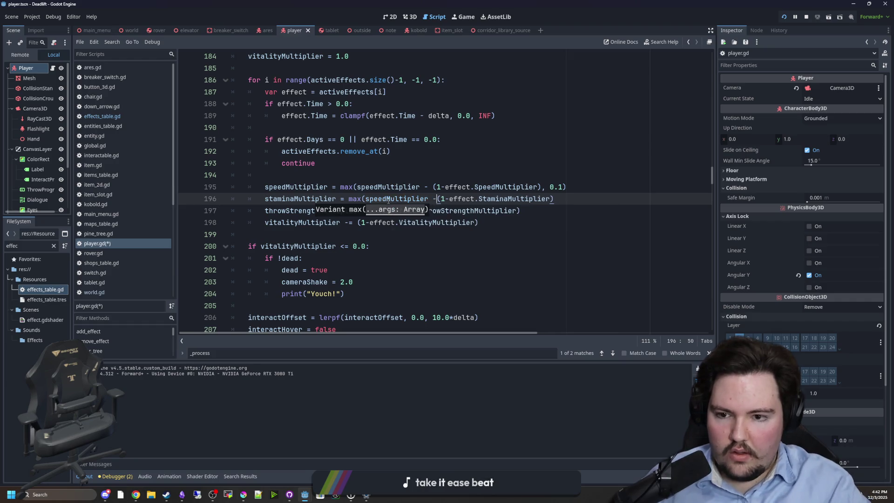
double_click(311, 199)
key(ctrl+c)
double_click(396, 199)
key(ctrl+v)
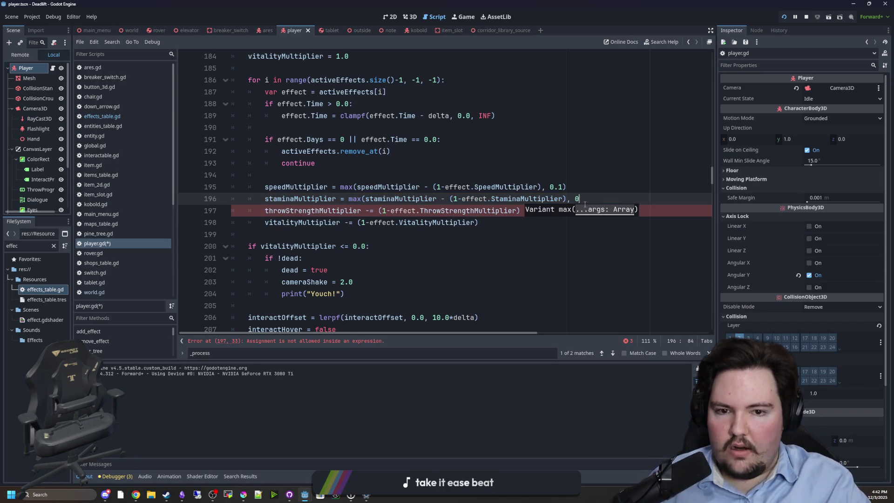
text(.0))
Wrap the throw strength update on line 197 in max(throwStrengthMultiplier - …, 0.1)
click(577, 212)
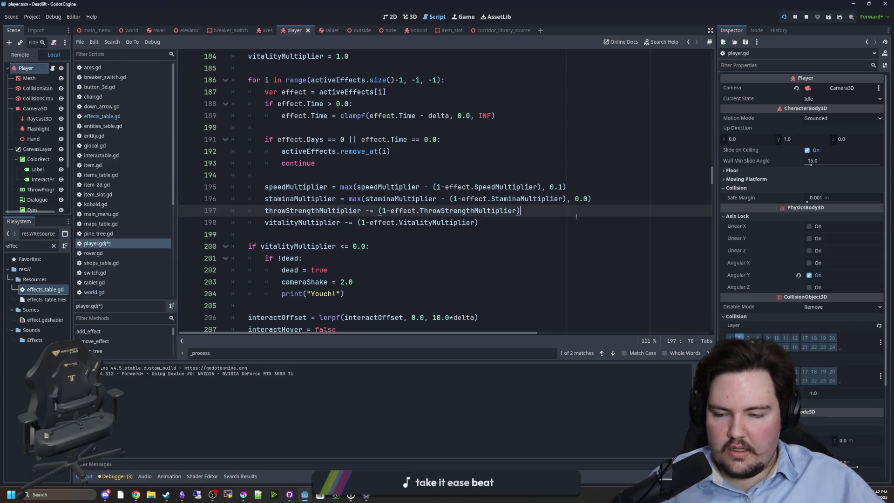
double_click(315, 210)
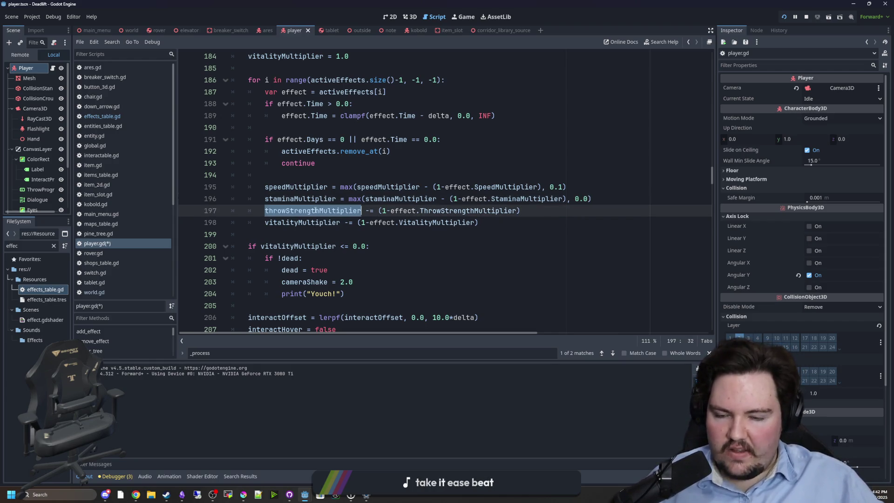
click(371, 210)
key(BackSpace)
text(max()
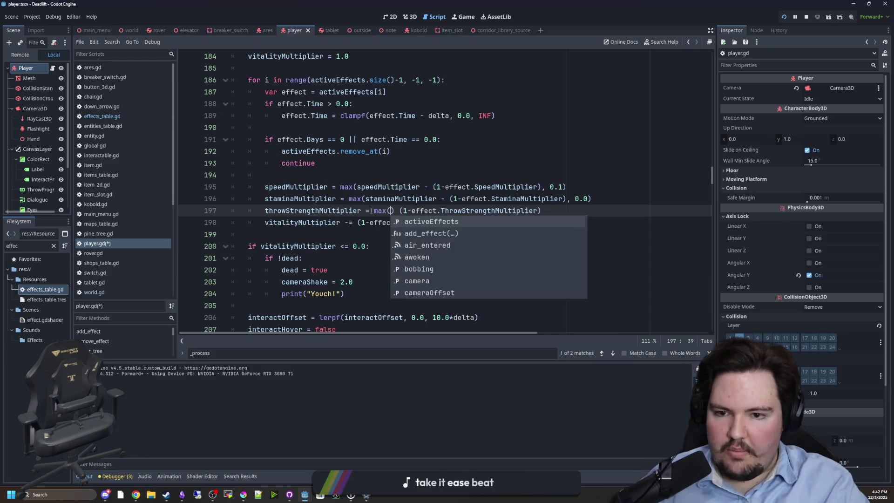
text(throwStrengthMultiplier)
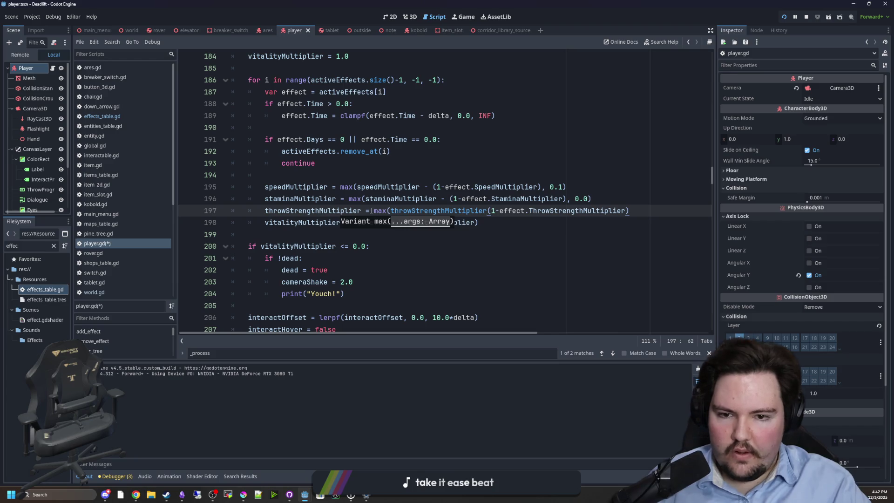
text( -)
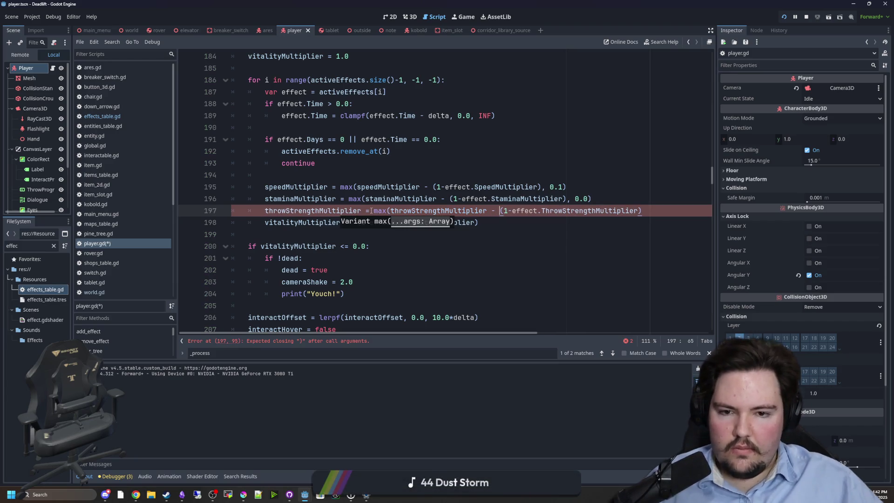
key(End)
key(Left)
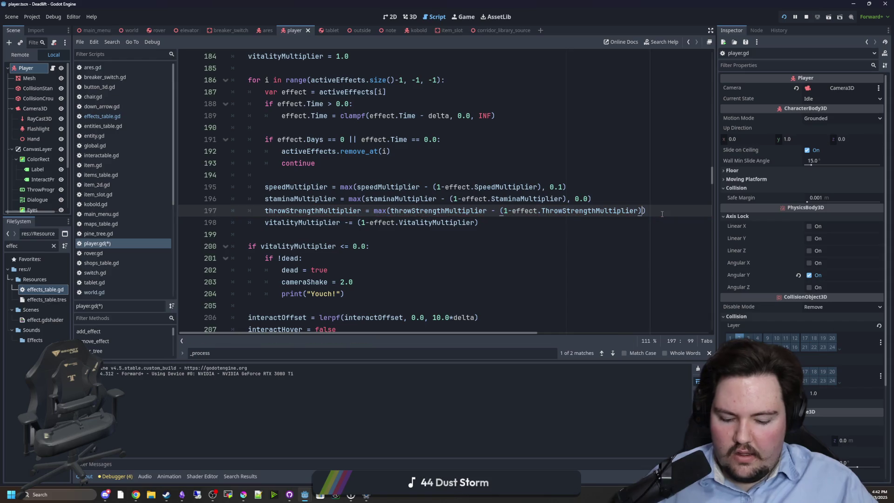
text(, 0.1)
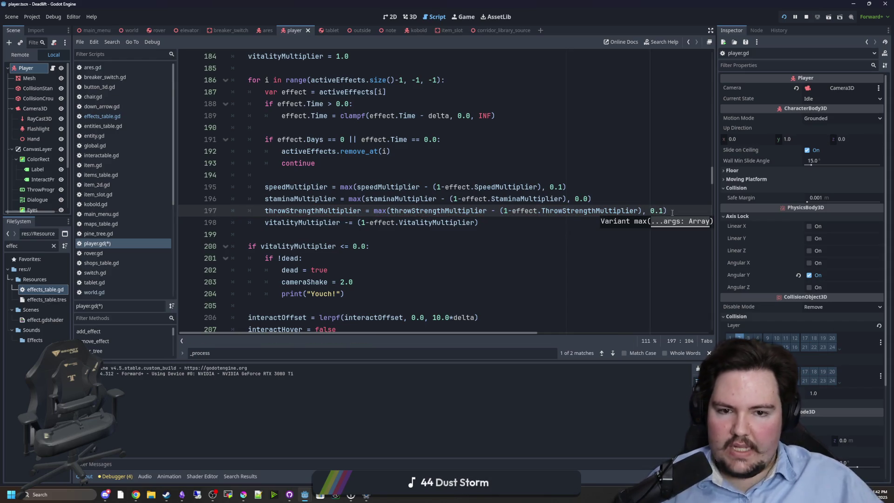
click(658, 196)
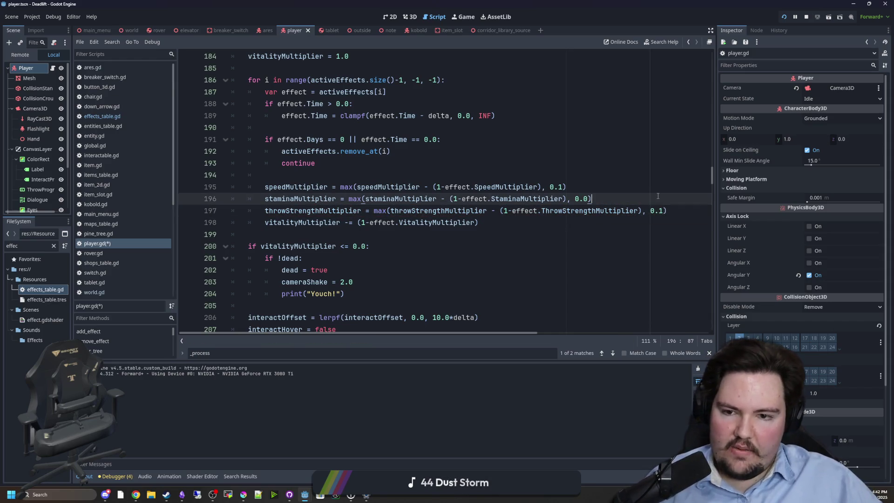
click(321, 232)
click(319, 178)
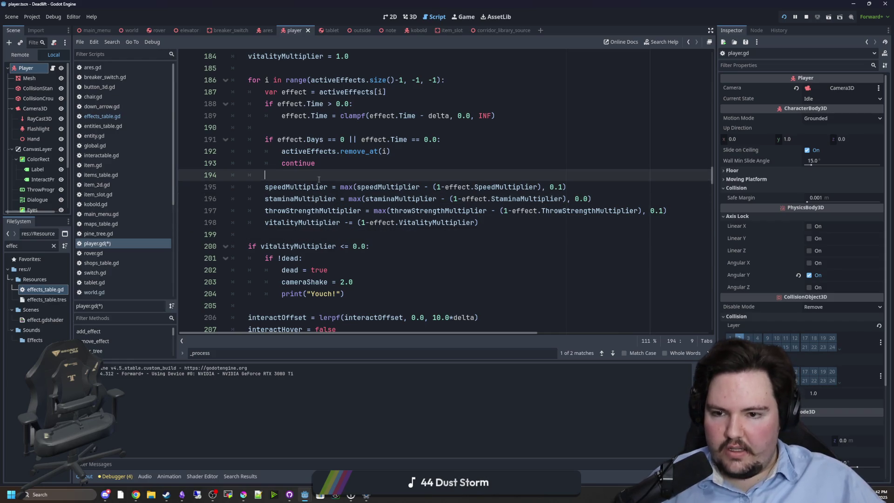
click(361, 202)
double_click(380, 211)
Change line 198 to vitalityMultiplier = max(vitalityMultiplier - (1-effect.VitalityMultiplier), 0.0)
click(349, 222)
key(BackSpace)
click(353, 222)
text(max)
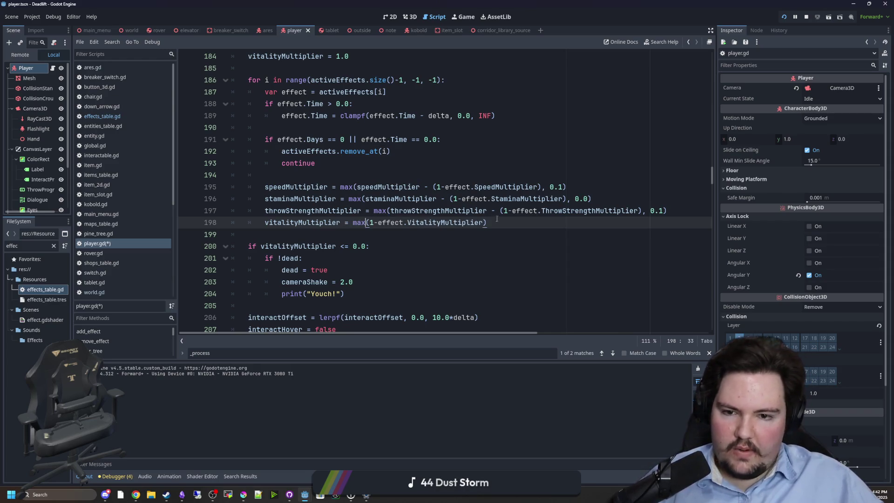
key(Up)
key(Down)
key(Home)
click(369, 222)
text(()
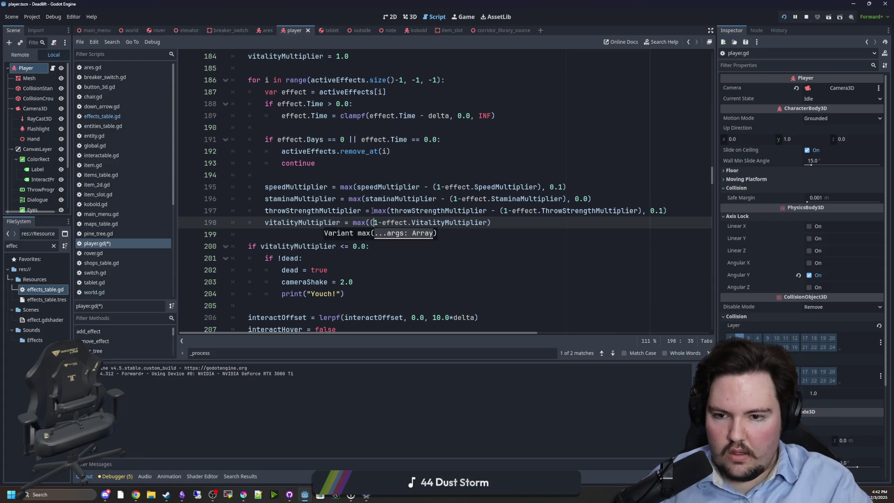
key(Left)
text(vitalityMultiplier -=)
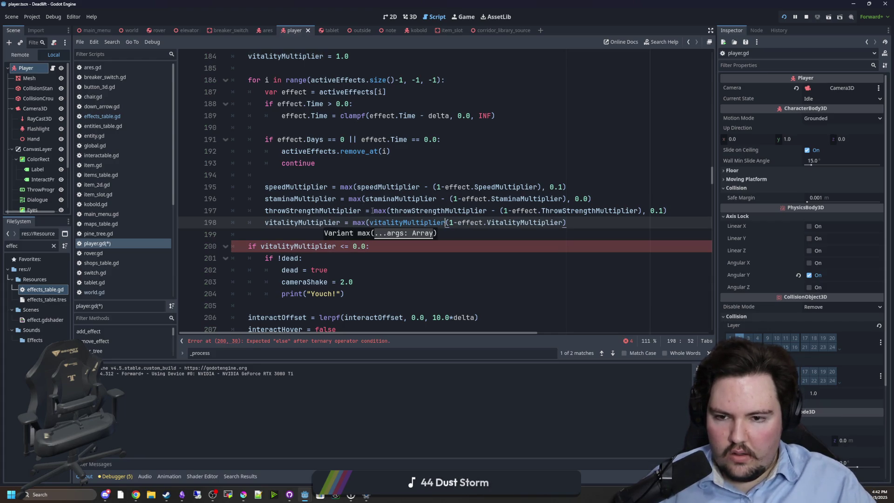
key(BackSpace)
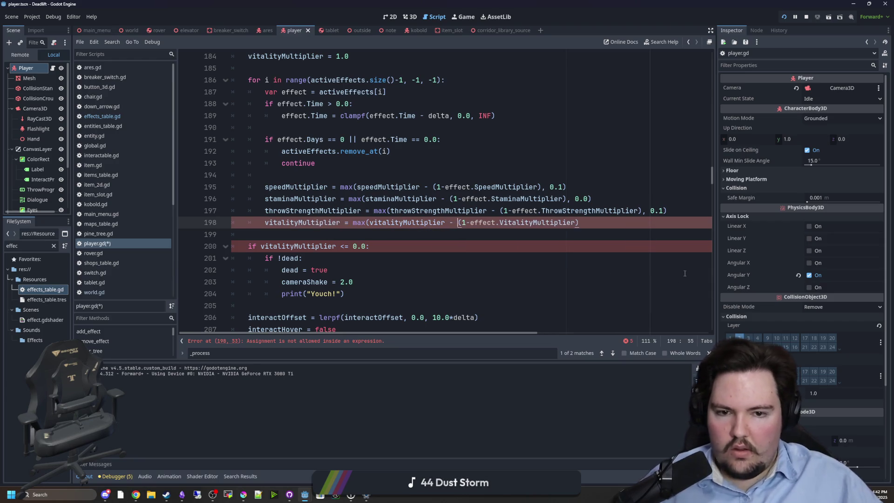
click(605, 221)
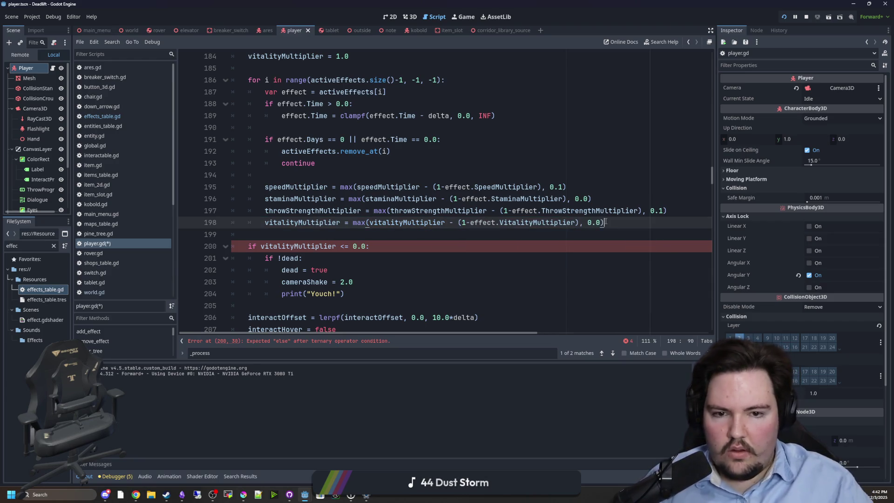
Save the edited player.gd script
key(Up)
key(Up)
key(Up)
key(ctrl+s)
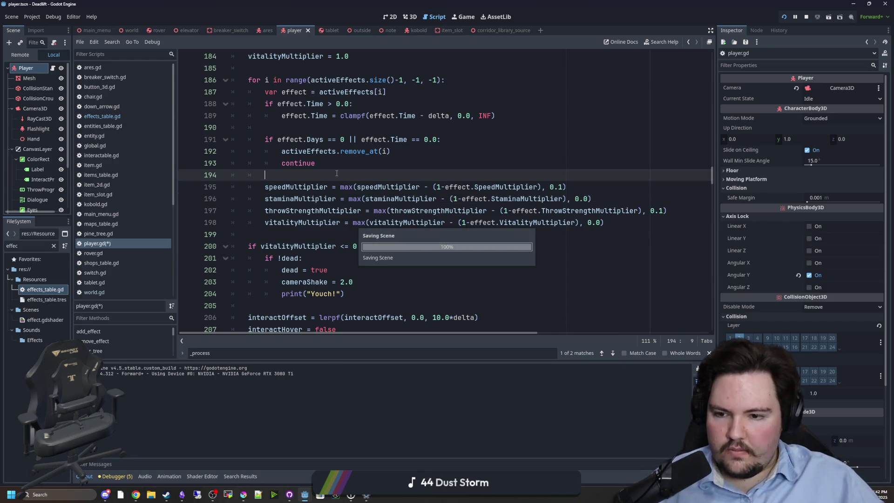
click(350, 233)
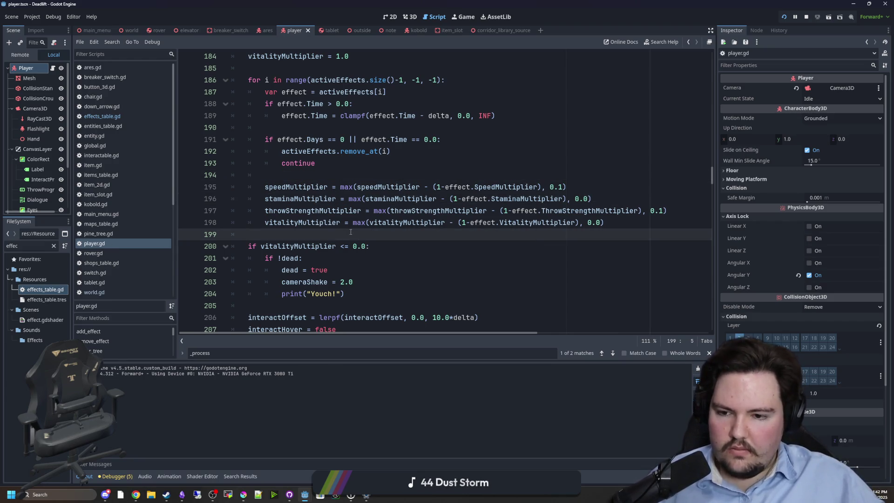
scroll(351, 232, up, 1)
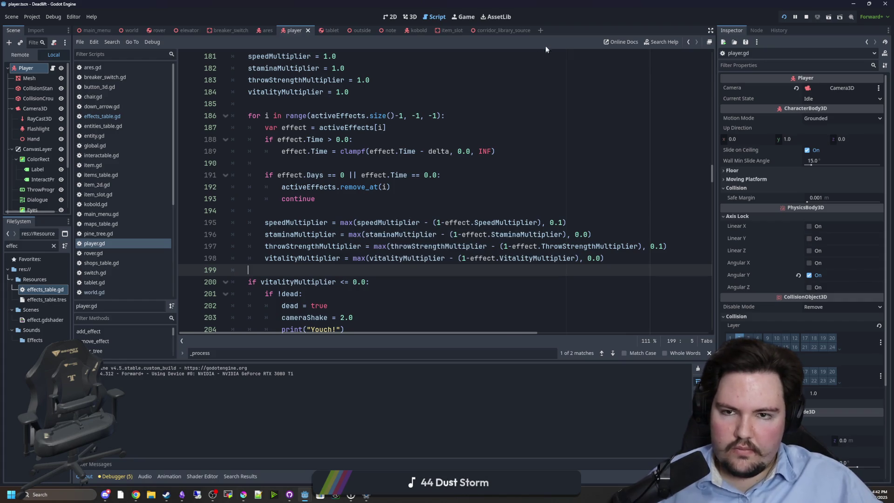
click(463, 17)
Resume the playtest, walk the corridor into the room and back, pause, and open world.tscn
click(393, 199)
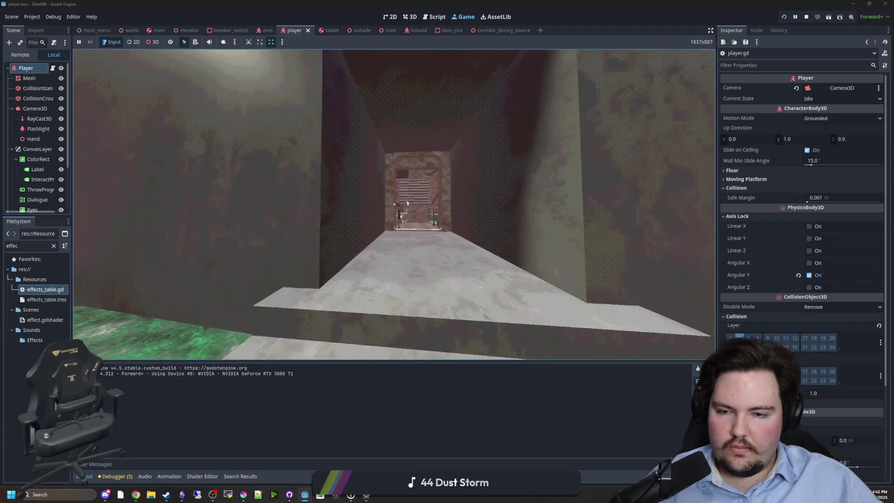
key(w)
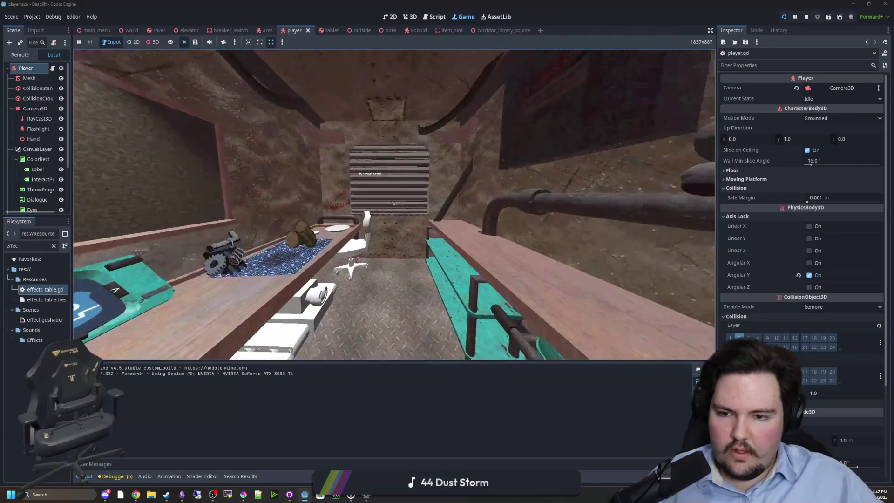
key(w)
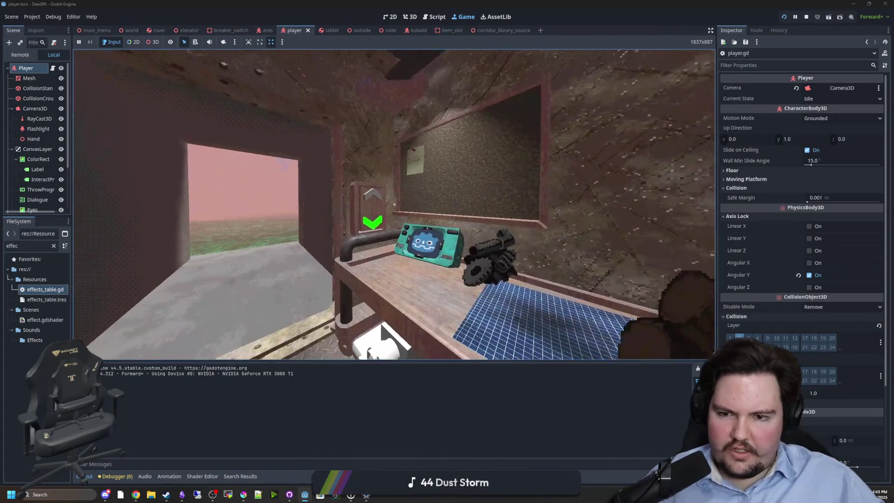
key(w)
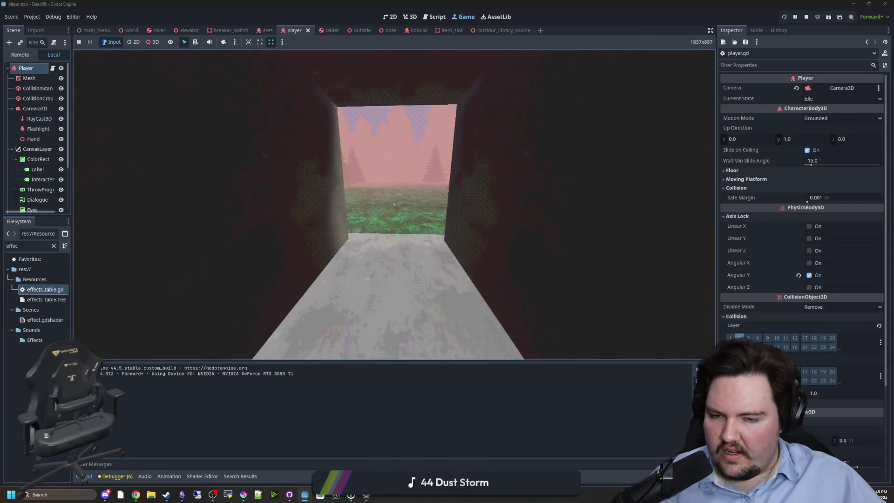
key(w)
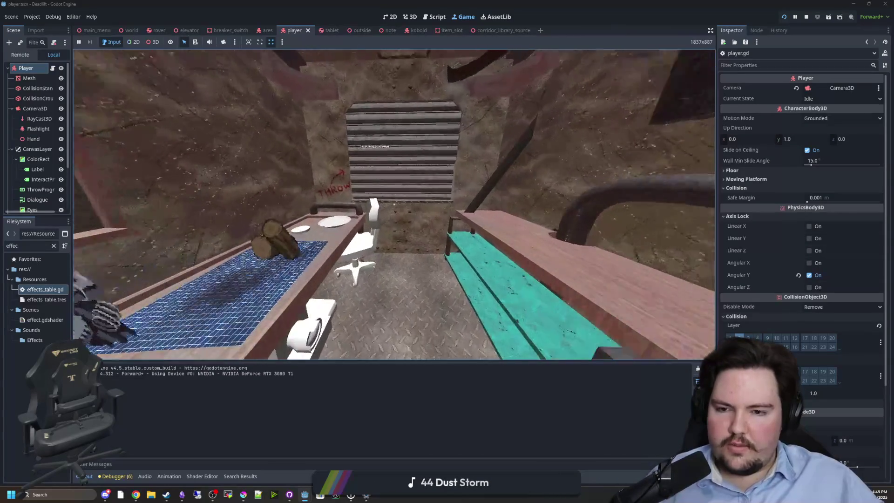
key(Escape)
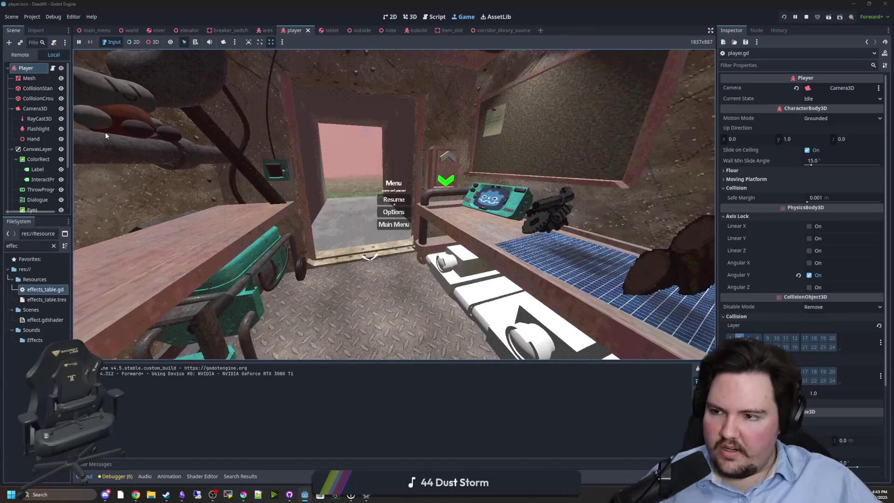
click(130, 31)
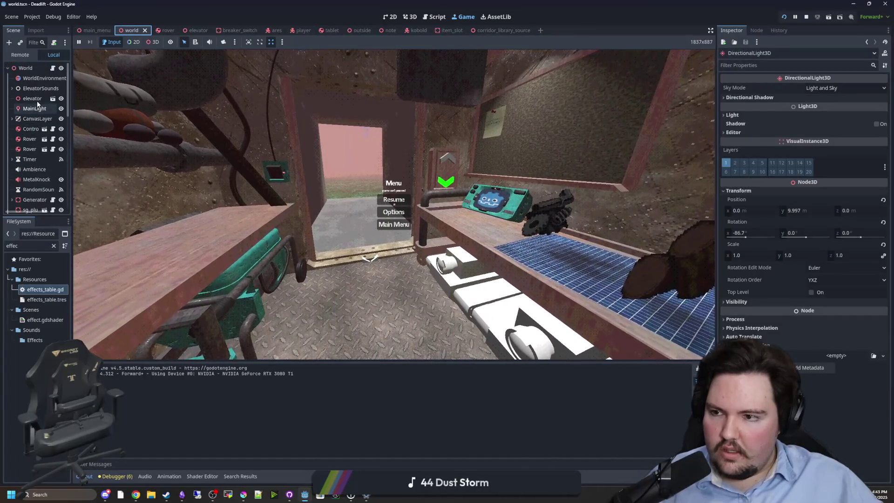
Add a DirectionalLight3D named TestLight above MainLight in the World tree
click(22, 109)
drag(22, 108, 24, 107)
double_click(38, 109)
text(TestLight)
key(Return)
Resume the playtest and walk toward the doorway to check the darker lighting
click(394, 200)
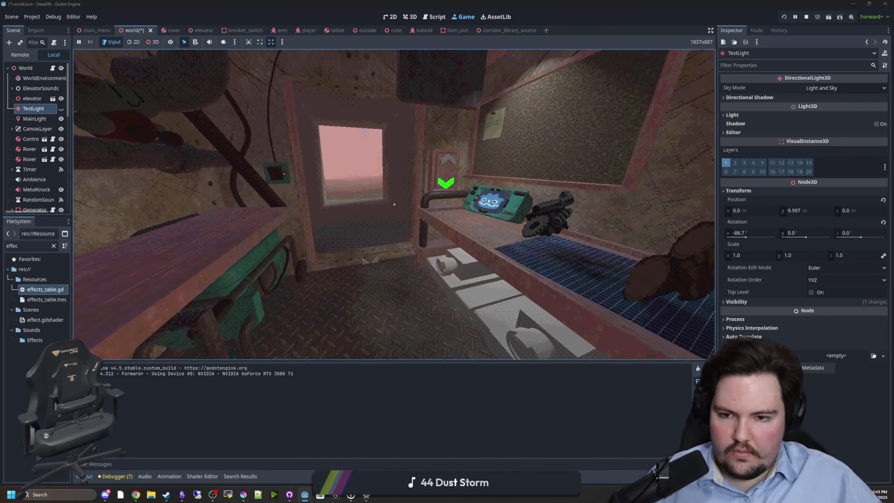
mouse_move(394, 203)
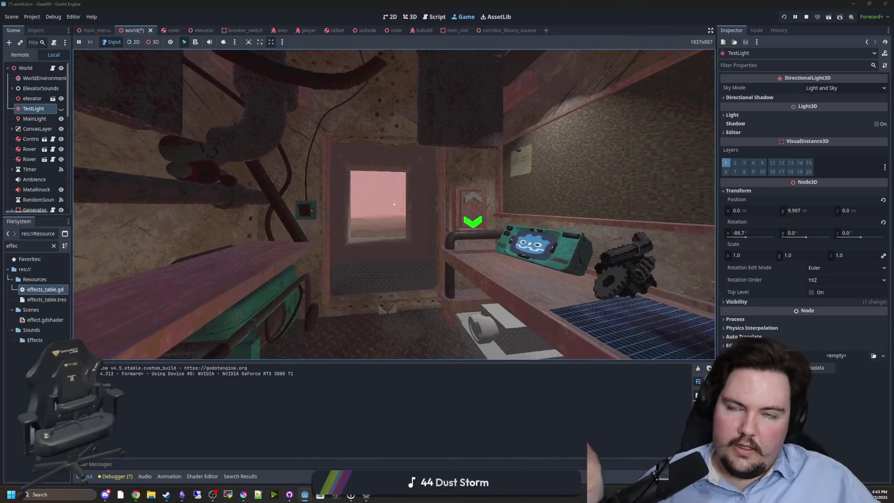
key(w)
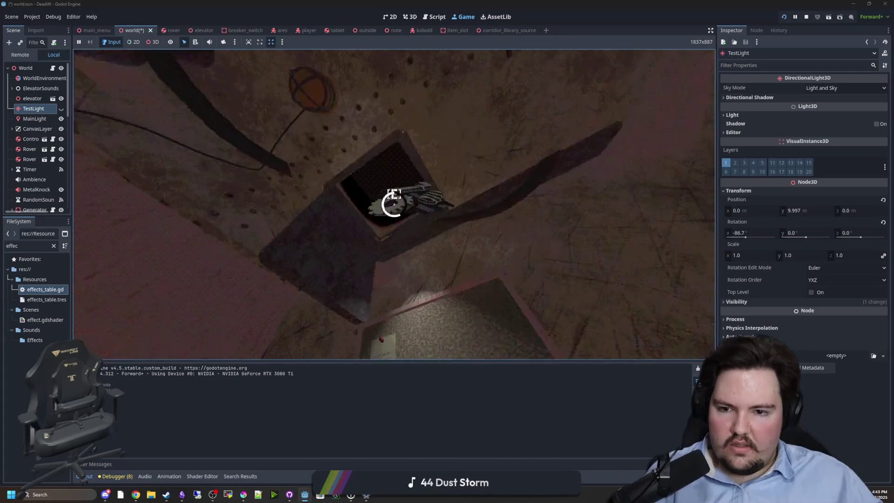
key(e)
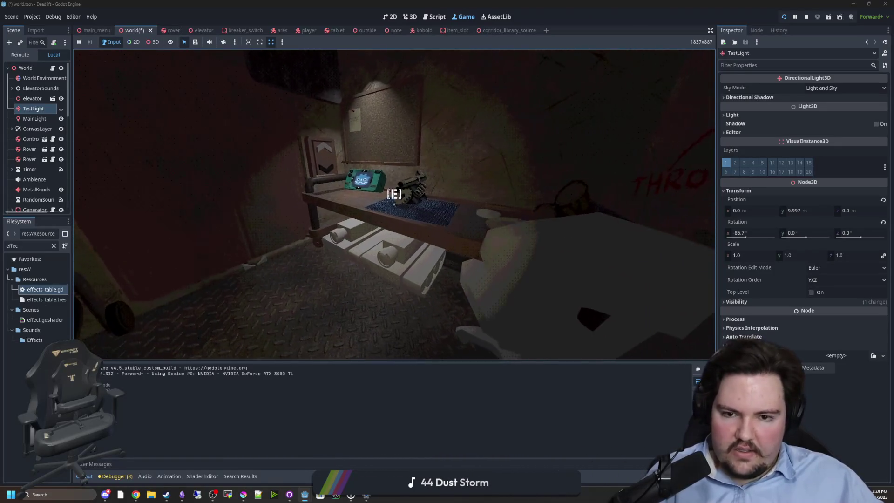
key(super)
key(Escape)
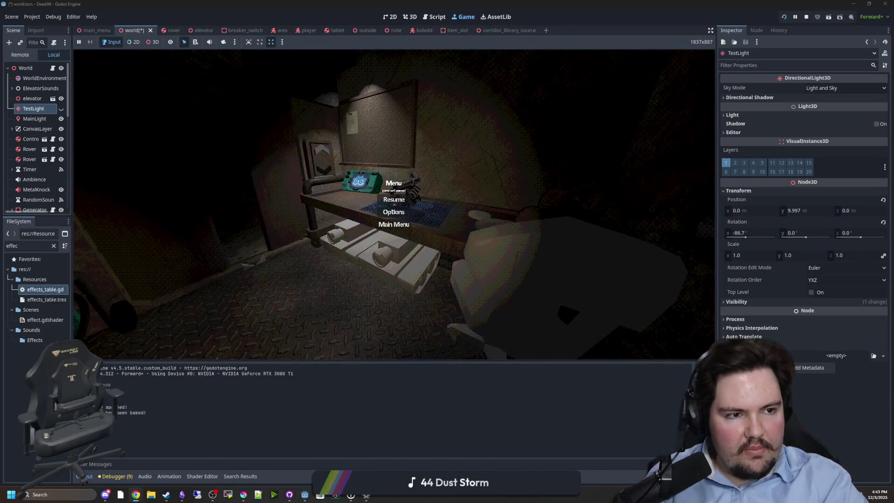
key(alt+Tab)
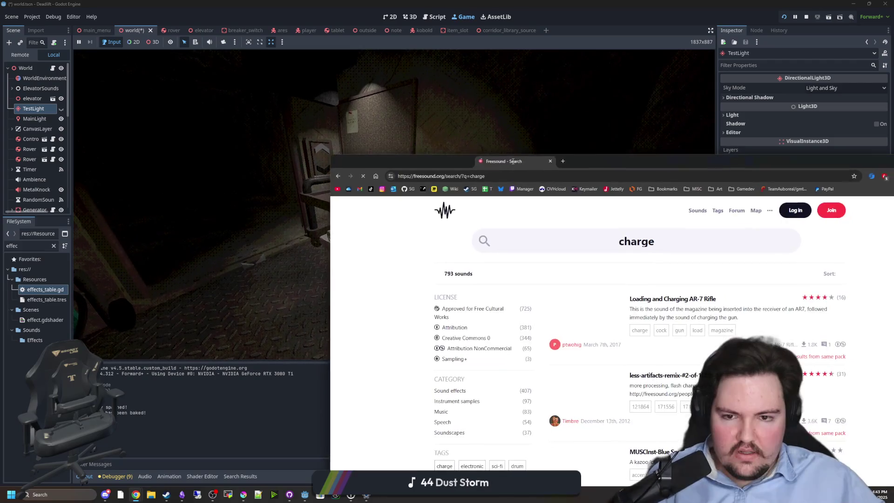
Search Freesound for 'heavy footstep' limited to Creative Commons 0 and preview Hiking on Hard Ground 2
drag(513, 161, 473, 140)
double_click(701, 220)
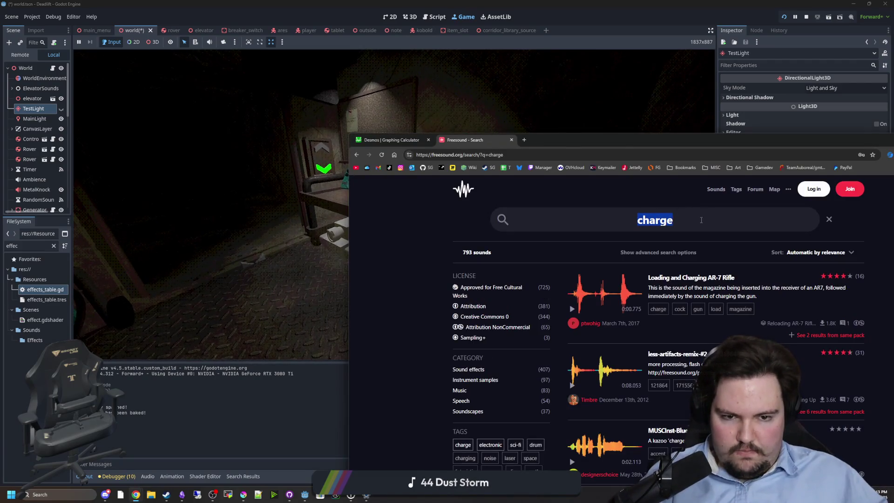
text(heavy footstep)
key(Return)
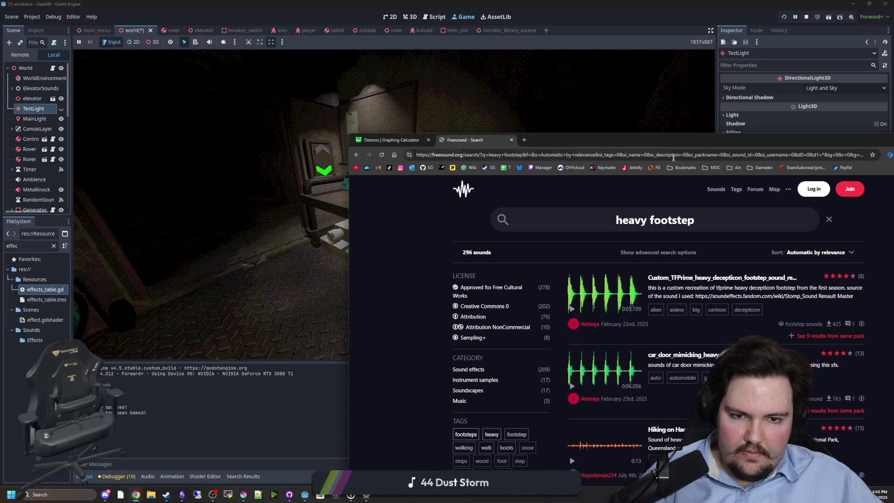
double_click(650, 136)
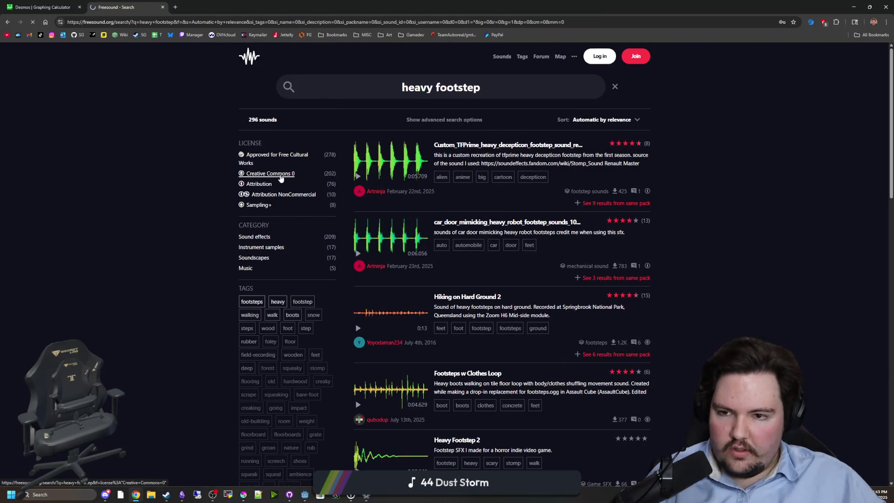
key(alt+Tab)
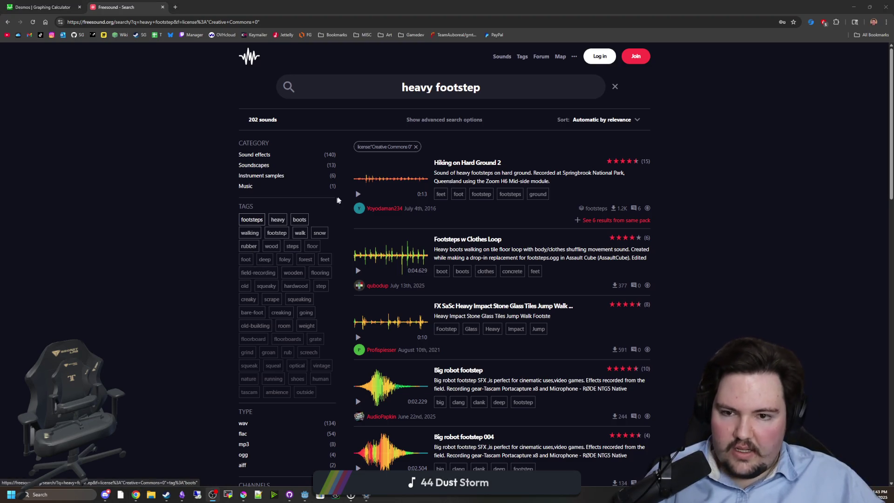
click(357, 193)
Audition the heavy impact, Footsteps w Clothes Loop and Footsteps on Tile previews
click(373, 184)
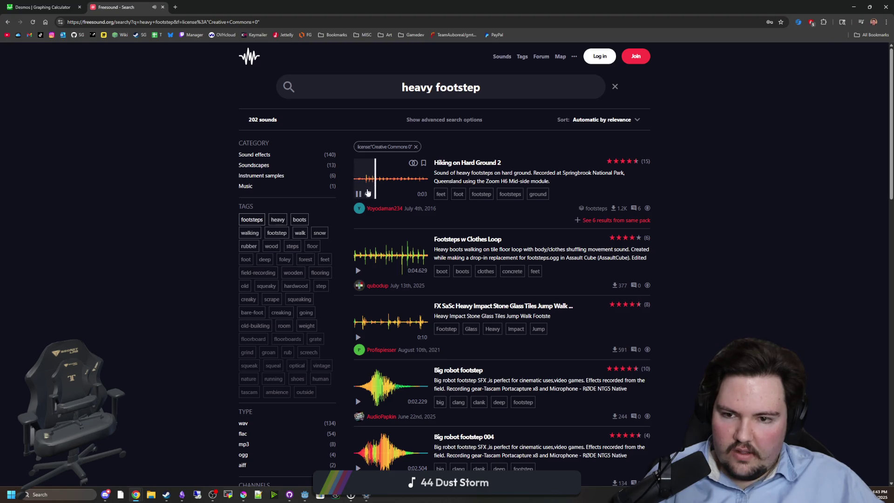
click(358, 337)
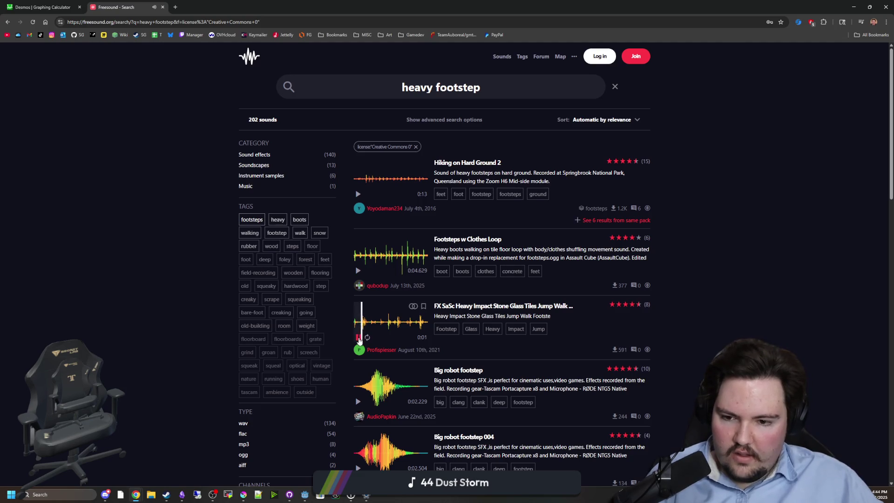
click(357, 270)
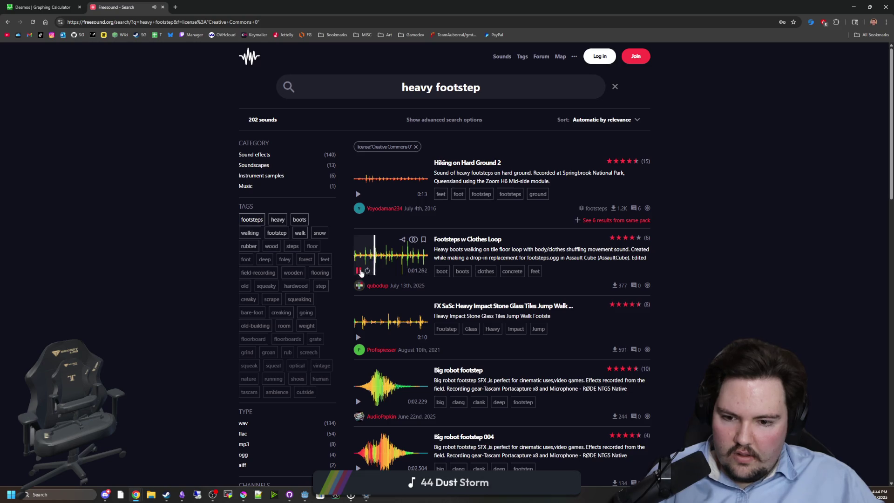
scroll(378, 346, down, 1)
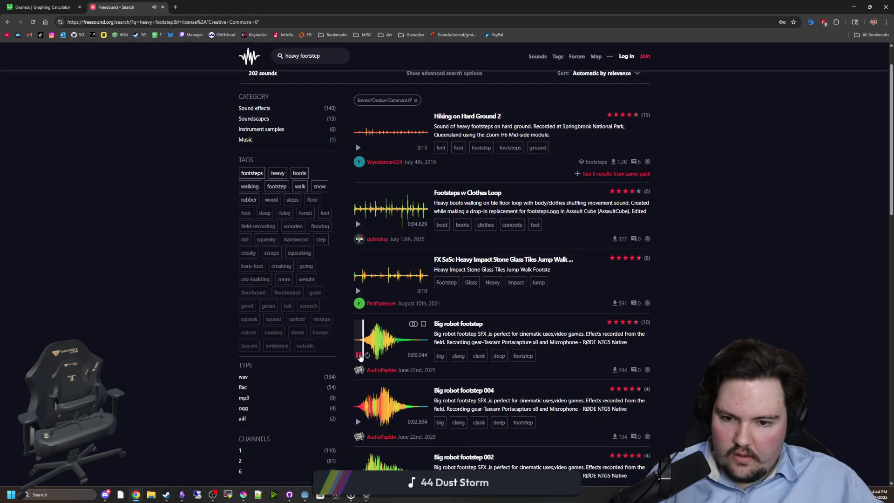
scroll(360, 357, down, 2)
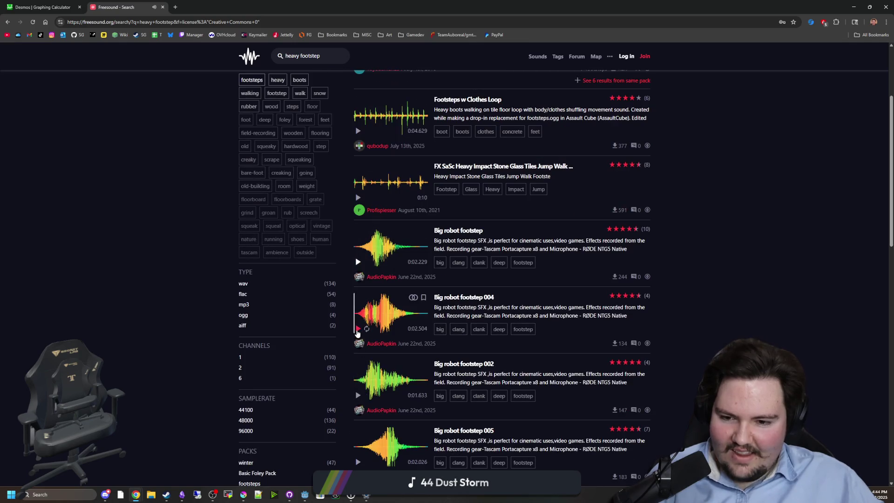
scroll(357, 331, down, 5)
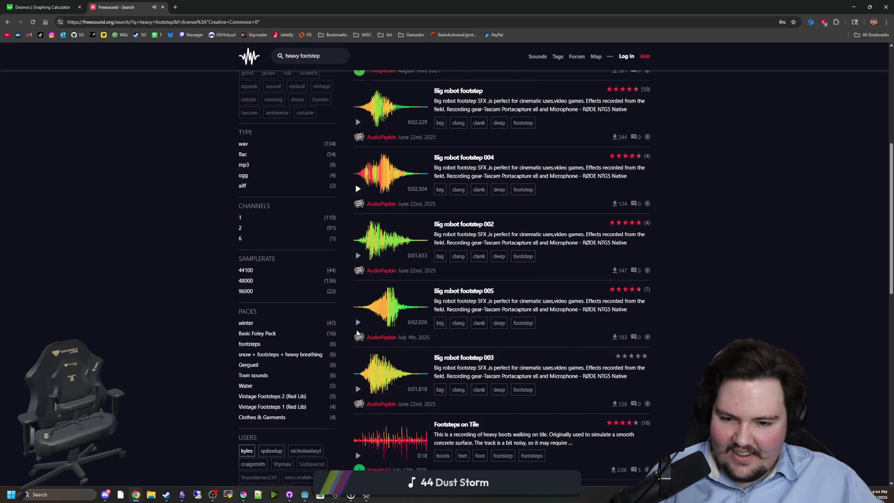
click(358, 362)
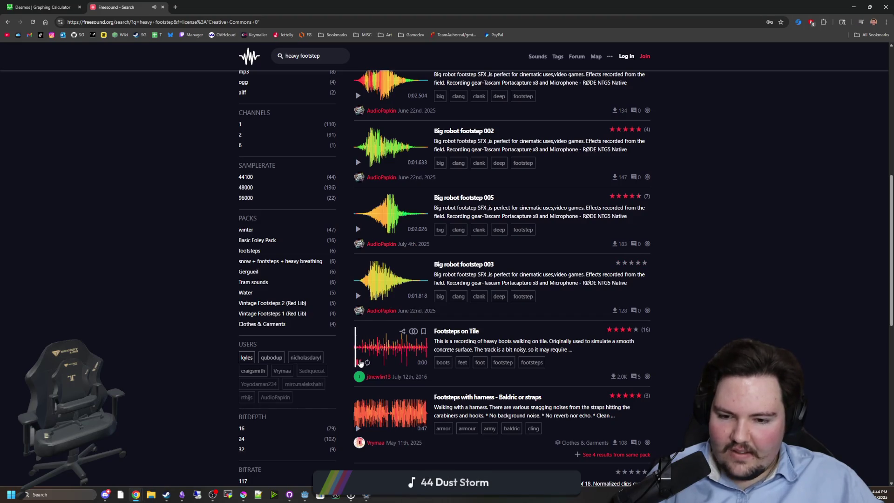
click(363, 413)
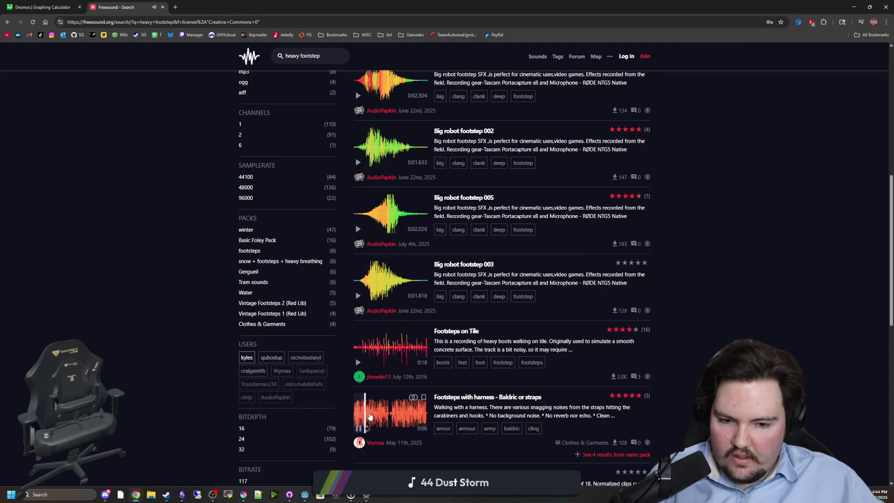
Skim through the harness clip, then go to the next page of results
scroll(370, 415, down, 1)
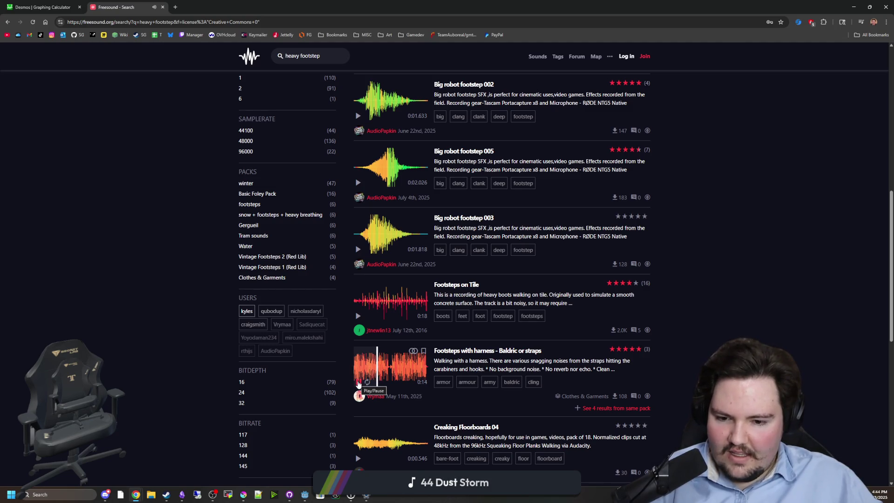
click(398, 371)
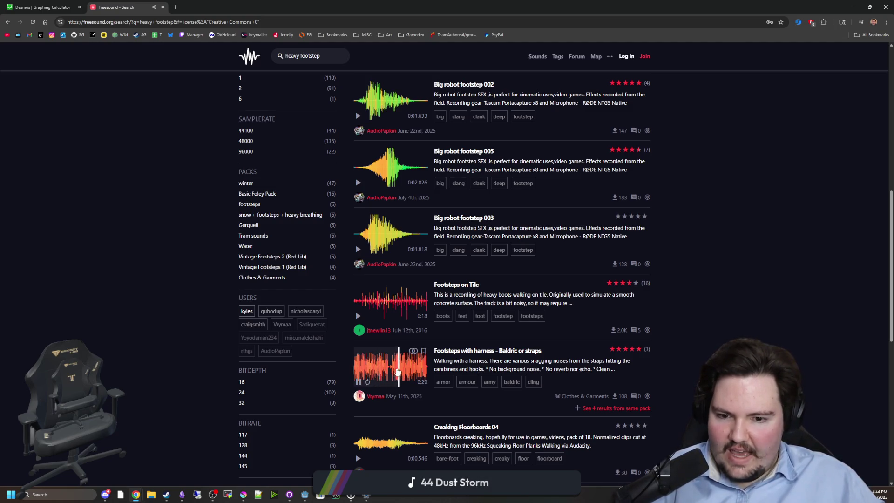
click(411, 369)
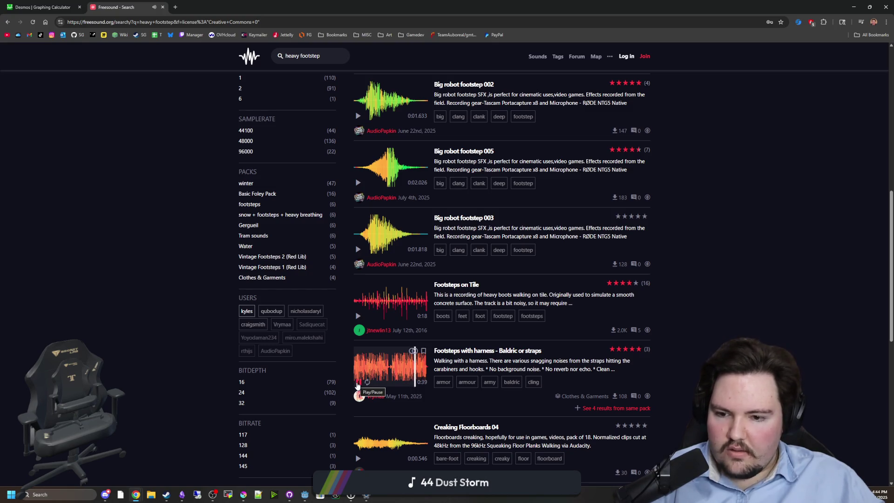
click(357, 384)
scroll(361, 386, down, 3)
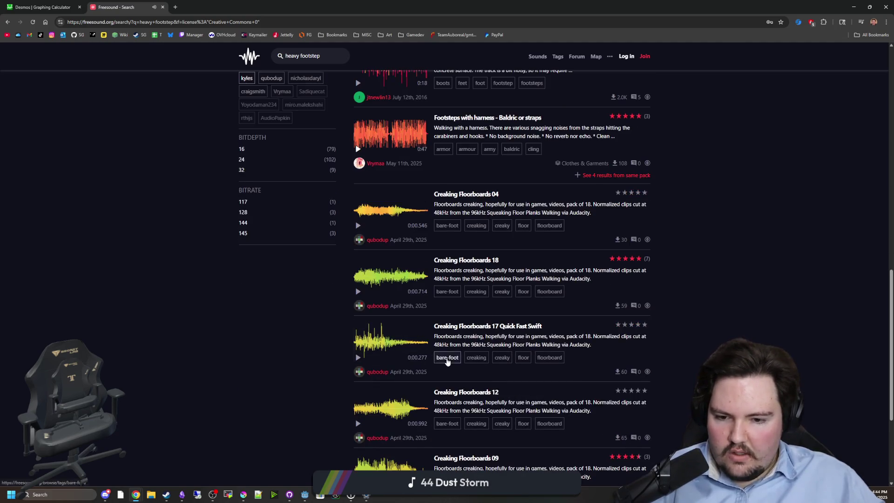
scroll(391, 275, down, 4)
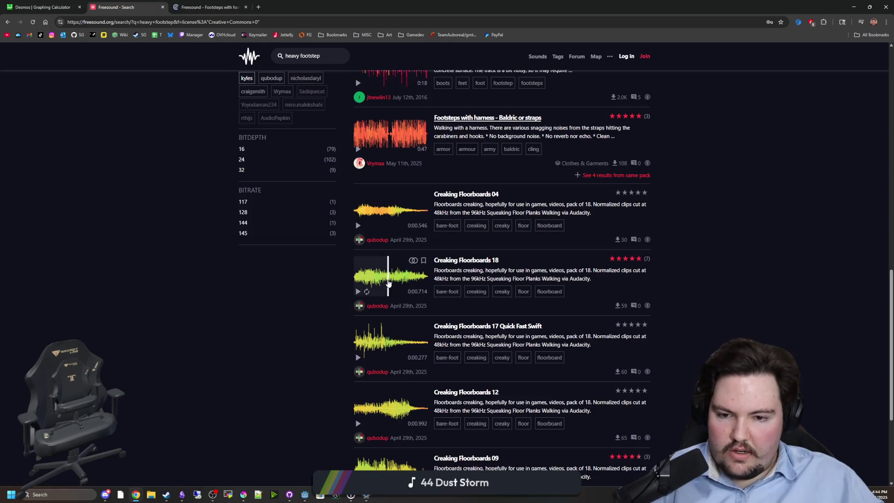
click(552, 445)
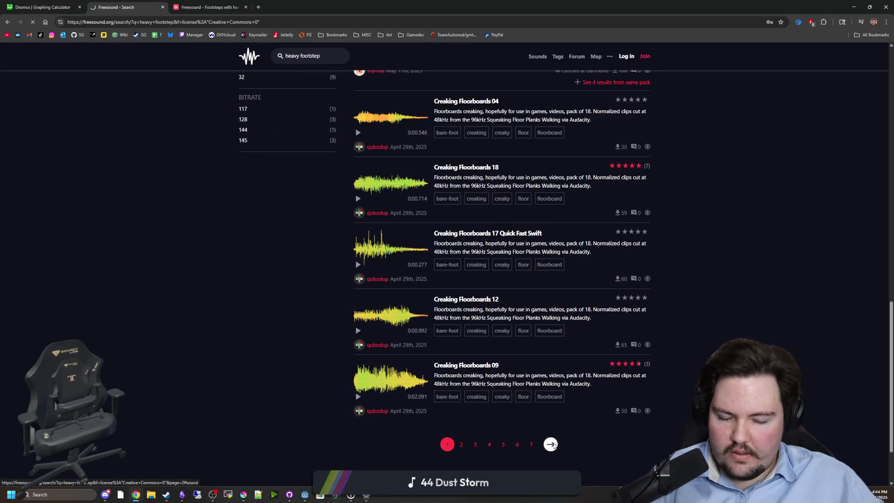
scroll(428, 232, down, 10)
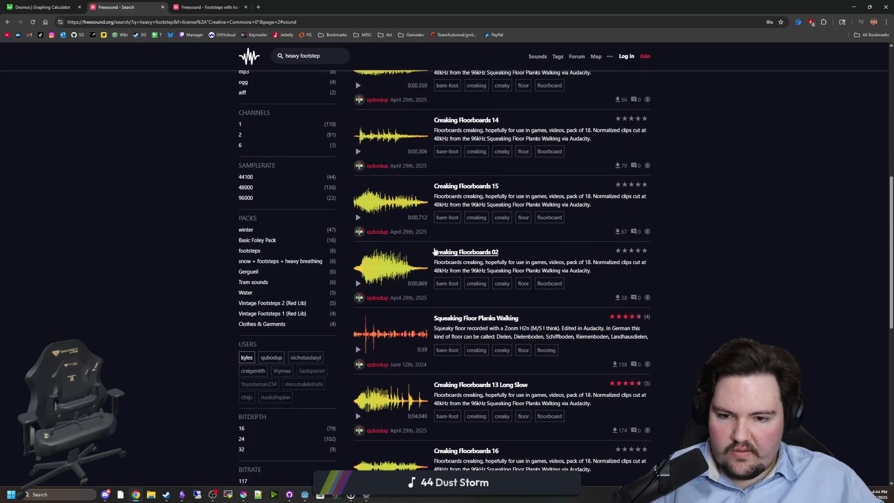
scroll(586, 162, up, 10)
click(605, 120)
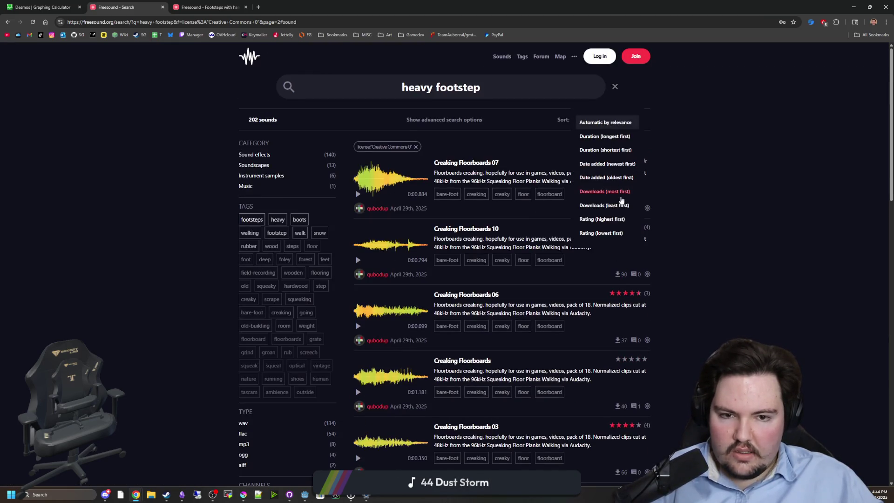
Sort by most downloads and audition the metallic, Montmartre street and Heavy Footsteps Walking clips
click(614, 190)
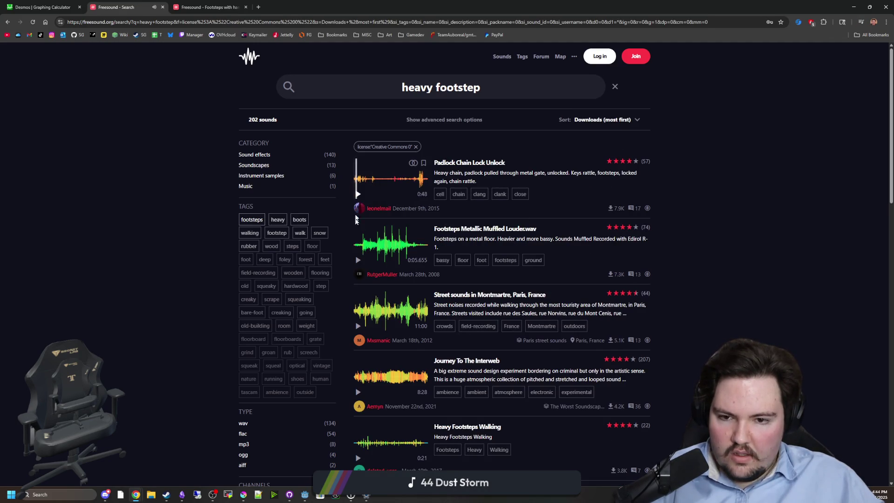
click(357, 260)
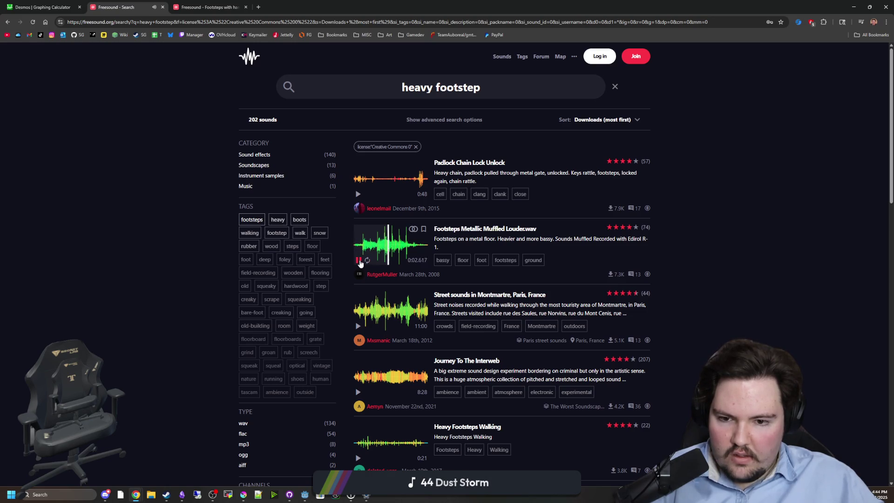
click(359, 261)
scroll(375, 318, down, 1)
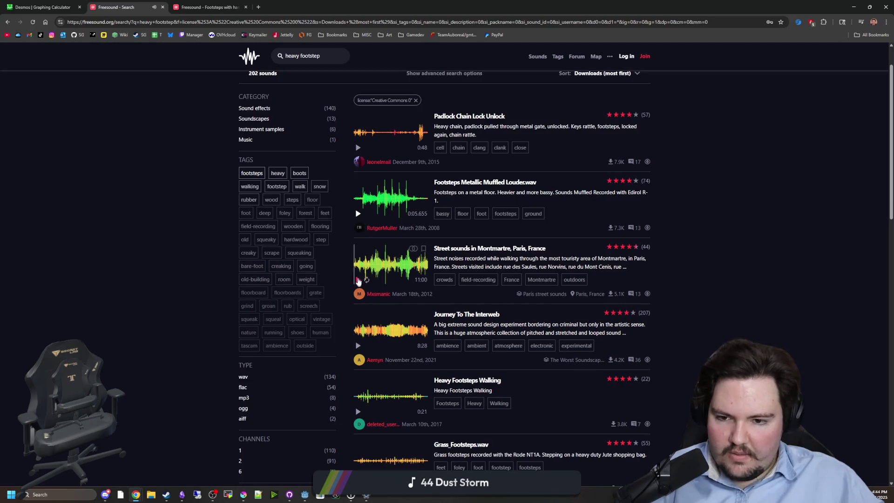
click(372, 269)
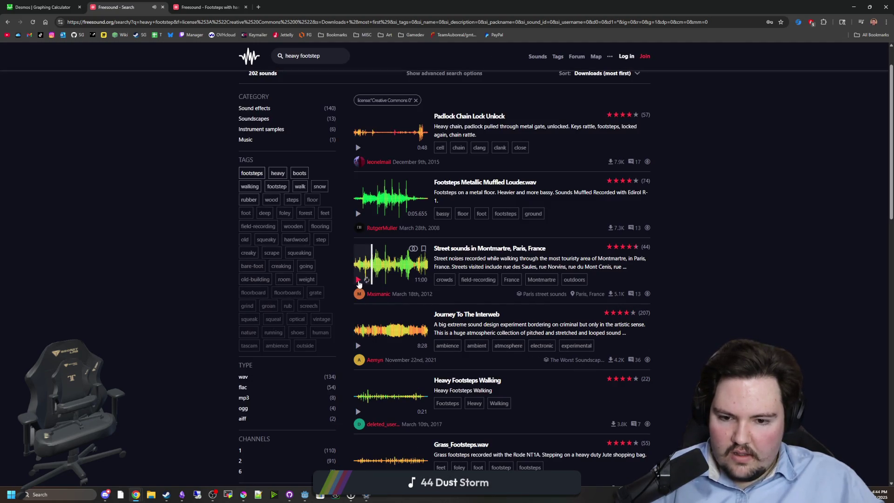
click(358, 281)
scroll(359, 303, down, 1)
click(359, 366)
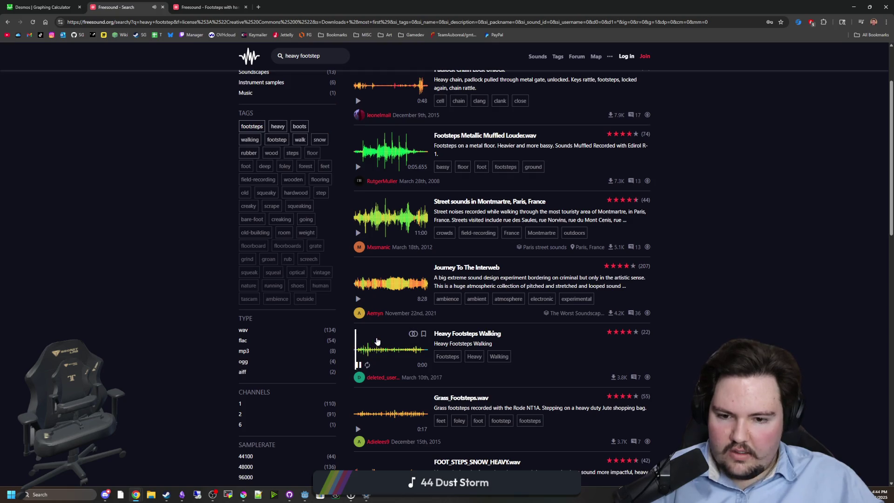
scroll(378, 340, down, 1)
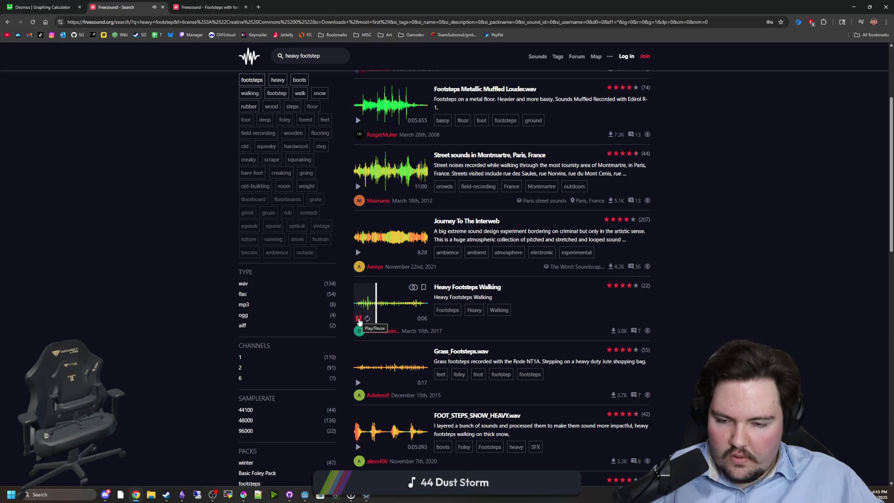
click(359, 321)
Audition Grass_Footsteps.wav, FOOT_STEPS_SNOW_HEAVY.wav and Big scary Footsteps.aif
scroll(381, 307, down, 1)
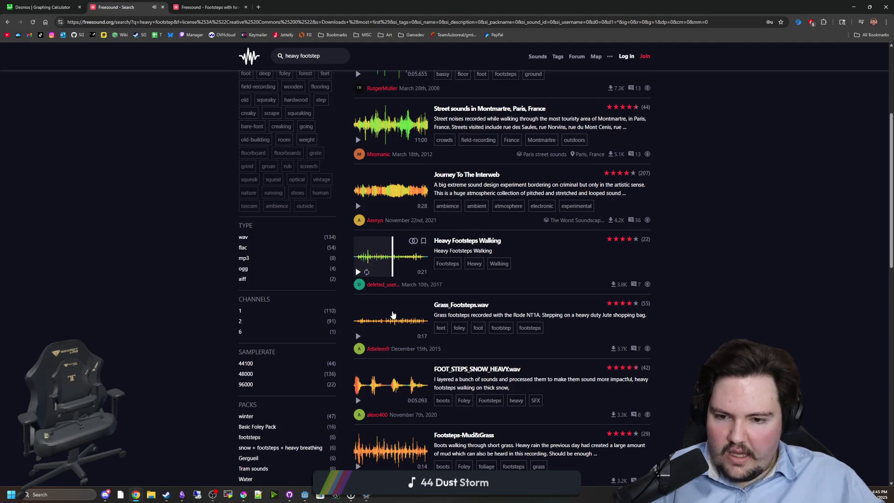
scroll(395, 279, down, 1)
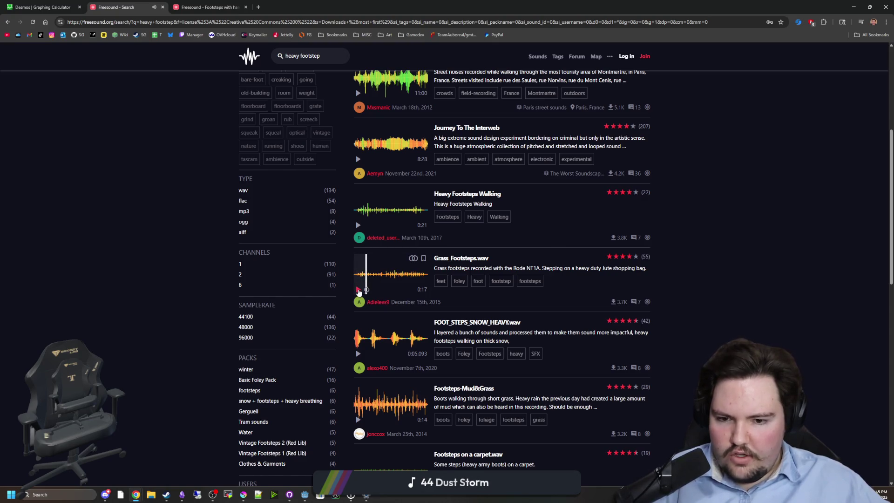
scroll(359, 291, down, 1)
click(358, 243)
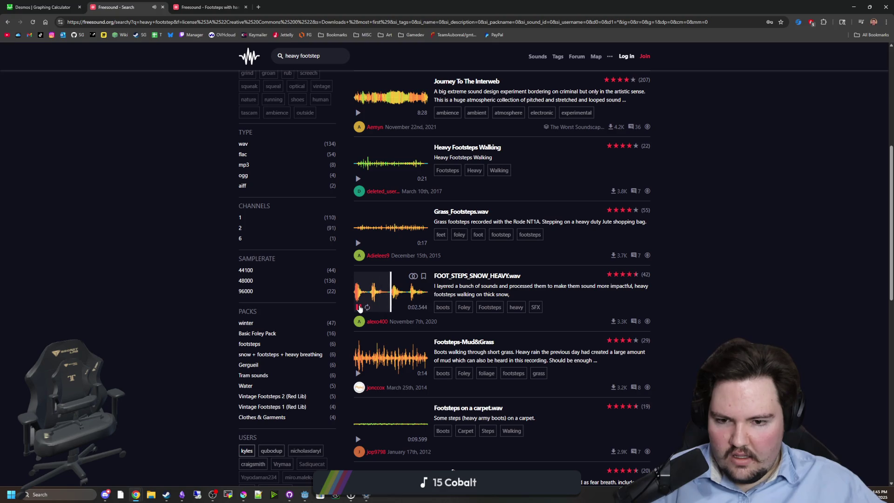
click(358, 308)
scroll(367, 307, down, 1)
scroll(404, 306, down, 1)
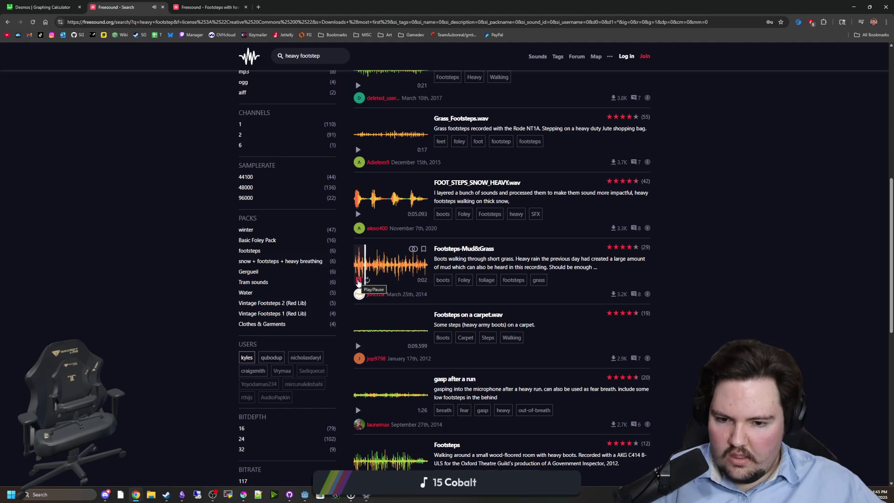
scroll(358, 282, down, 4)
scroll(358, 283, down, 3)
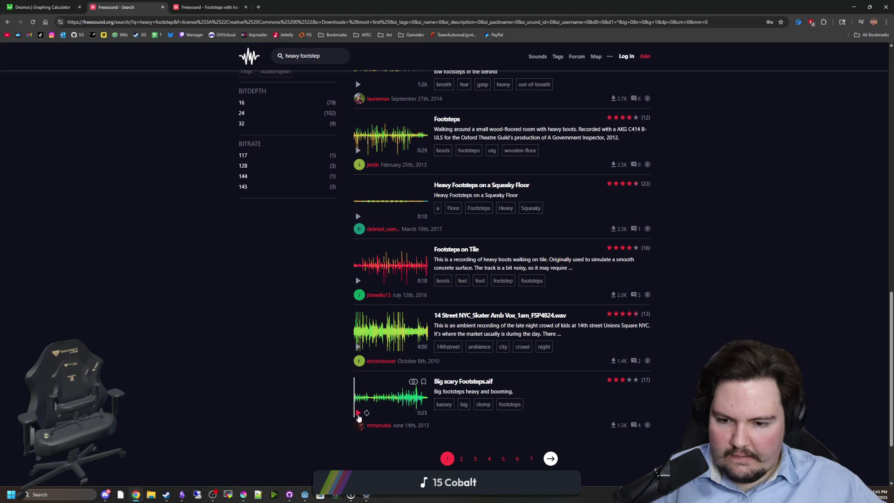
click(373, 399)
click(395, 396)
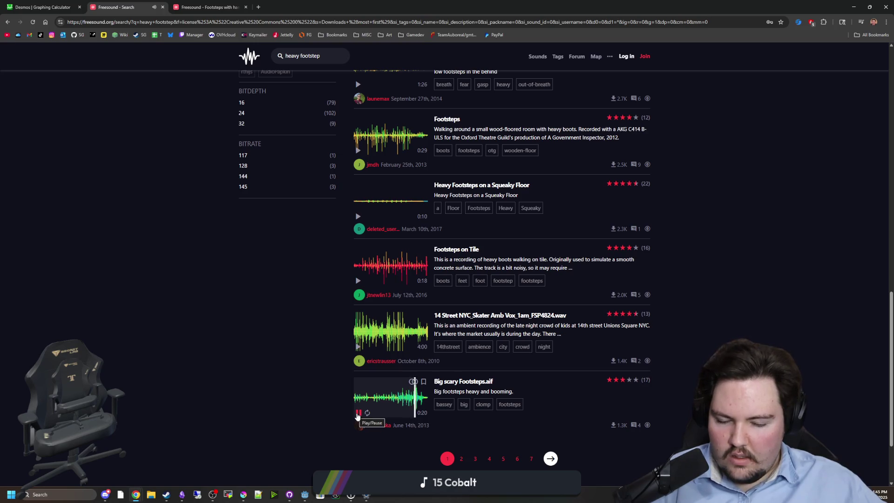
click(357, 413)
Open Big scary Footsteps and its clomp tag in background tabs, then load the next page
middle_click(463, 381)
middle_click(483, 404)
click(550, 459)
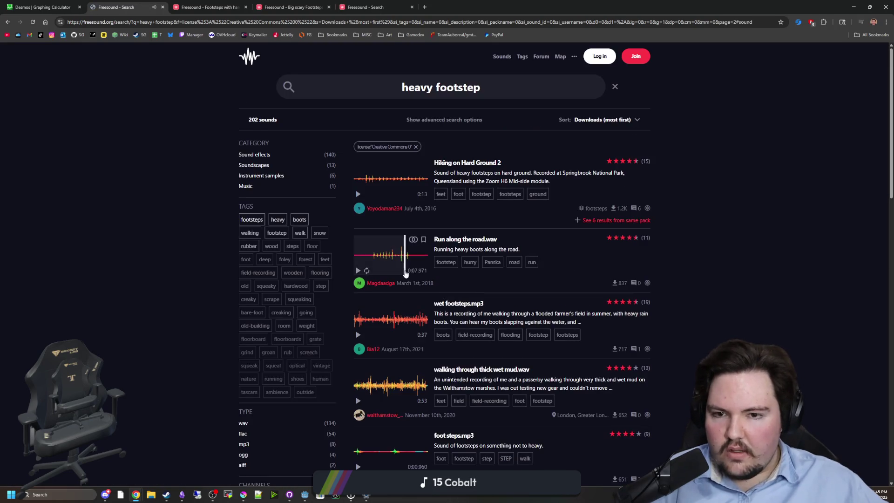
Audition Run along the road.wav, footstep on stairs.mp3 and the snow footsteps clip
click(361, 259)
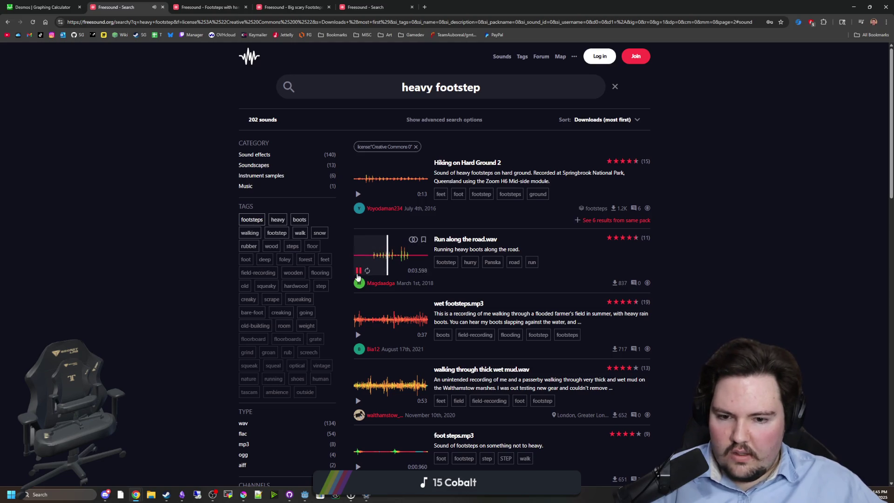
scroll(357, 277, down, 5)
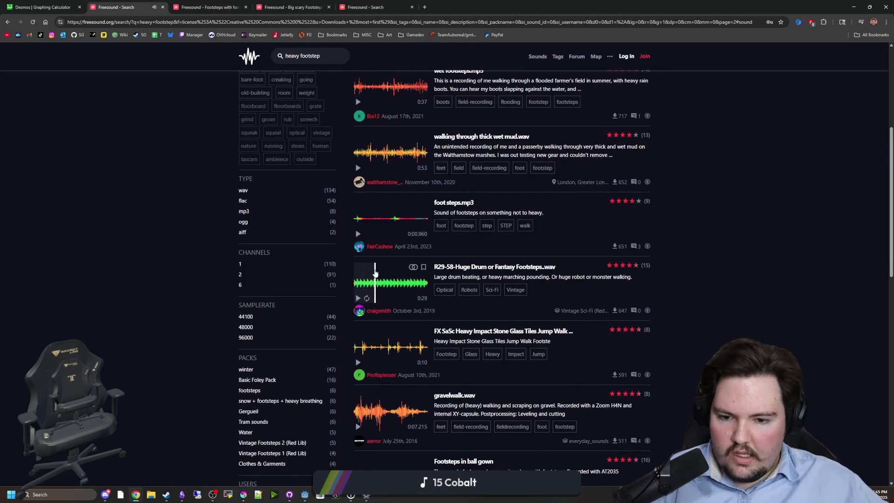
scroll(363, 275, down, 4)
scroll(375, 272, down, 4)
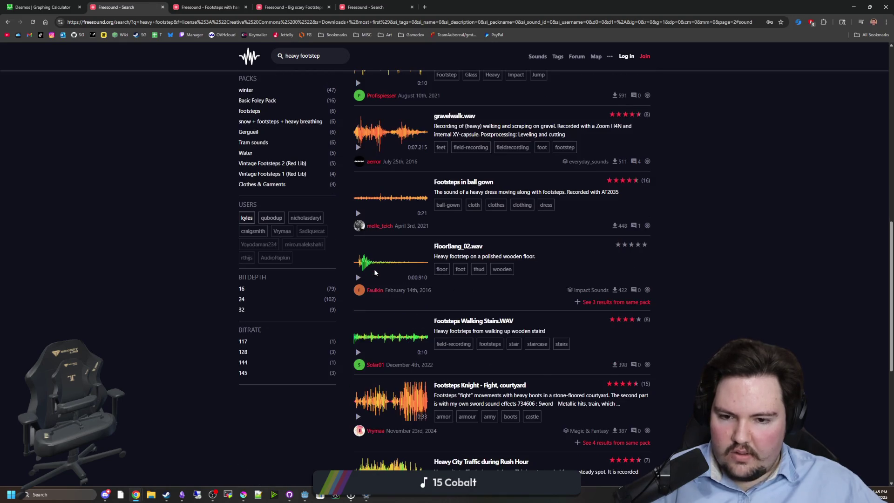
scroll(375, 272, down, 3)
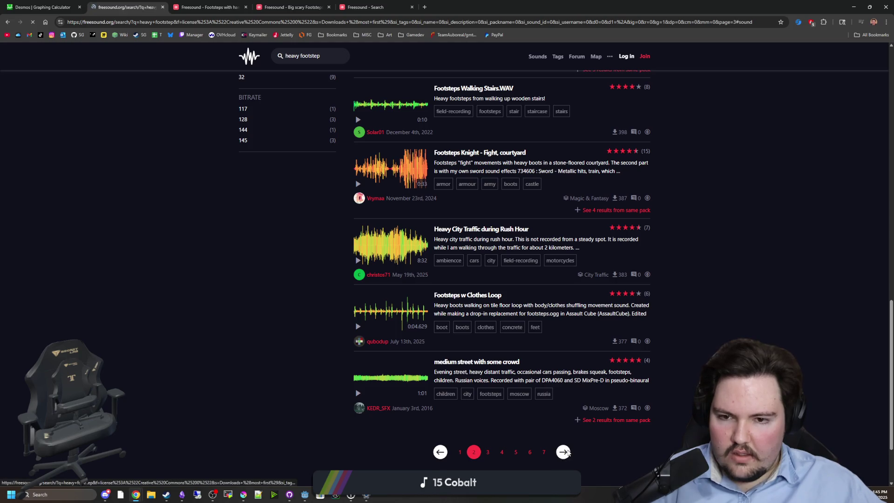
click(359, 196)
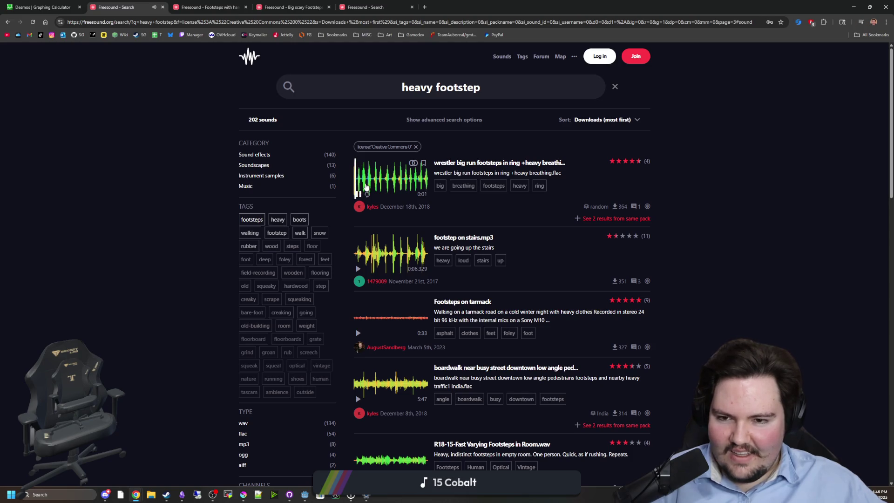
click(364, 180)
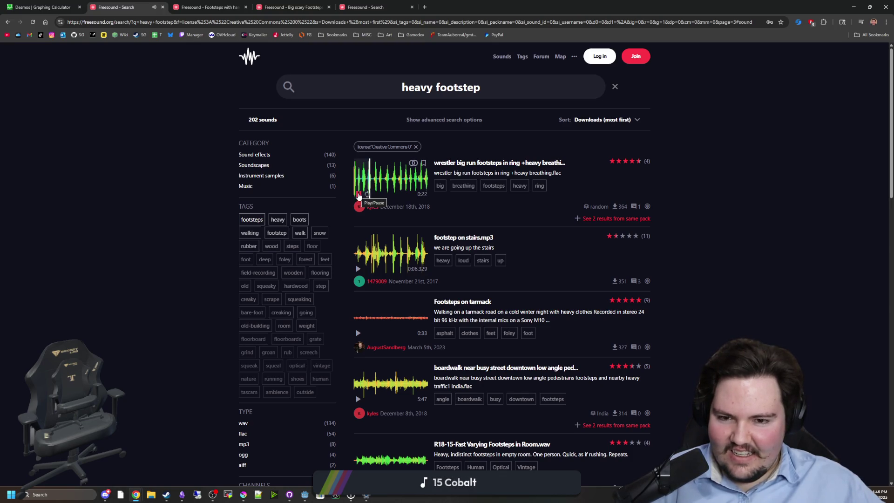
click(358, 269)
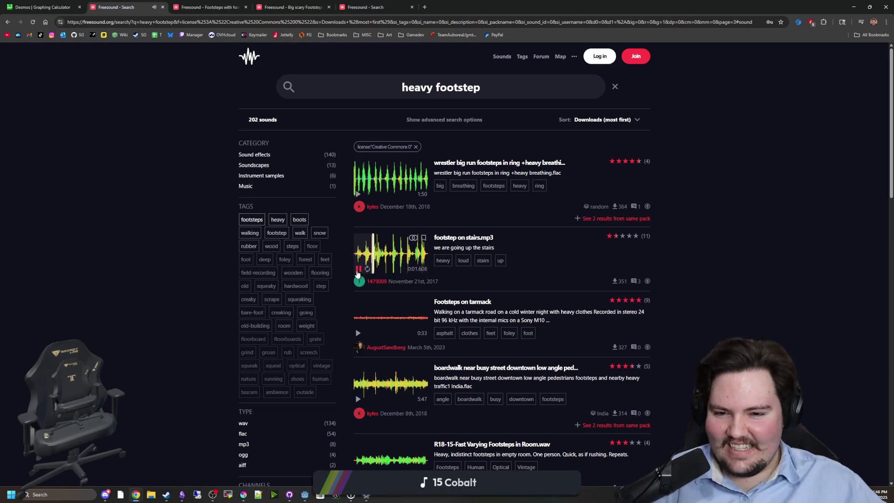
scroll(358, 276, down, 1)
scroll(359, 293, down, 1)
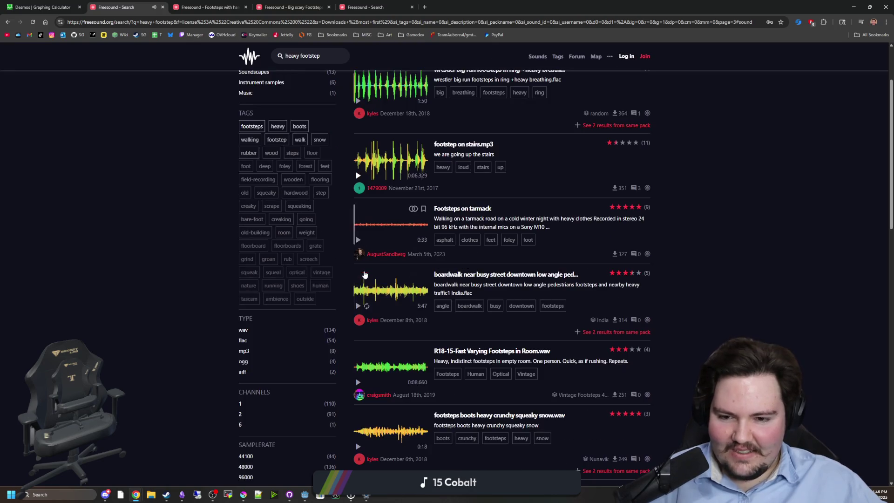
scroll(359, 316, down, 3)
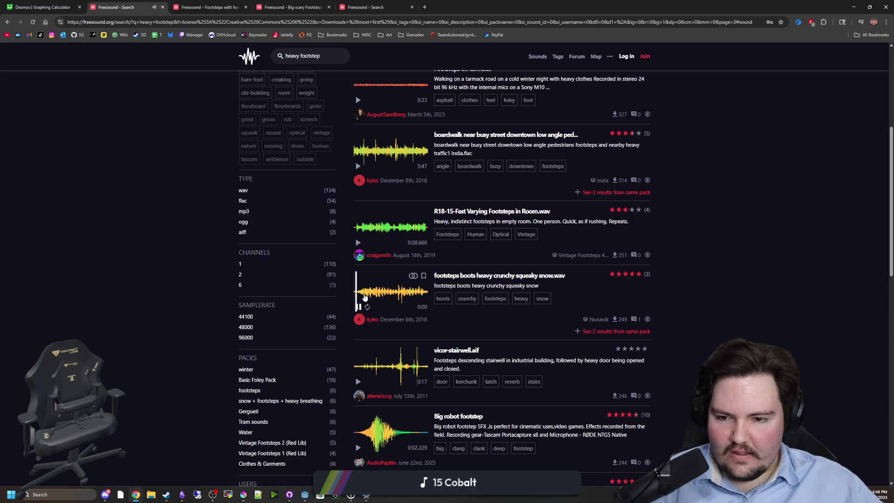
click(358, 307)
Audition the rummaging, Cinderblock dragging and R10-49-Heavy Steady Steps.wav clips
scroll(360, 326, down, 3)
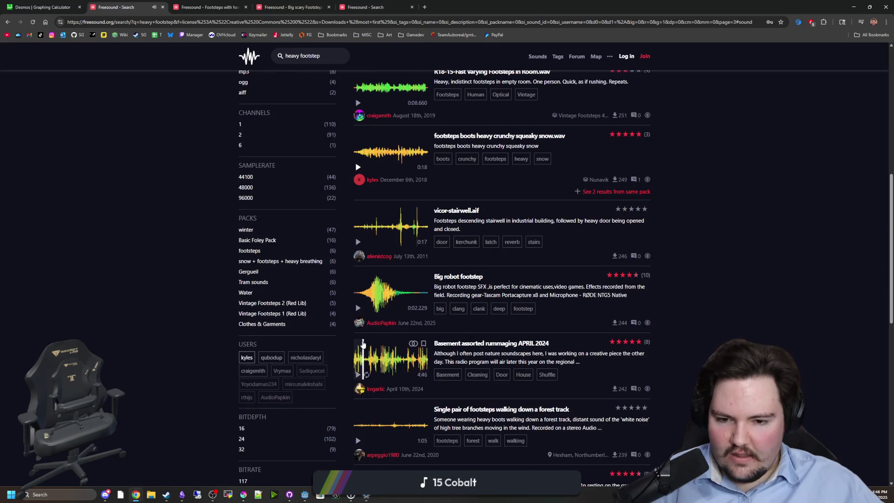
scroll(361, 344, down, 1)
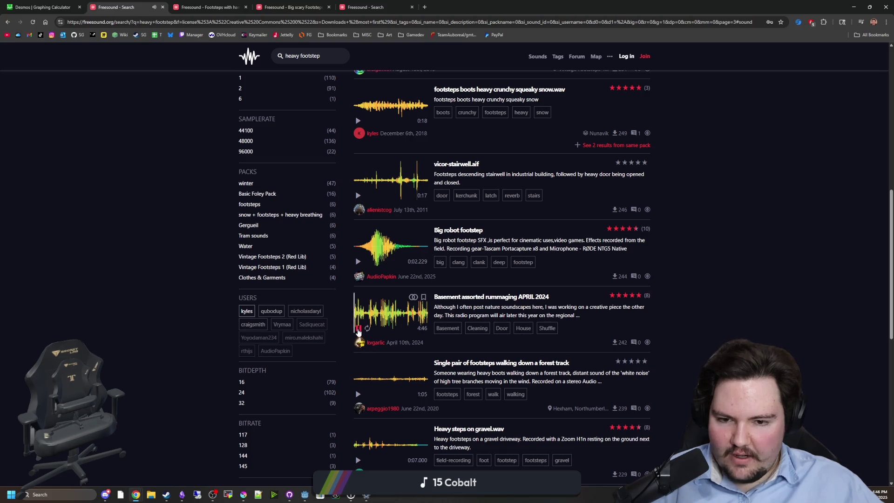
click(376, 315)
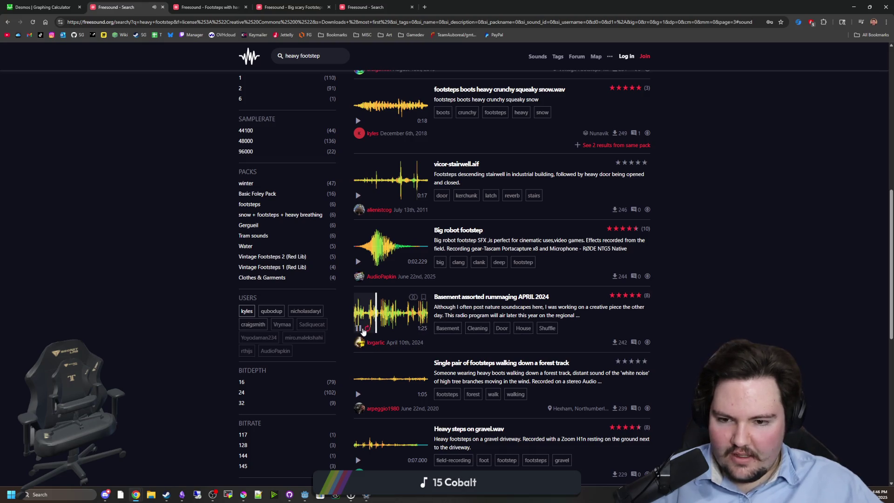
click(358, 328)
scroll(360, 335, down, 2)
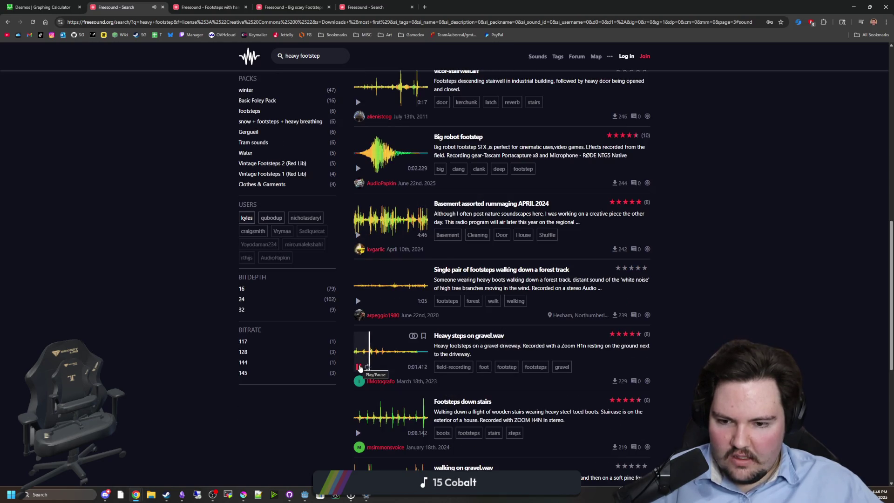
scroll(360, 368, down, 5)
click(357, 333)
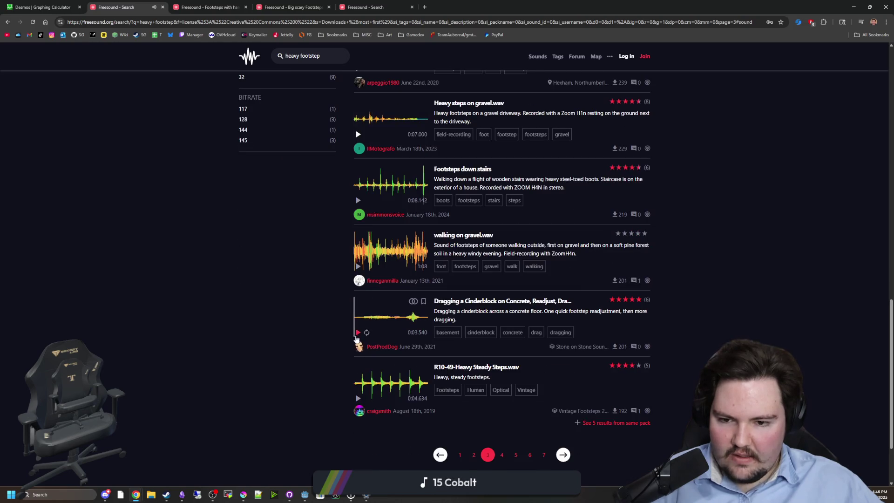
click(395, 320)
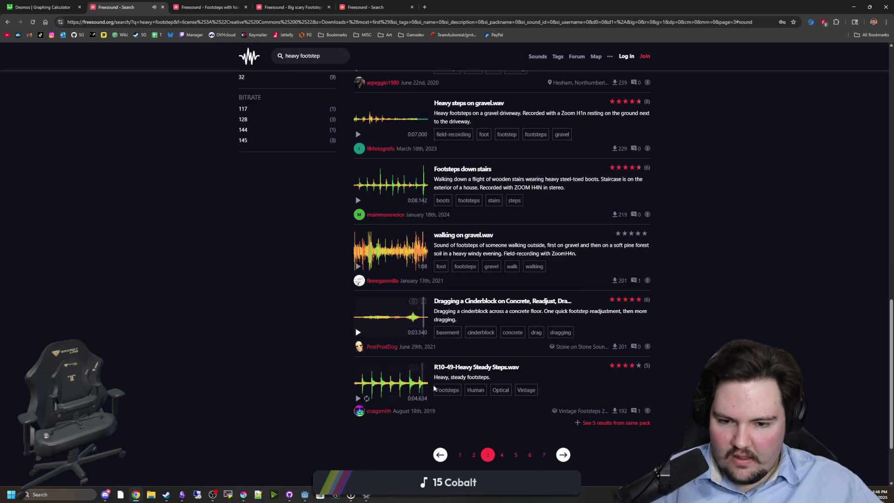
click(357, 398)
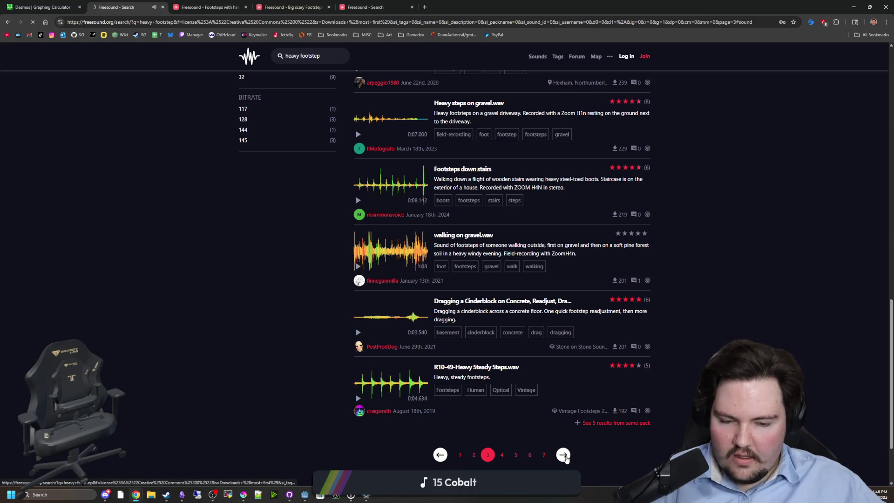
On the next results page, preview the dragging-feet and Heavy Walking in the Evening footsteps
click(563, 455)
scroll(364, 250, down, 2)
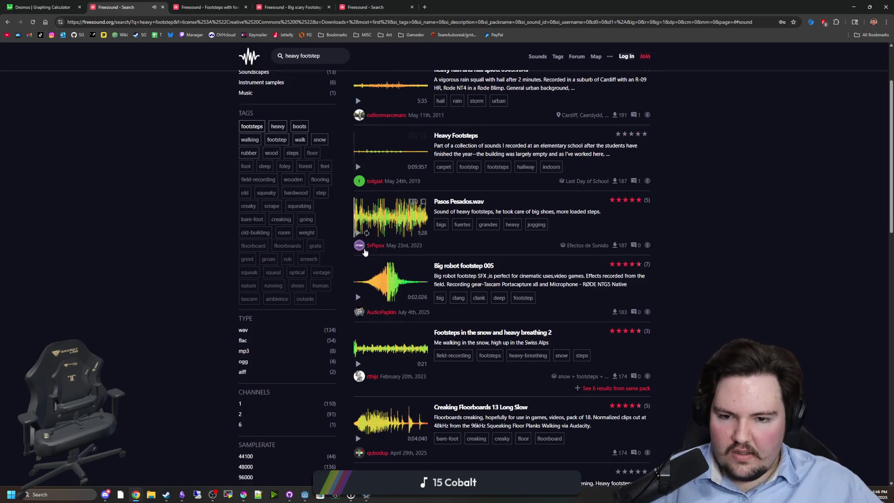
scroll(368, 266, down, 10)
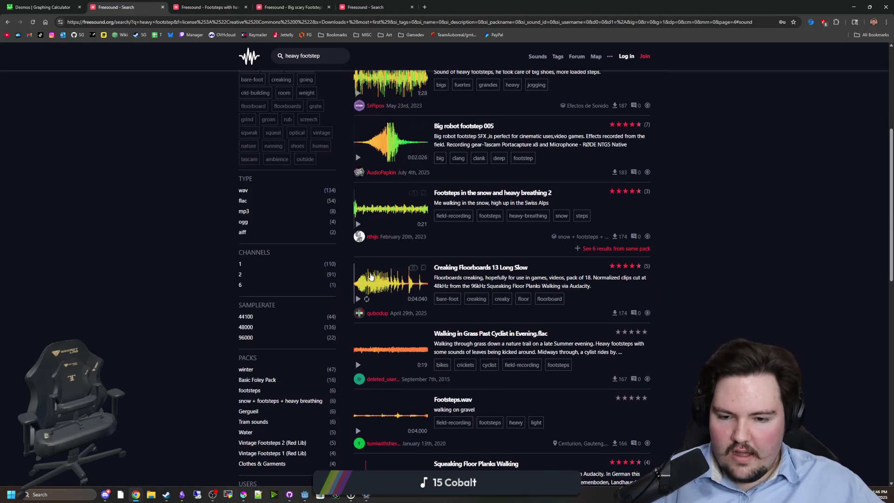
scroll(371, 277, down, 5)
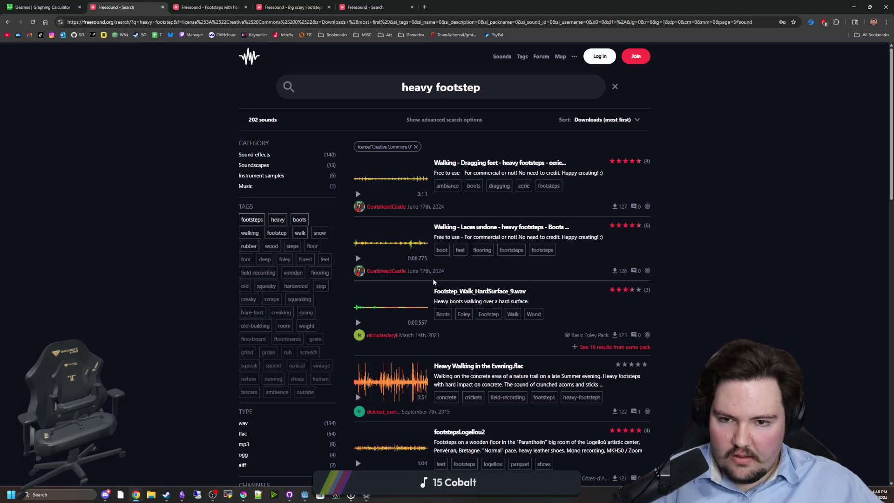
click(364, 195)
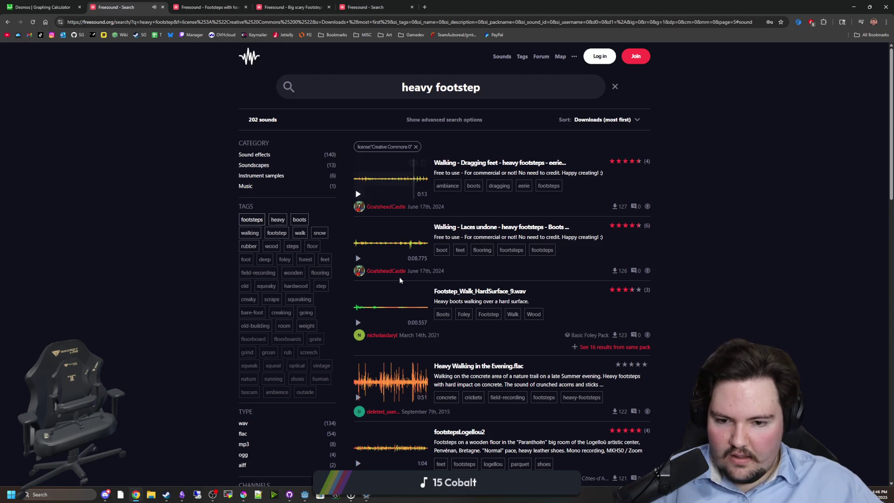
scroll(358, 305, down, 2)
click(358, 304)
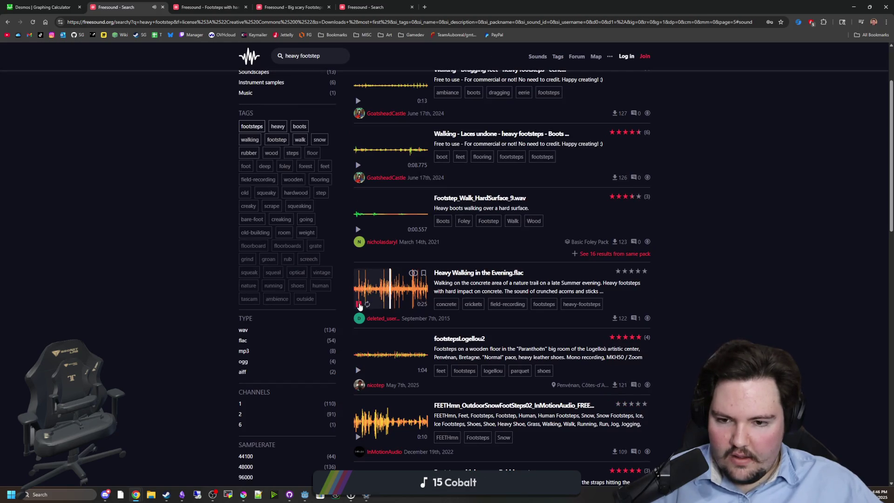
click(358, 304)
Skip through the Reverberating thud preview further down, then return to Godot
scroll(359, 305, down, 3)
scroll(359, 305, down, 4)
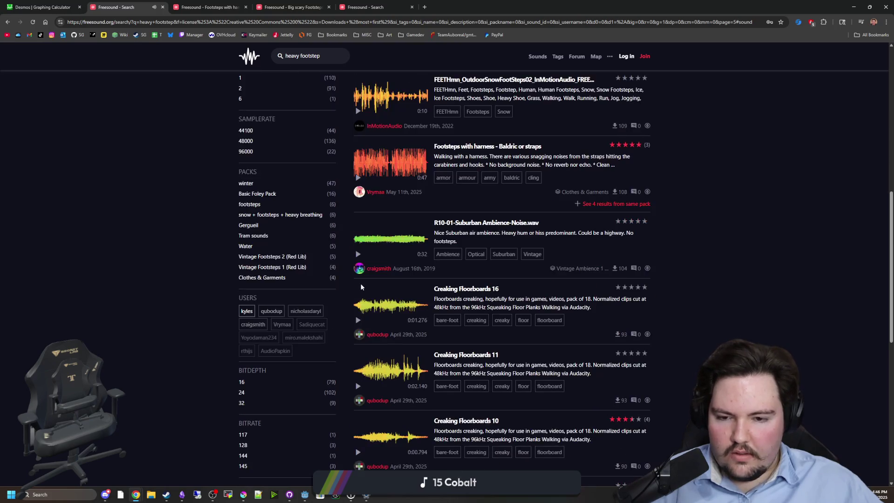
scroll(381, 233, down, 7)
scroll(381, 232, down, 1)
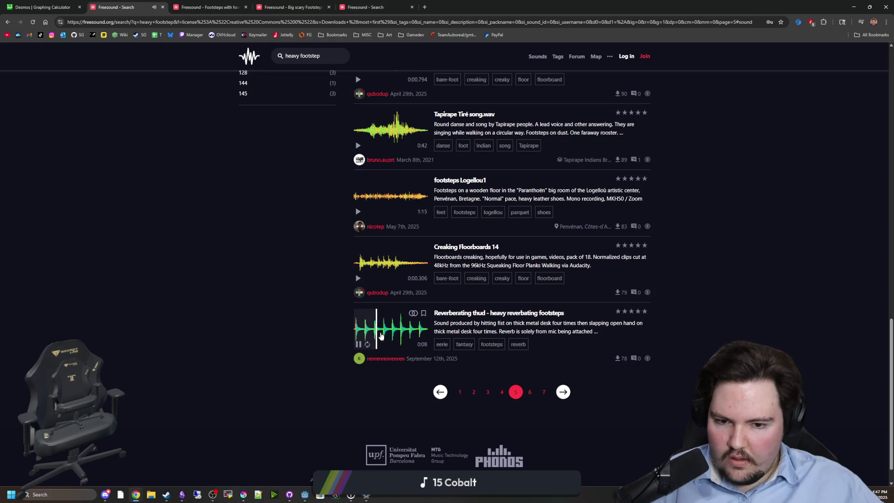
click(389, 330)
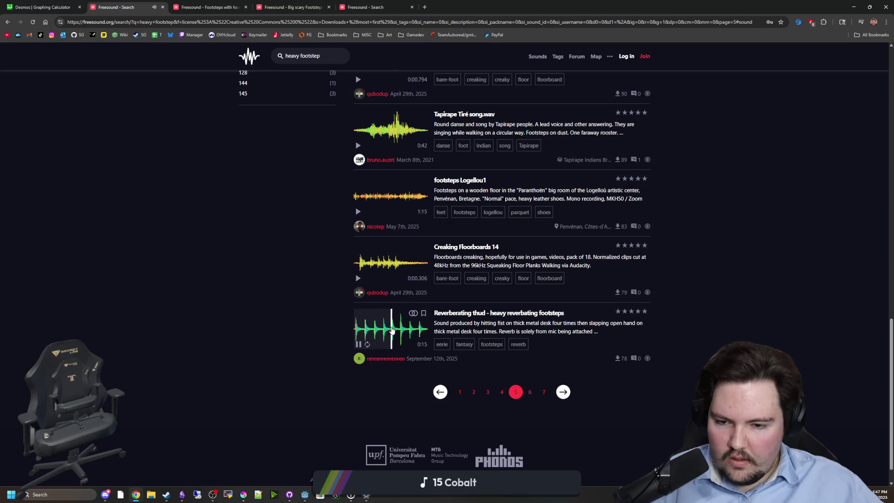
click(400, 331)
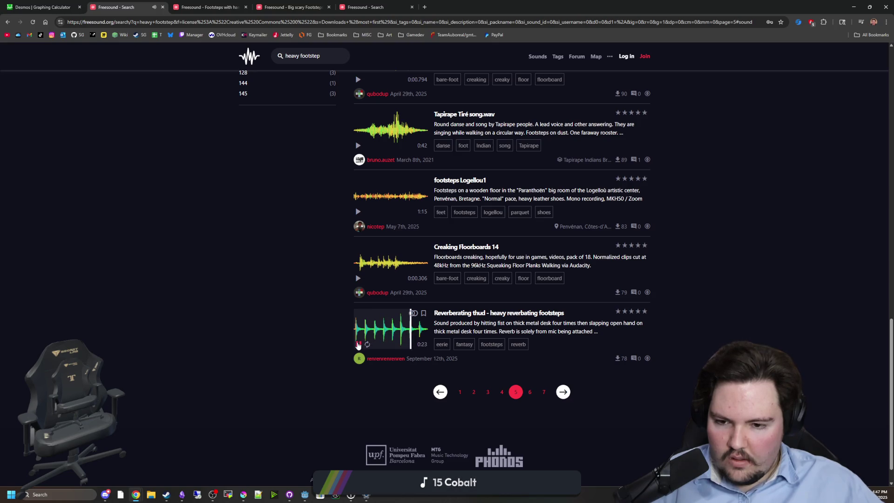
key(alt+Tab)
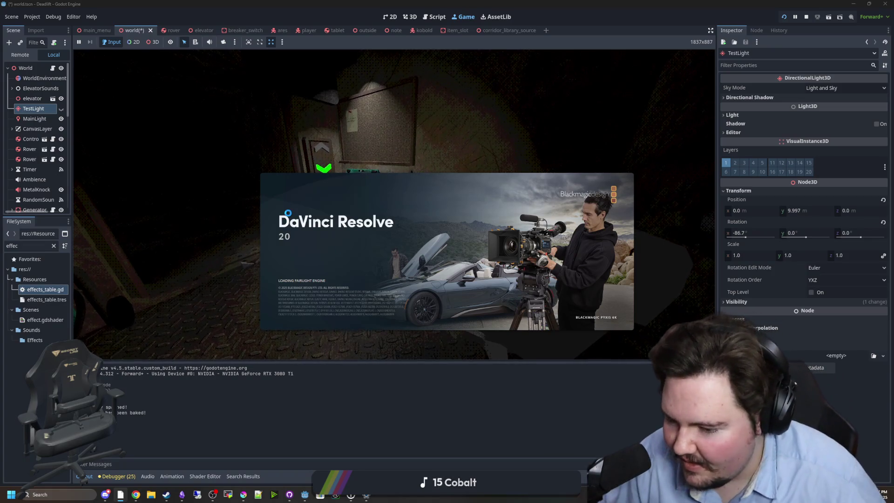
Launch Sound Recorder from a 'rec' taskbar search, then return to Godot's ares scene tab
click(59, 494)
text(rec)
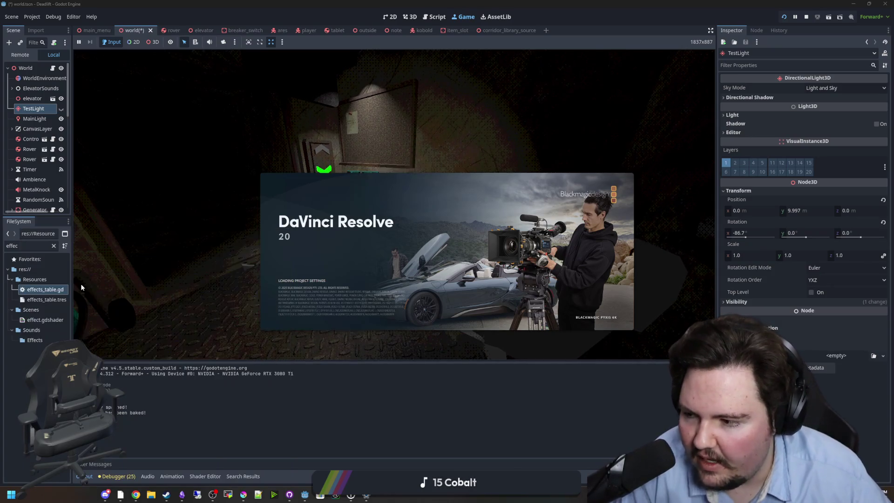
click(80, 284)
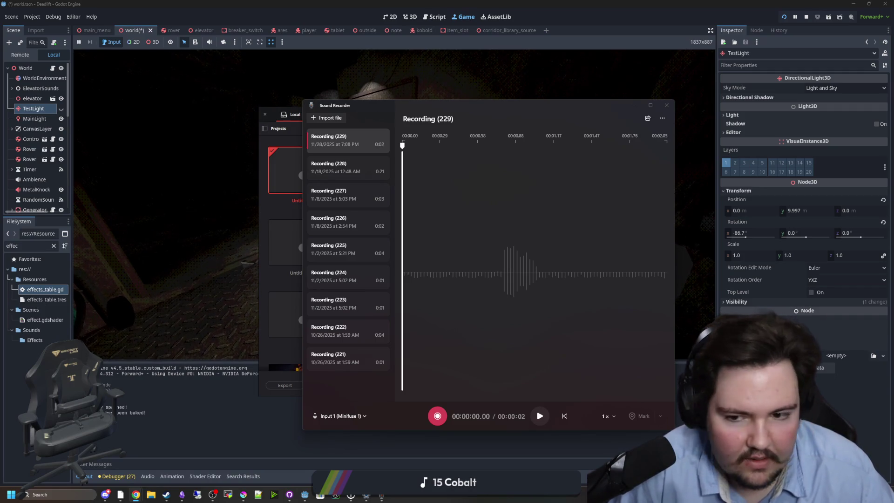
click(194, 420)
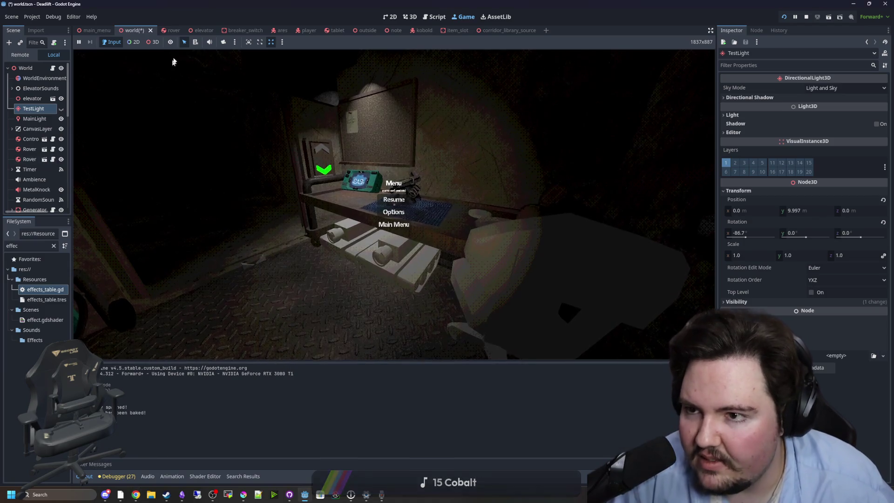
click(282, 30)
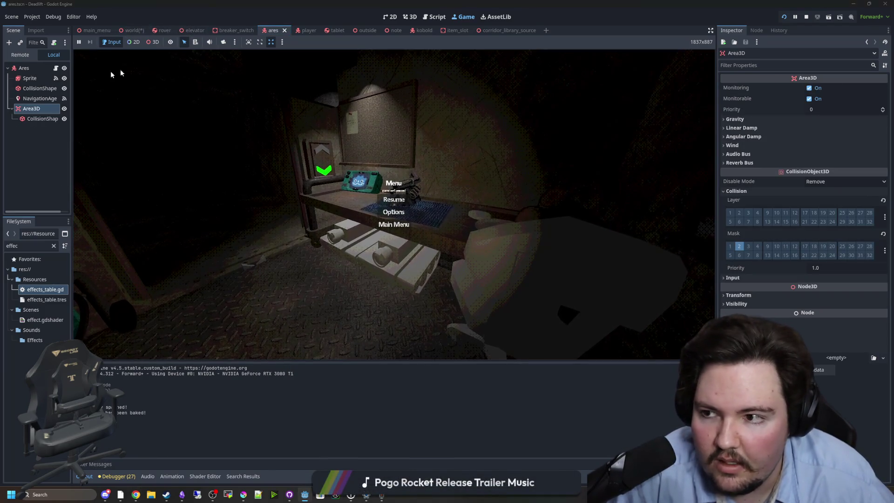
Show the Sprite node's attack_side animation at frame 2 in the 3D view
click(30, 79)
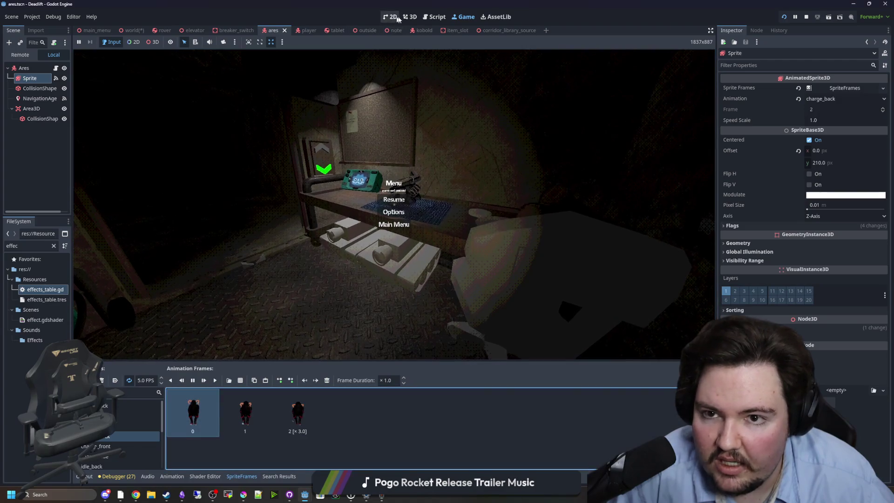
click(409, 16)
click(135, 426)
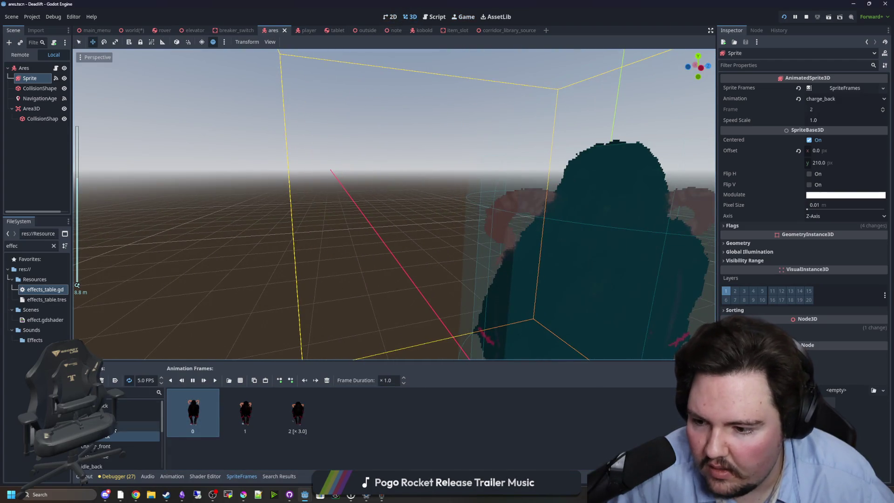
scroll(258, 178, down, 3)
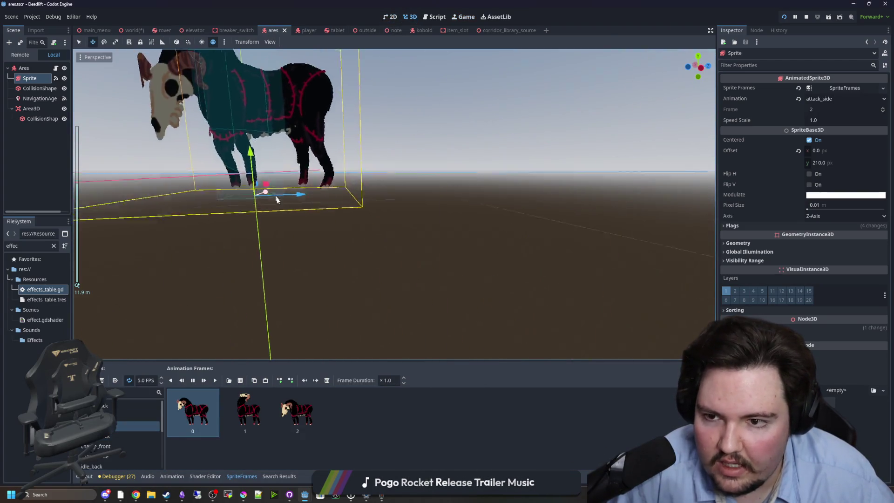
scroll(277, 200, up, 4)
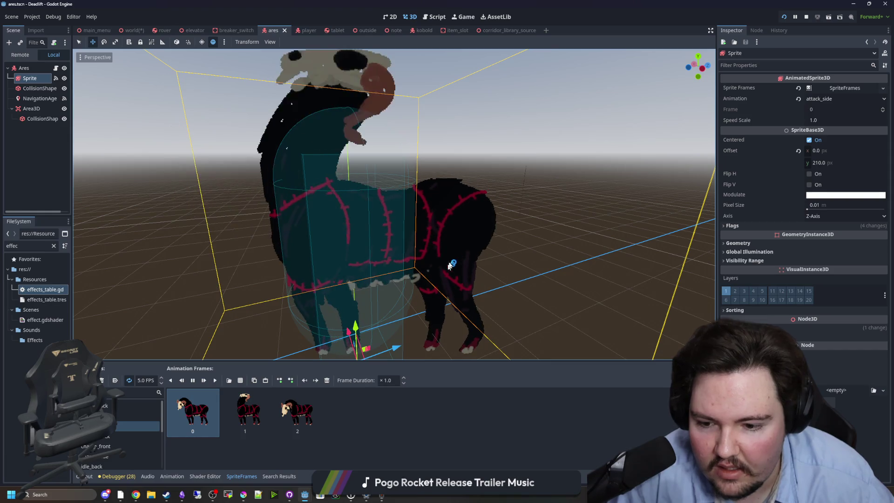
click(297, 422)
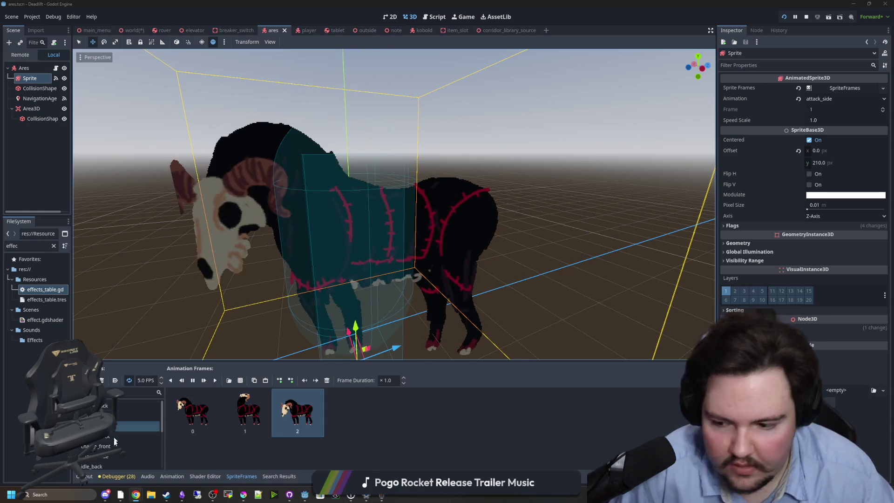
Open Sound Recorder through a 'rec' Start-menu search
key(super)
text(rec)
click(66, 279)
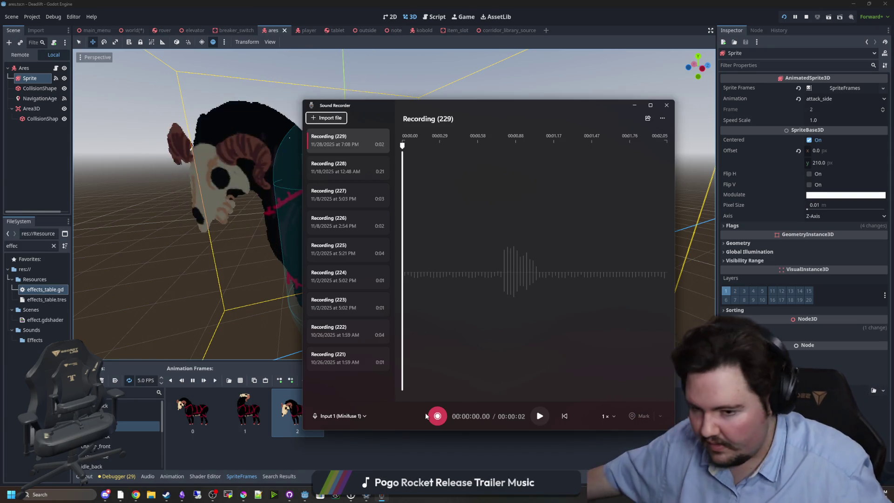
Record and replay a 10-second Recording (230), then bring Resolve forward, skipping its update
click(432, 416)
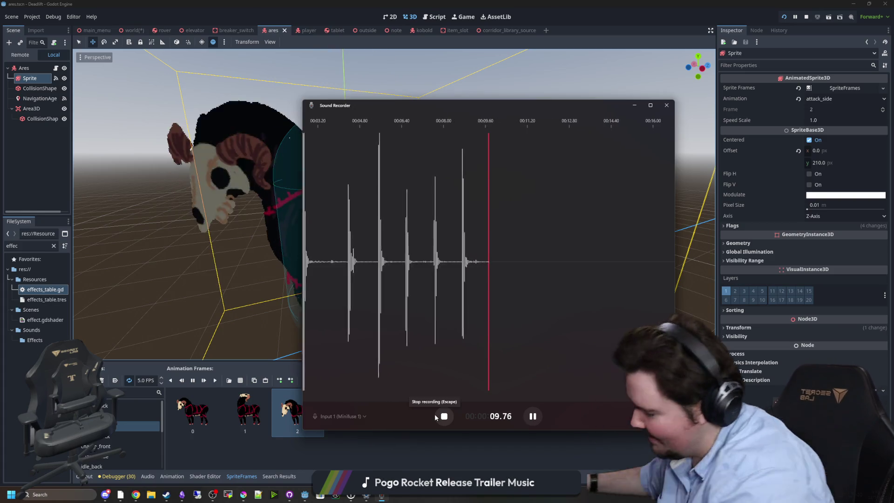
click(436, 416)
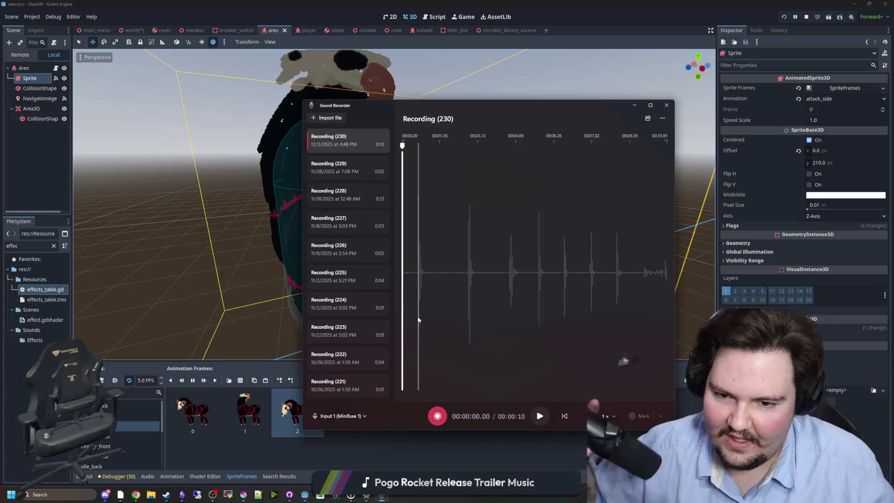
click(545, 417)
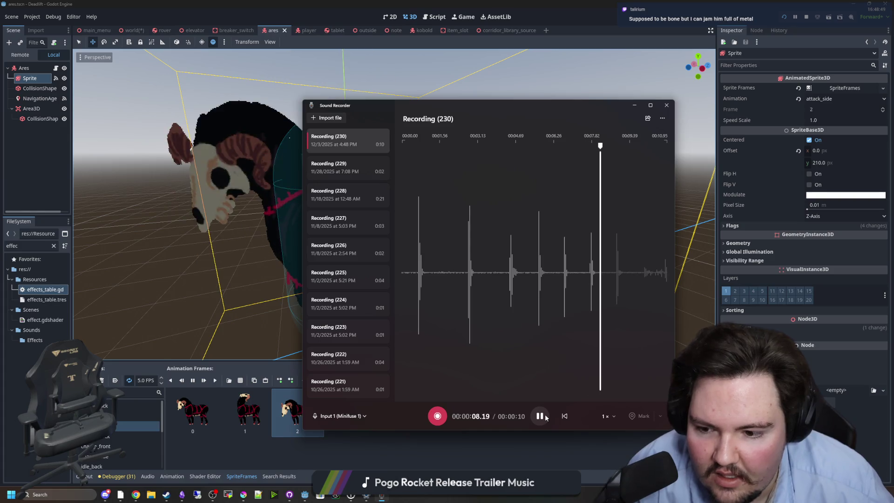
click(542, 416)
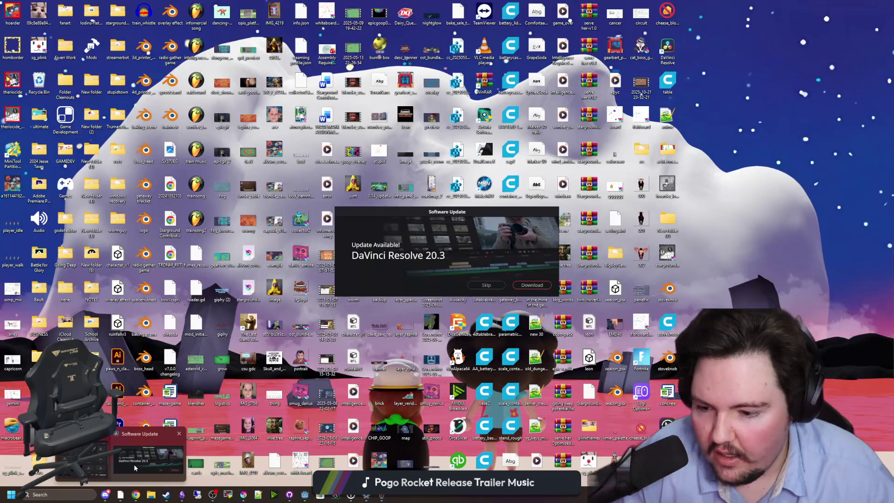
click(136, 468)
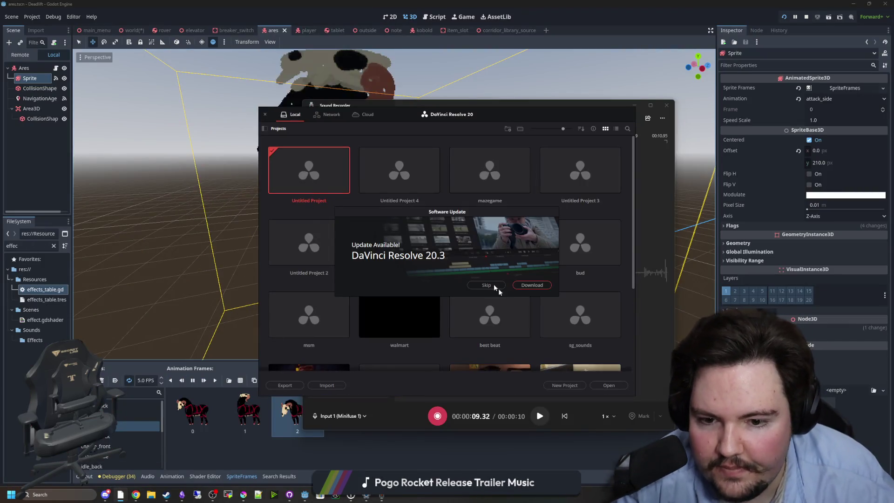
click(495, 286)
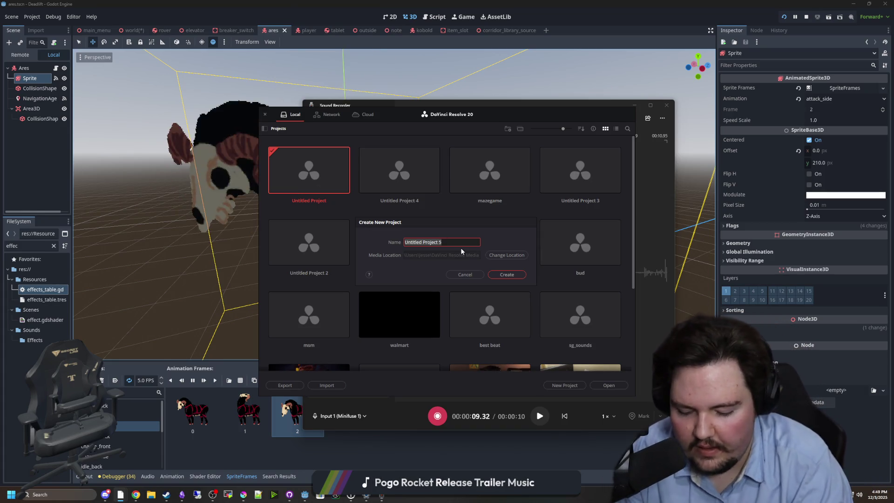
Cancel the new-project dialog and reveal Recording (230)'s file in its folder
key(Return)
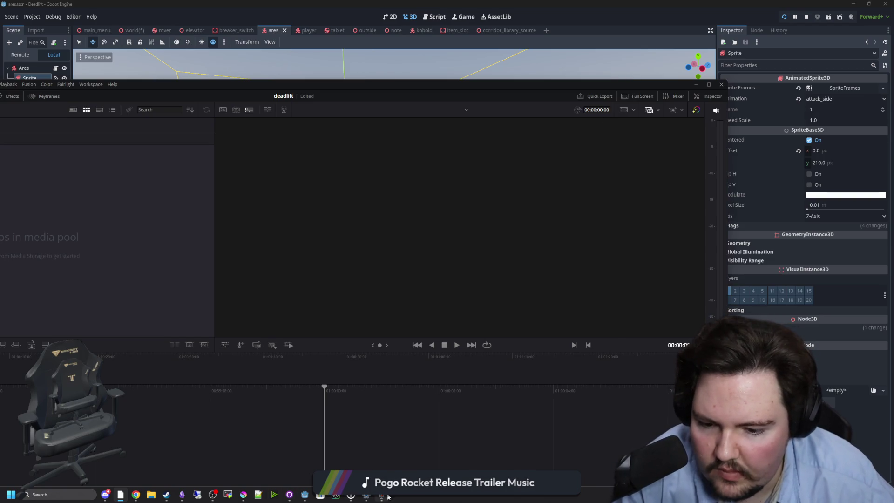
click(382, 495)
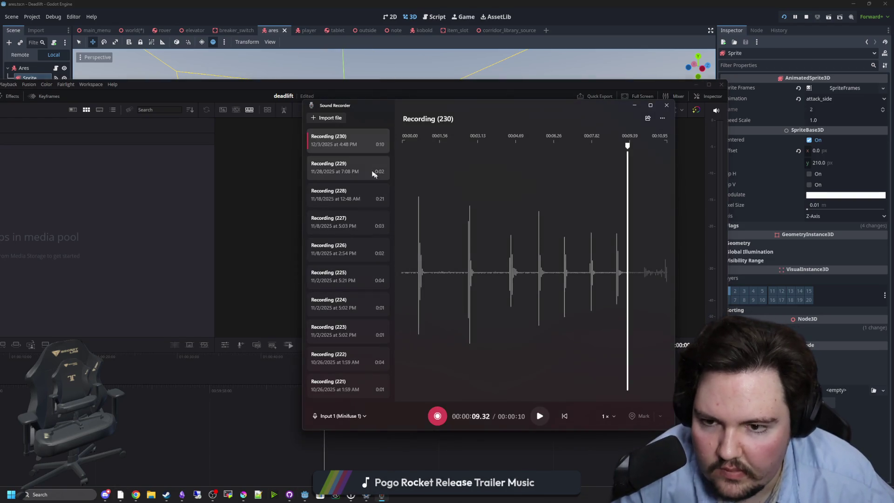
right_click(368, 145)
click(382, 180)
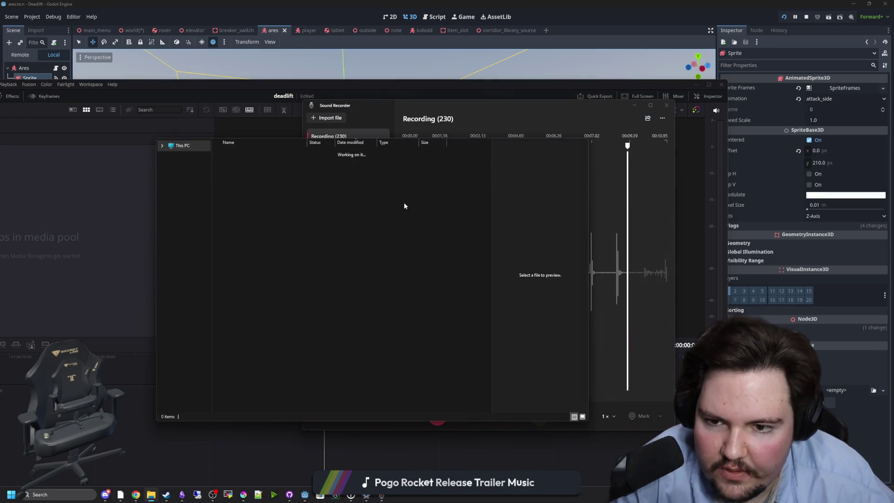
click(633, 101)
click(633, 103)
Maximize Resolve and drag the audio files from the folder into the Media Pool
mouse_move(251, 144)
mouse_down()
mouse_move(816, 95)
mouse_move(832, 109)
mouse_move(893, 110)
mouse_up()
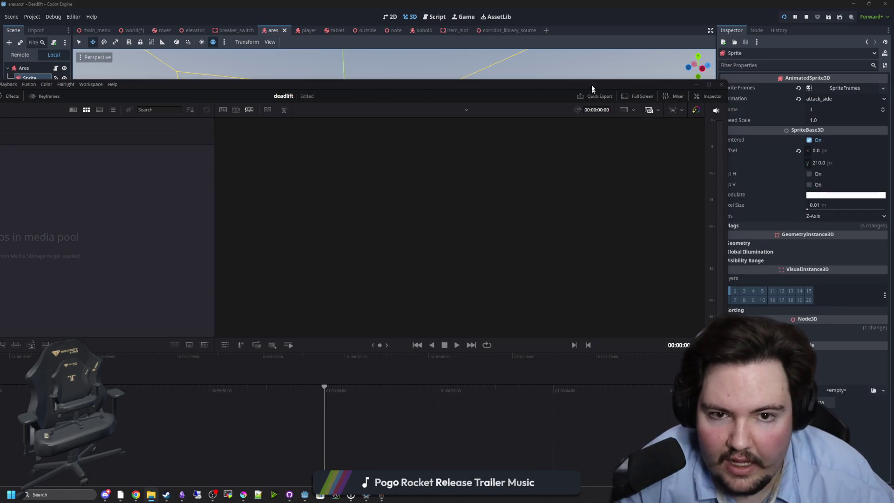
drag(591, 89, 664, 3)
drag(521, 147, 208, 146)
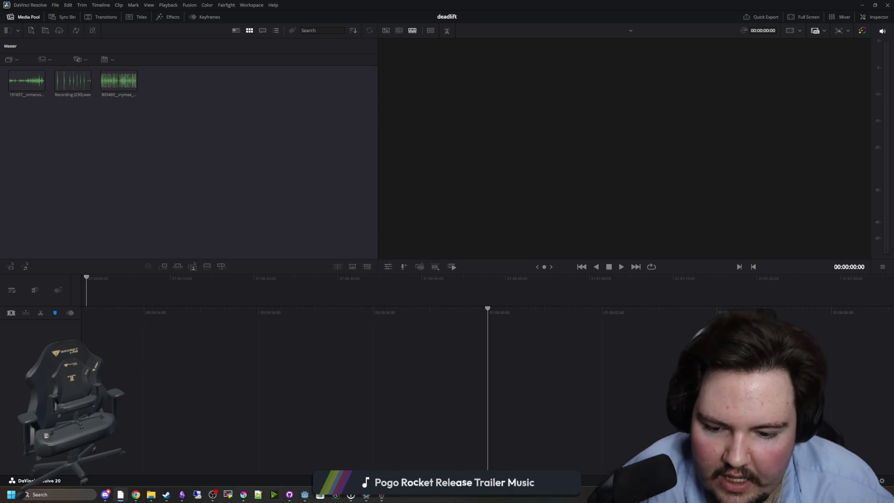
key(shift+4)
Place Recording (230) on Audio 1 of a new timeline and play it to find the cut point
mouse_move(66, 62)
mouse_down()
mouse_move(380, 265)
mouse_move(336, 277)
mouse_move(307, 298)
mouse_up()
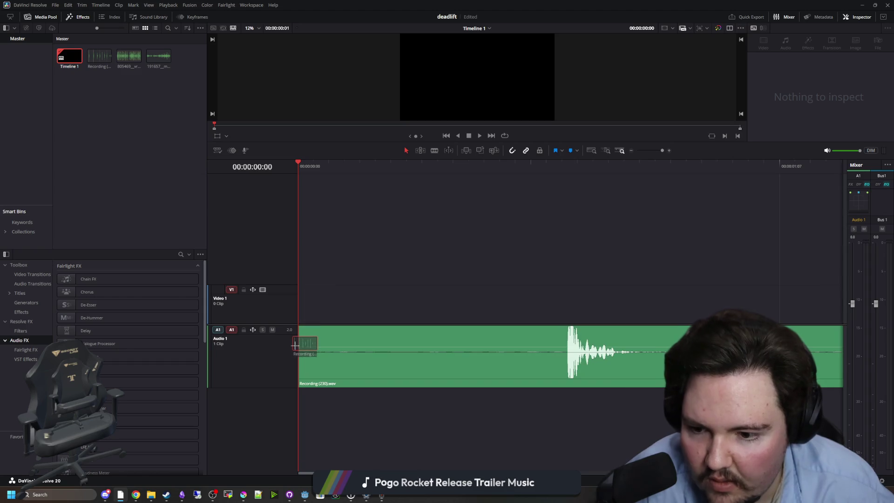
drag(295, 345, 296, 344)
scroll(359, 284, down, 5)
click(376, 166)
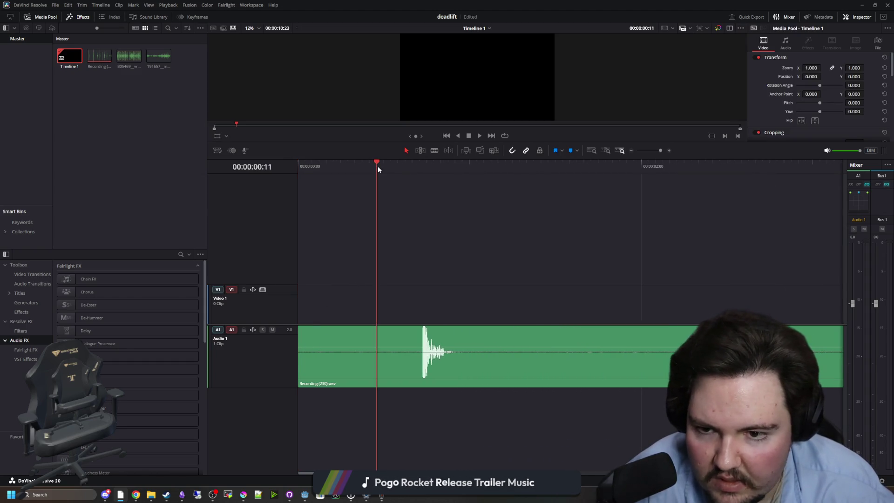
key(space)
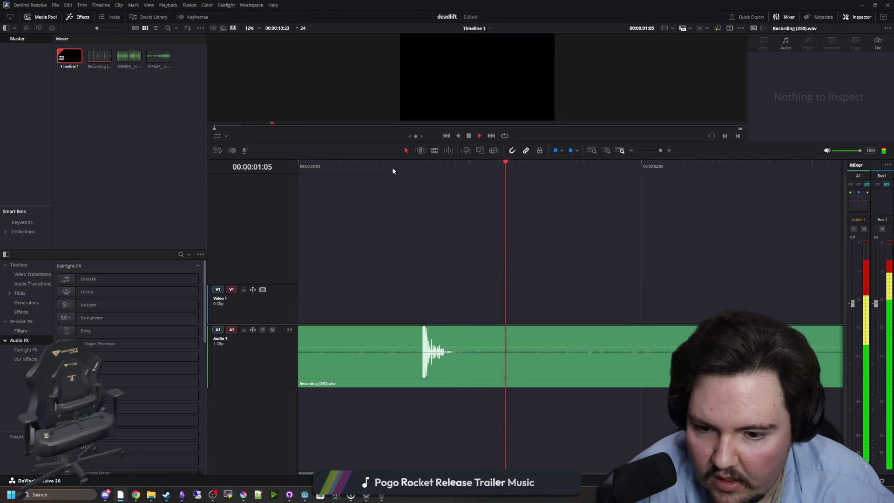
click(392, 167)
key(space)
scroll(380, 255, down, 5)
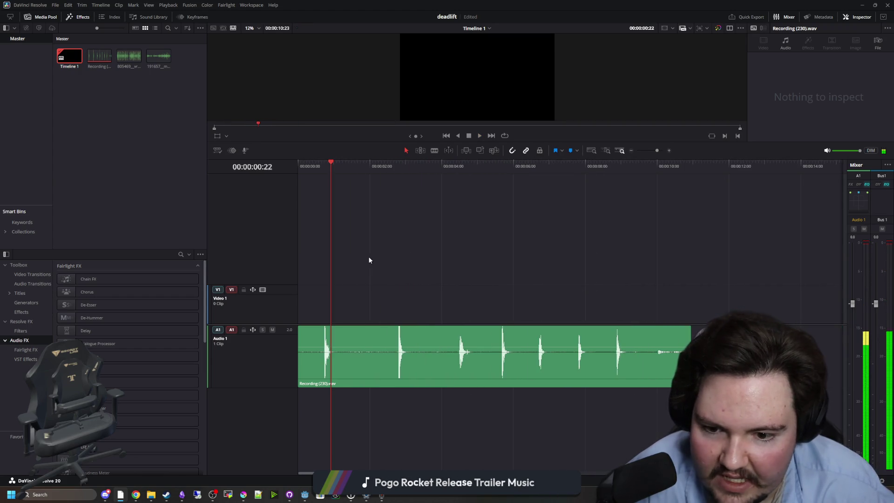
key(space)
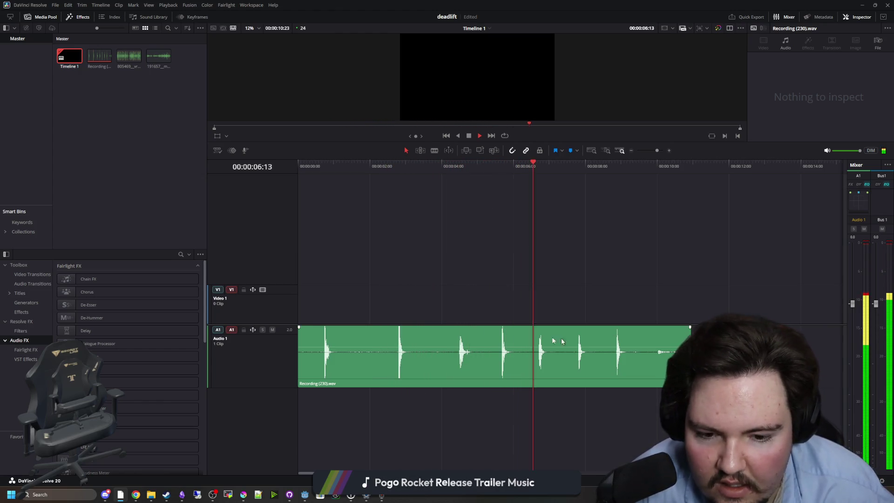
key(space)
Split the recording at about 8 seconds, delete the trailing piece, and replay the result
click(453, 354)
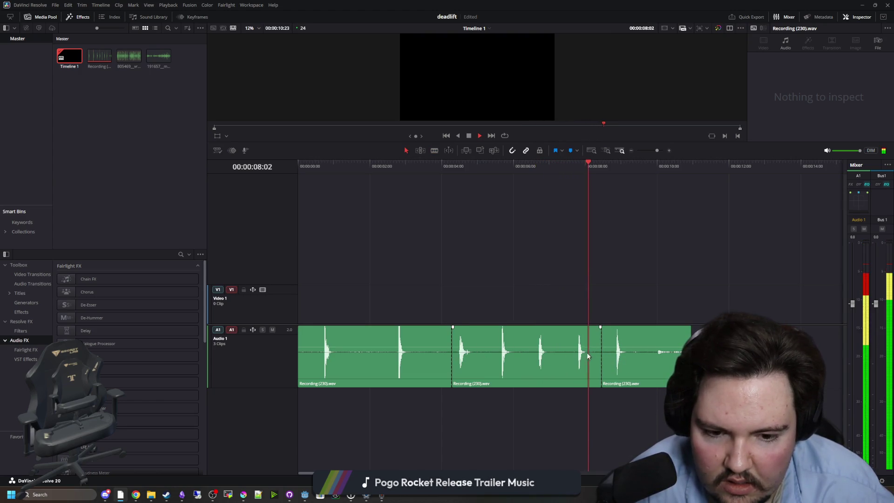
key(space)
click(641, 356)
key(Delete)
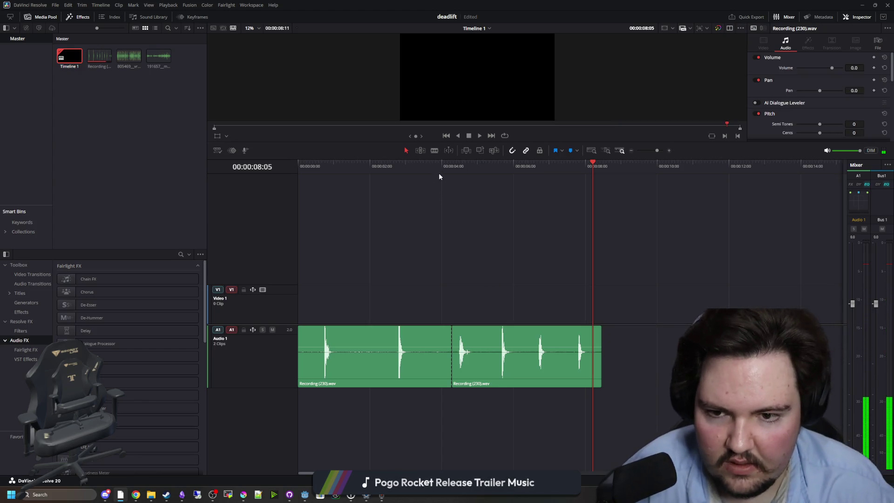
click(439, 176)
key(space)
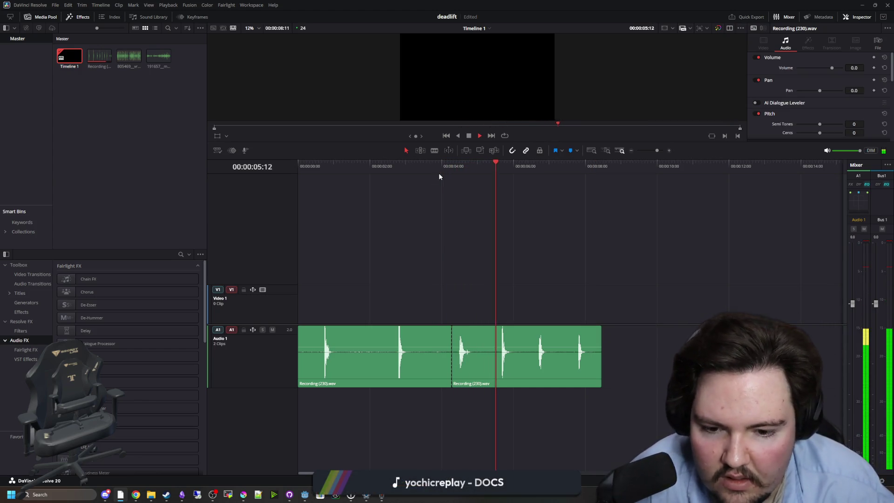
Put the big-scary-footsteps clip on a new Audio 2 track and play it around 20-30 seconds
click(127, 55)
mouse_move(159, 55)
mouse_down()
mouse_move(395, 269)
mouse_move(384, 299)
mouse_move(398, 433)
mouse_move(326, 428)
mouse_up()
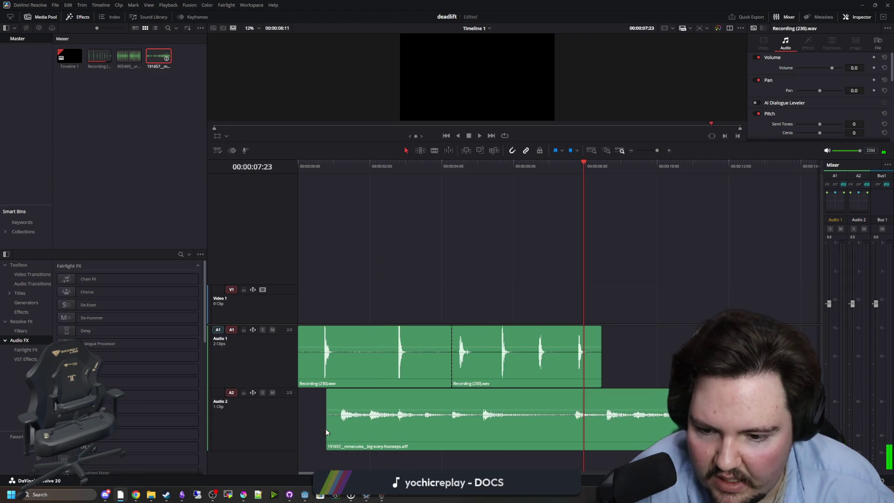
key(ctrl+minus)
key(ctrl+minus)
drag(405, 422, 495, 430)
click(519, 166)
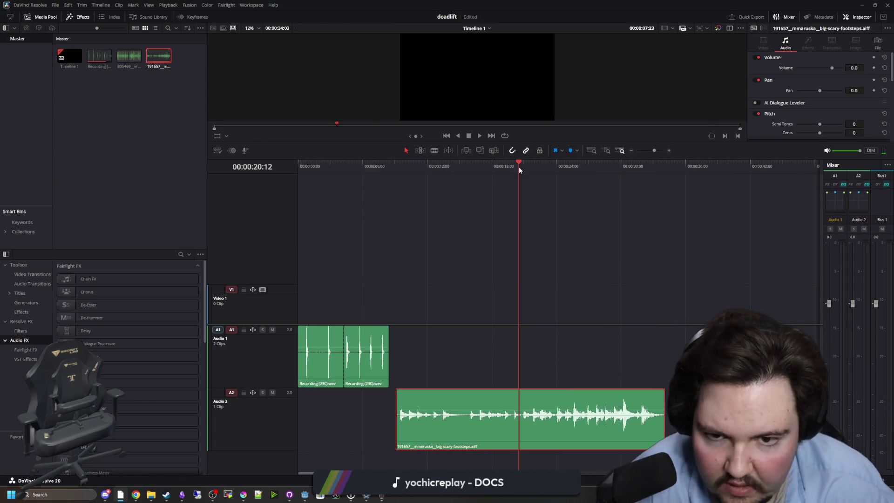
key(space)
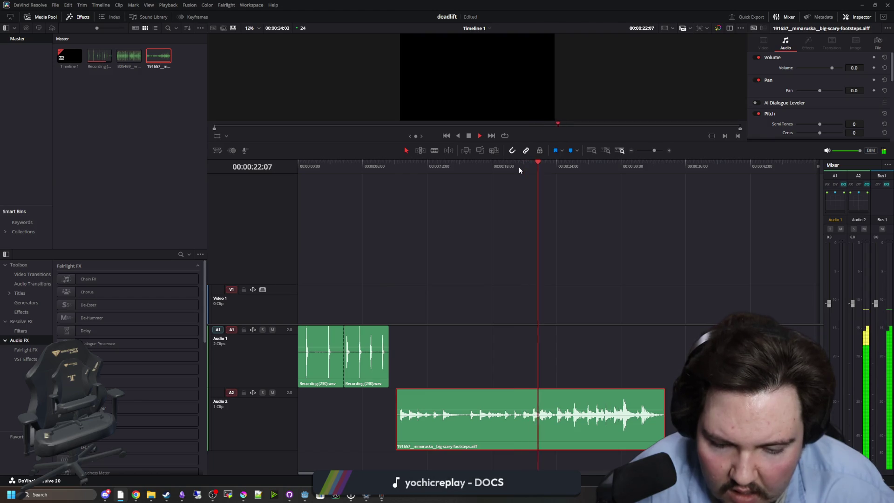
click(618, 172)
key(space)
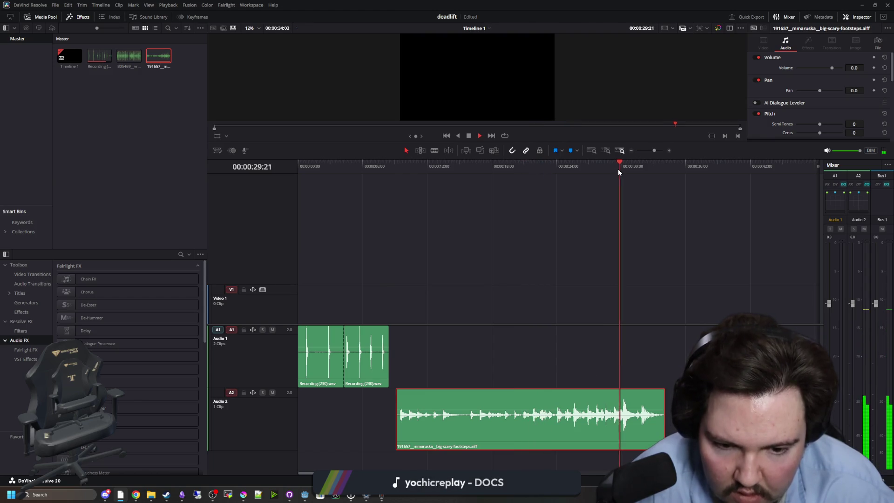
drag(634, 167, 621, 179)
scroll(581, 419, up, 5)
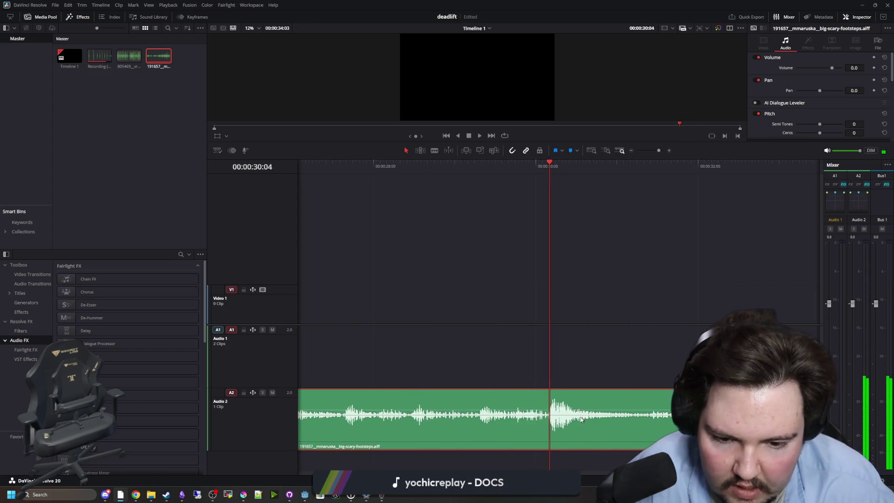
Blade the footsteps clip at 30 seconds, keep one footstep, and move it to the timeline start
key(b)
click(559, 416)
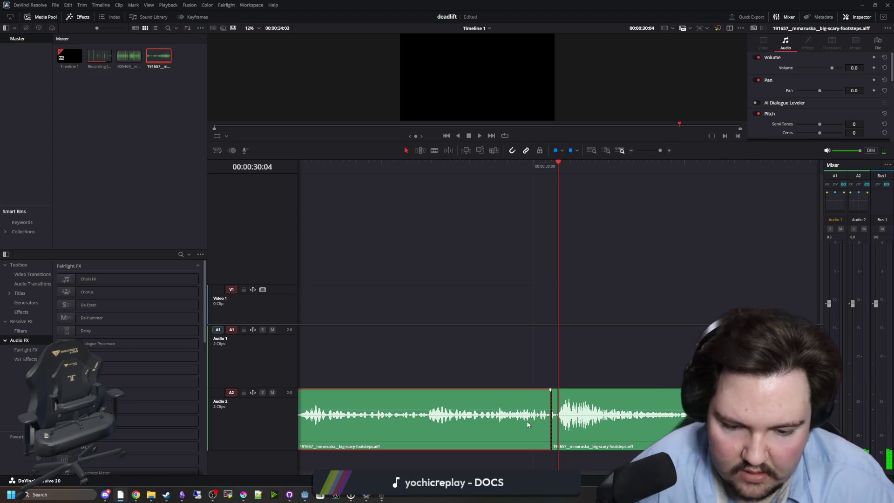
key(Delete)
key(space)
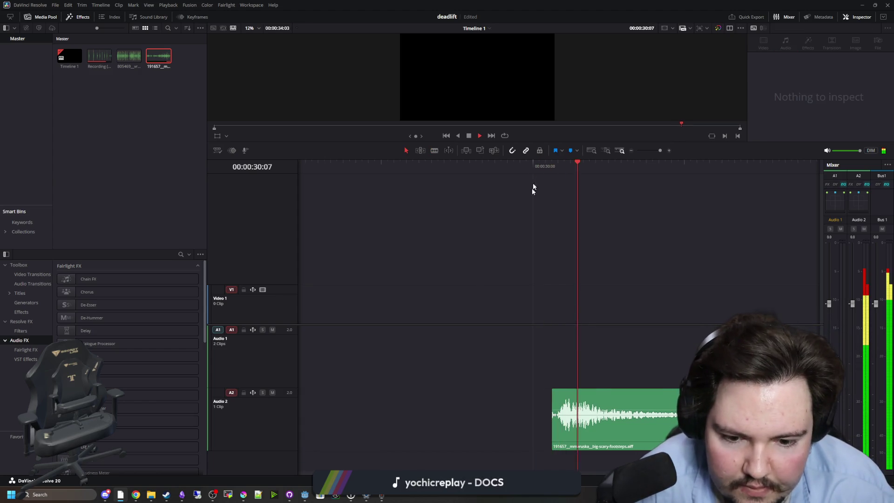
key(space)
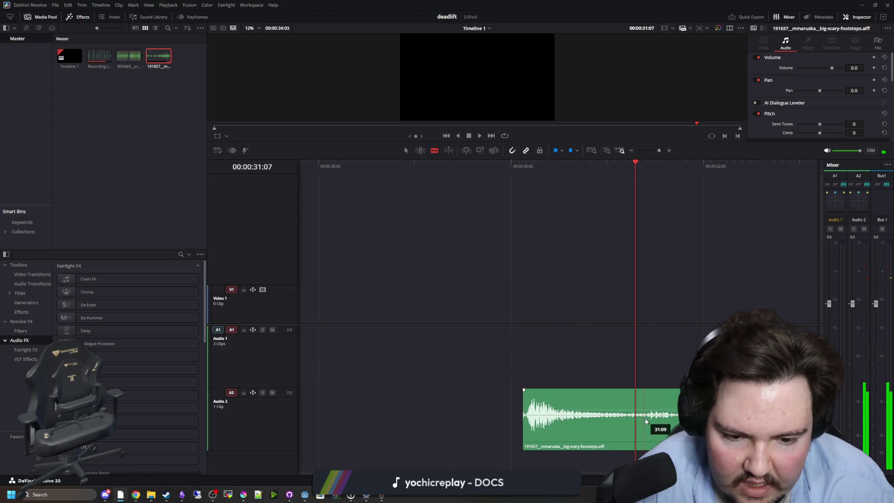
key(Delete)
scroll(476, 422, down, 5)
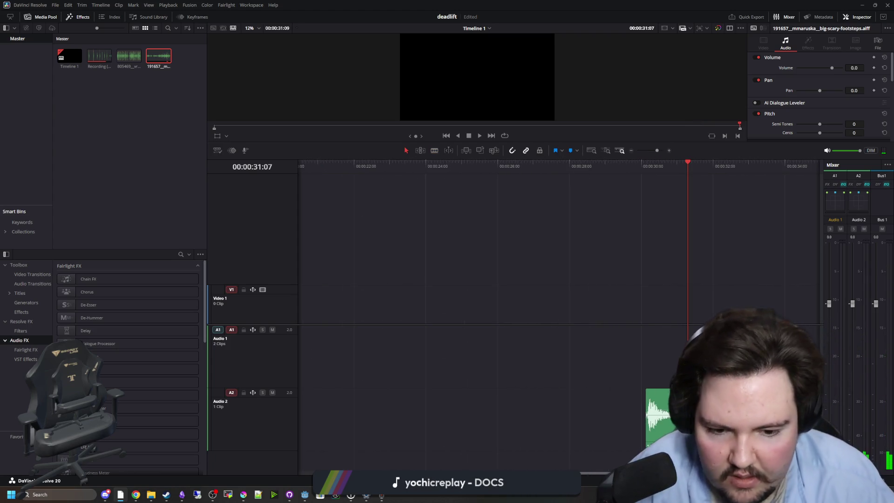
drag(475, 422, 321, 420)
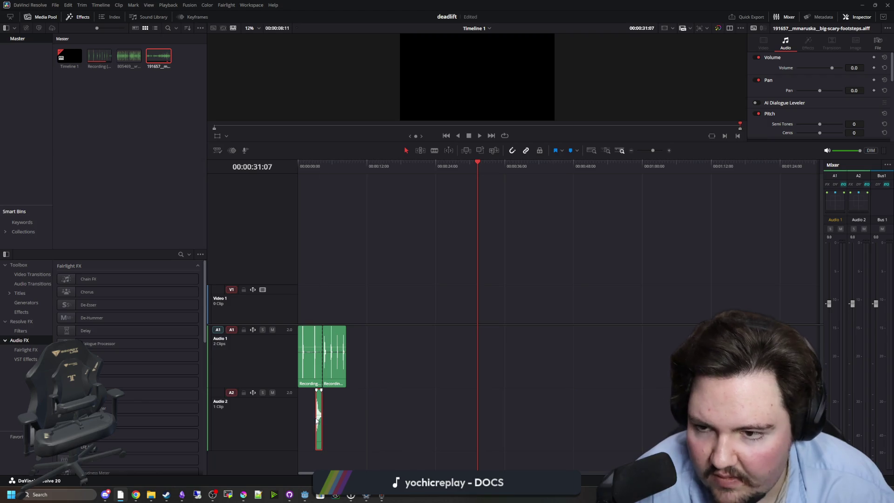
Add the harness footsteps clip to Audio 2, then delete it again
scroll(316, 420, up, 3)
mouse_move(132, 66)
mouse_down()
mouse_move(423, 268)
mouse_move(552, 419)
mouse_up()
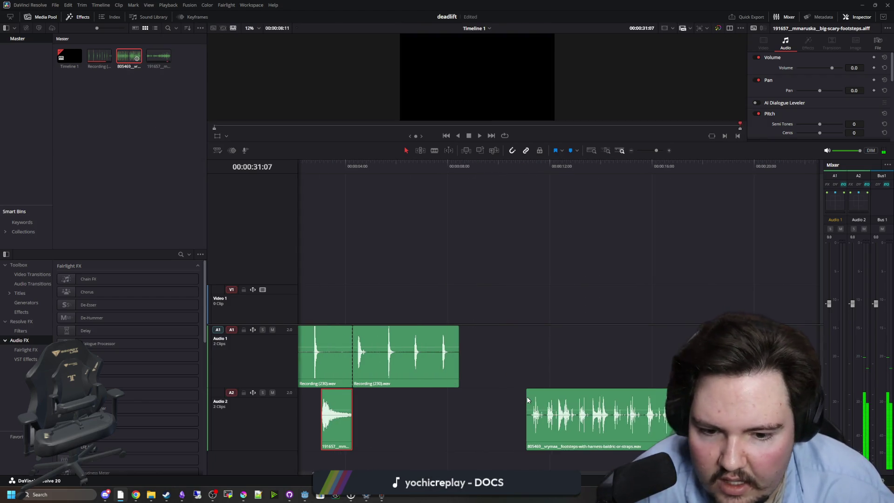
scroll(462, 313, down, 2)
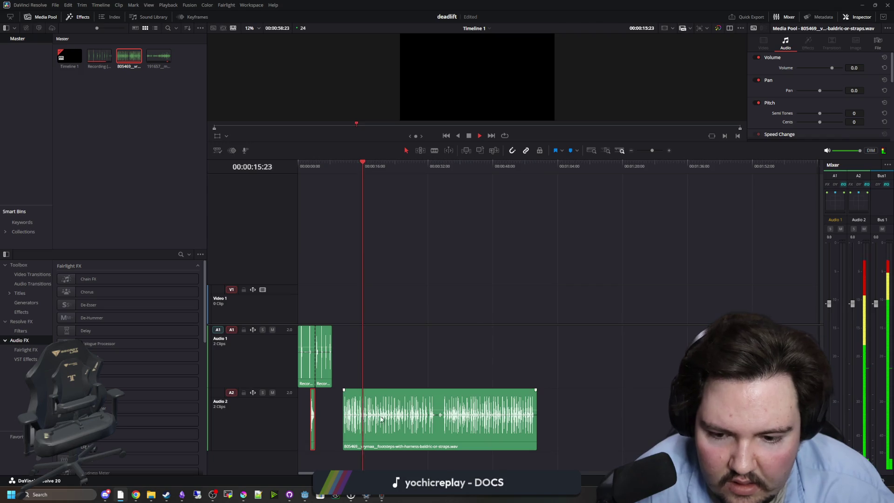
scroll(535, 344, up, 3)
scroll(630, 371, down, 1)
scroll(451, 378, down, 2)
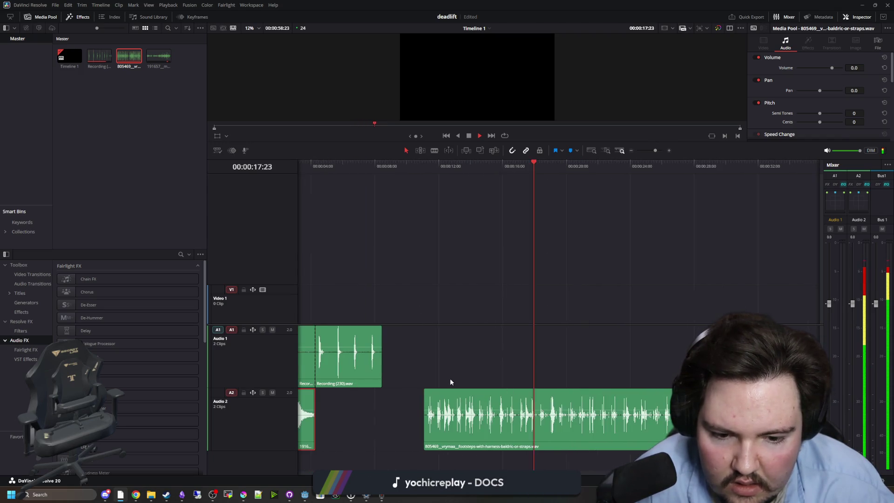
key(space)
click(605, 419)
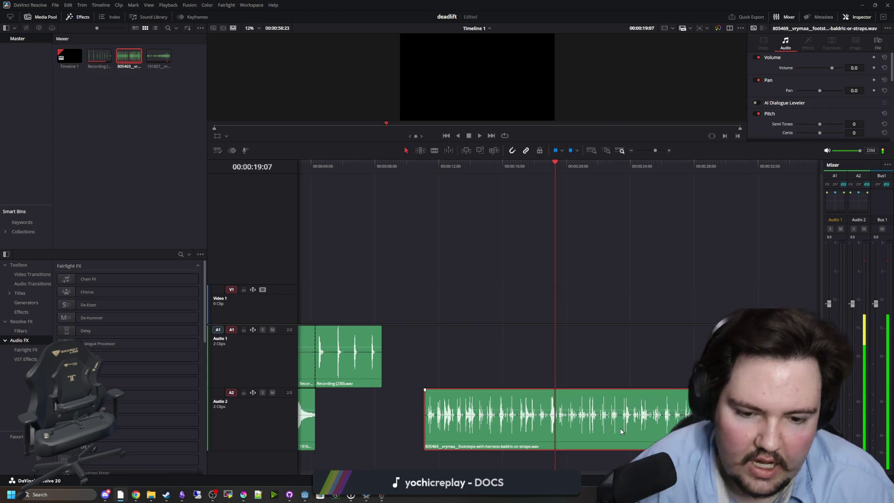
key(Delete)
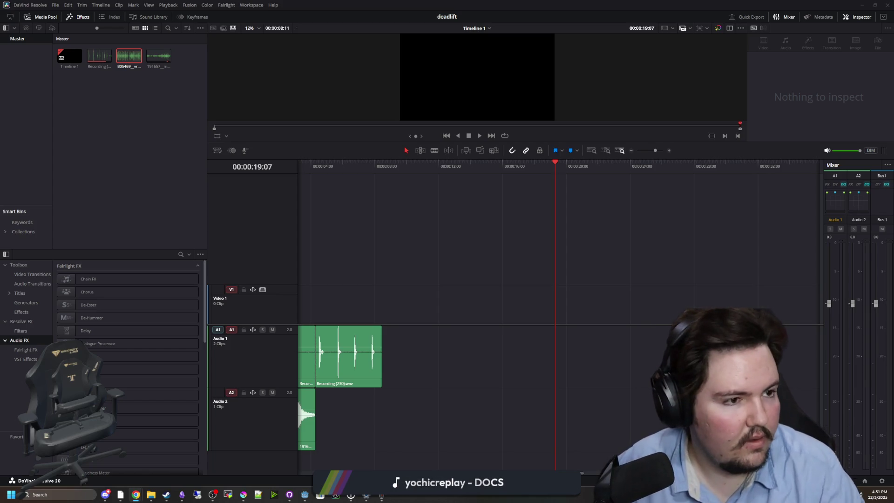
key(alt+Tab)
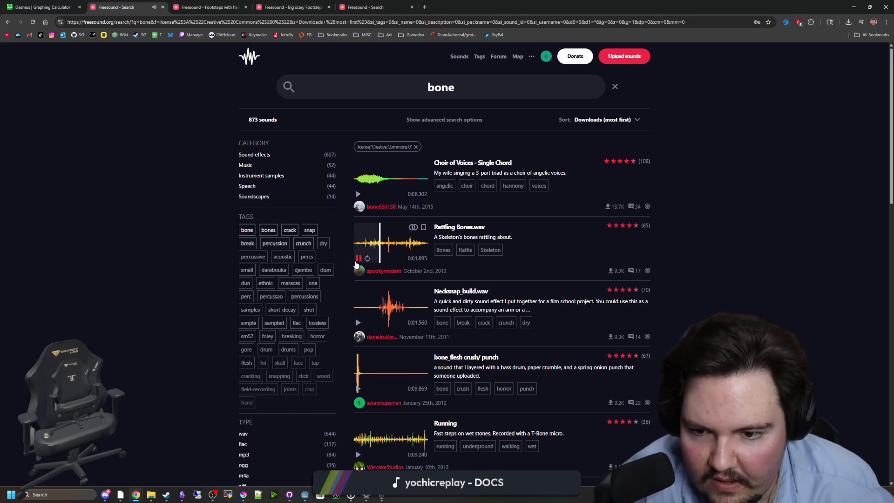
Preview the Rattling Bones, Running, bone crush and Falling Bones.wav results
click(358, 258)
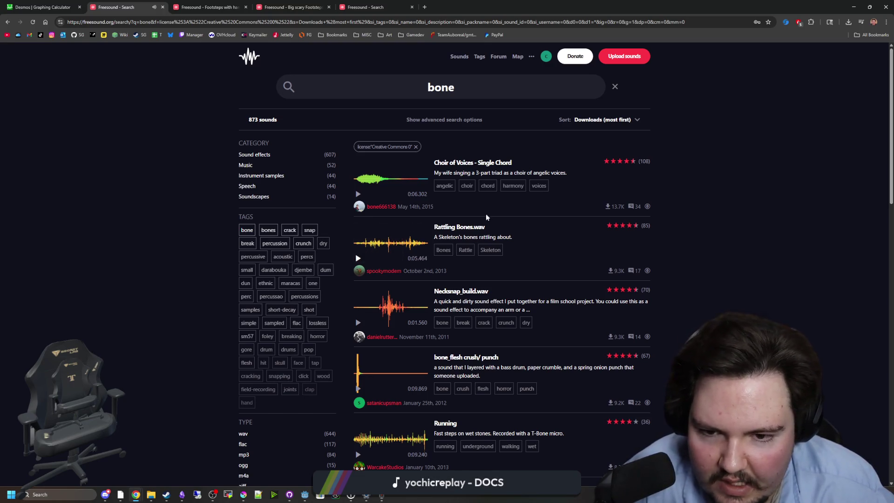
scroll(372, 284, down, 1)
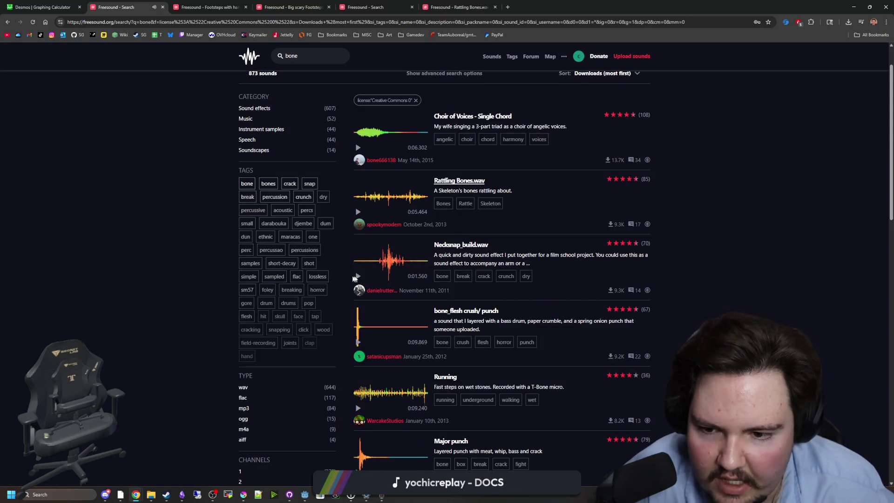
scroll(357, 277, down, 3)
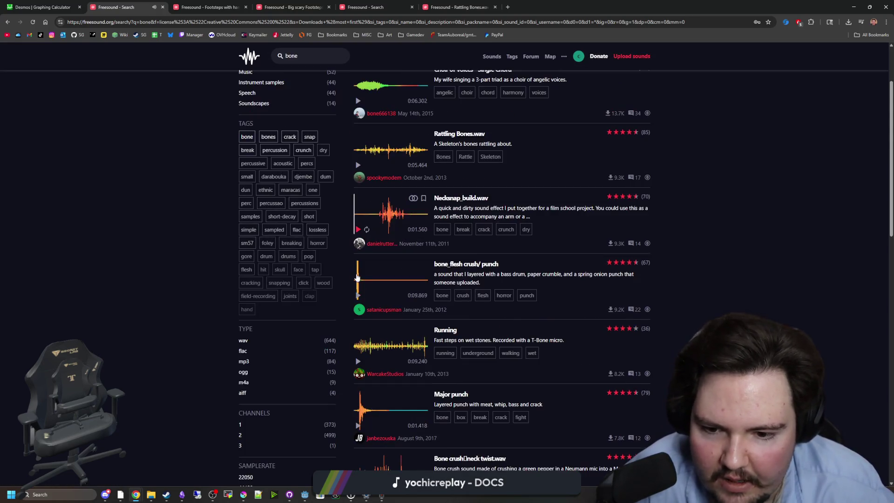
click(377, 255)
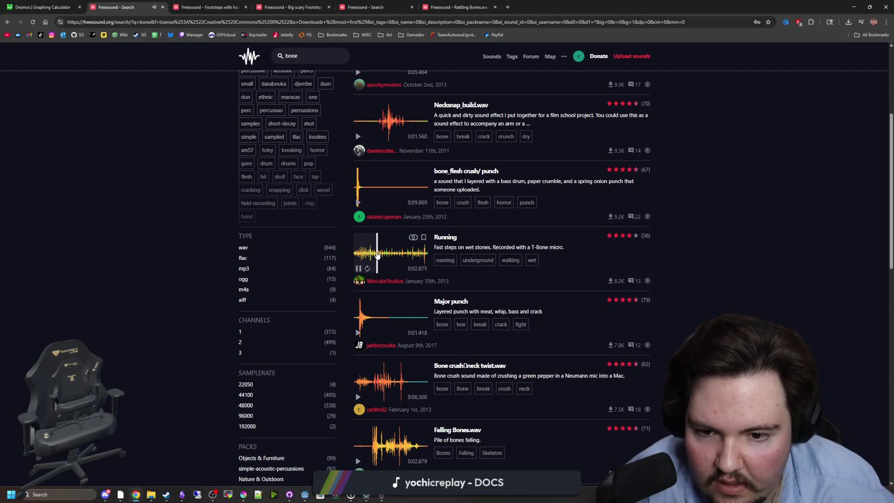
click(357, 270)
scroll(377, 297, down, 2)
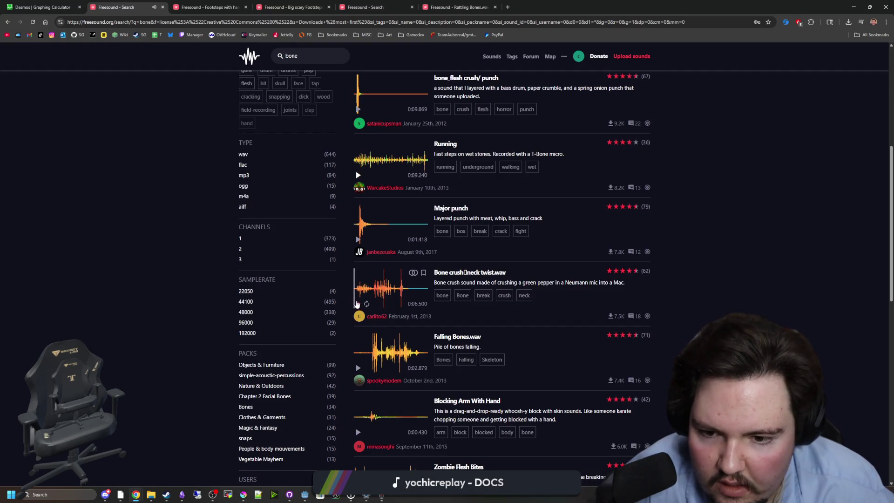
click(377, 292)
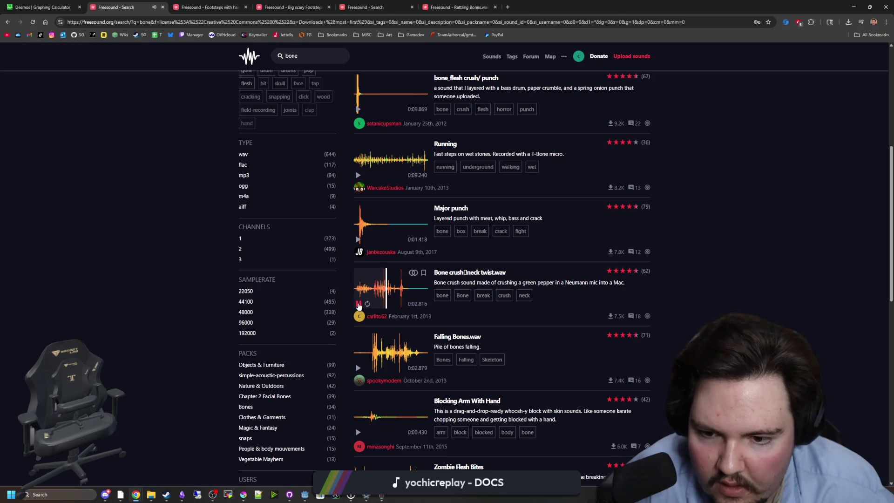
click(359, 305)
scroll(360, 289, down, 2)
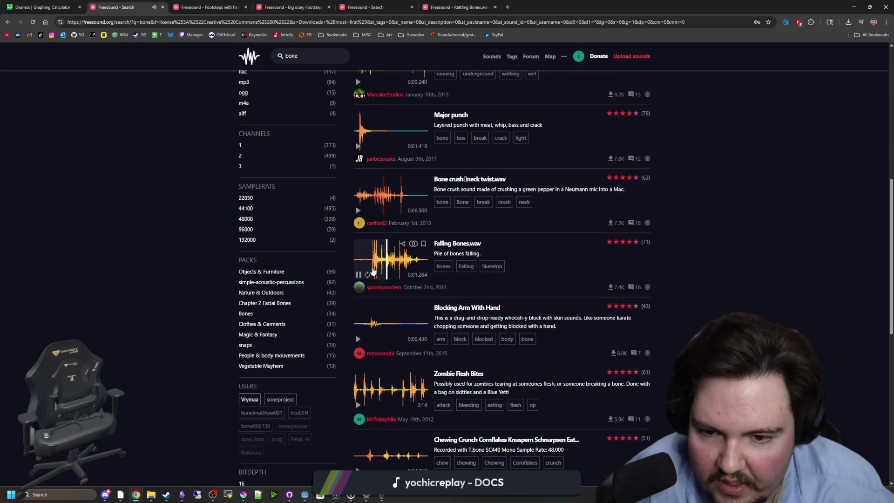
click(358, 276)
scroll(370, 295, down, 2)
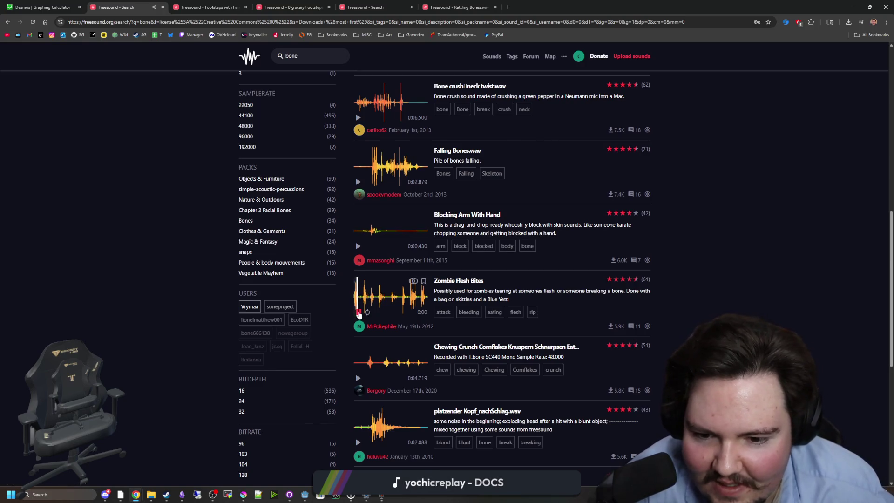
scroll(359, 314, down, 3)
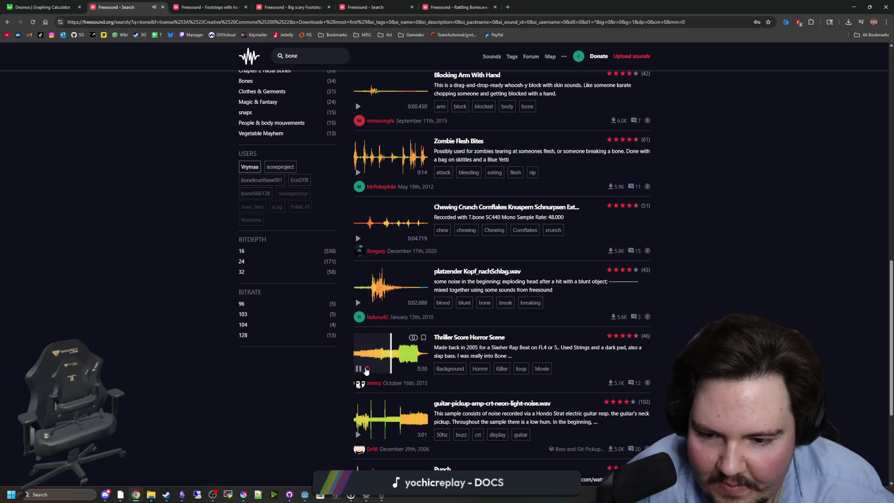
scroll(361, 363, down, 2)
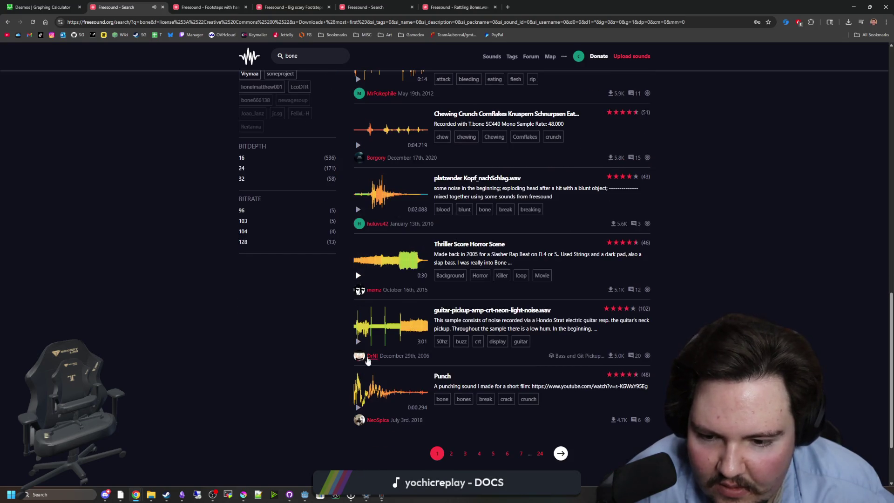
scroll(372, 336, up, 20)
Open the Rattling Bones.wav page, play and pause its preview, then return to Resolve
click(233, 7)
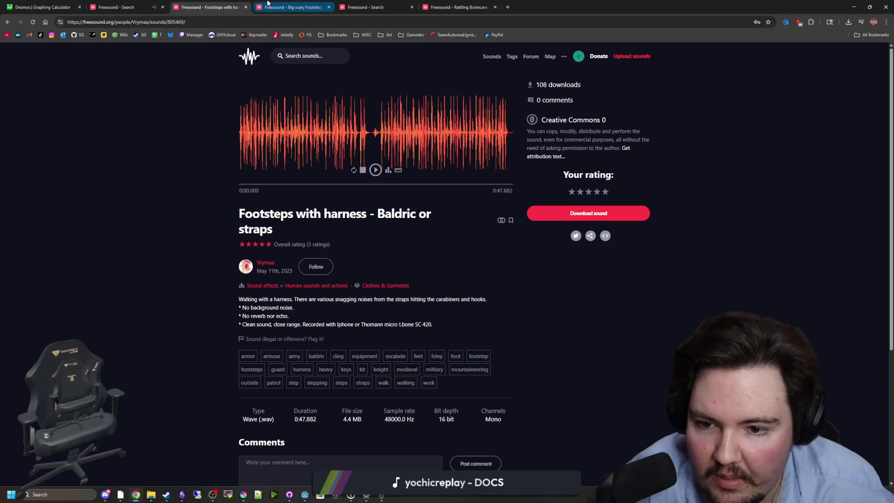
click(268, 3)
click(354, 4)
click(451, 3)
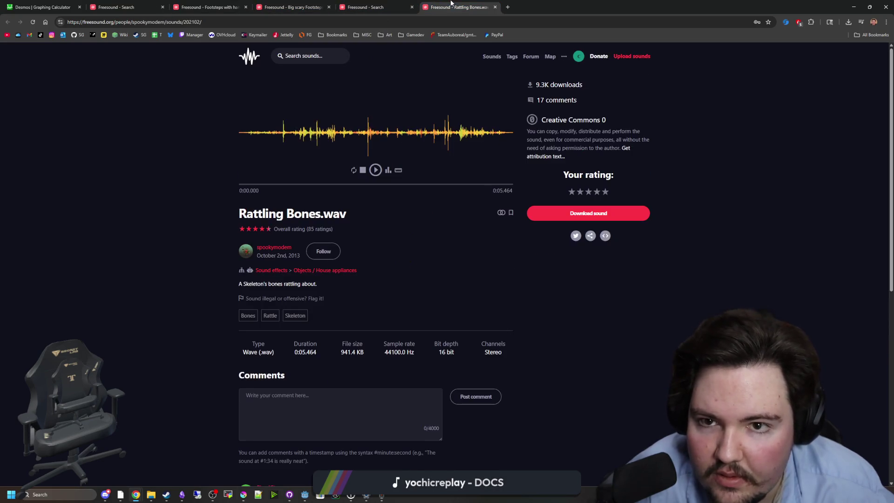
click(375, 170)
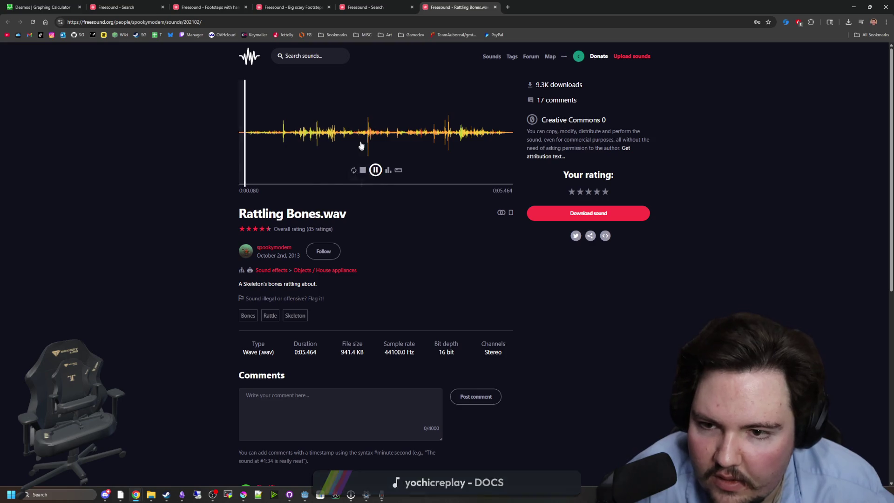
click(375, 170)
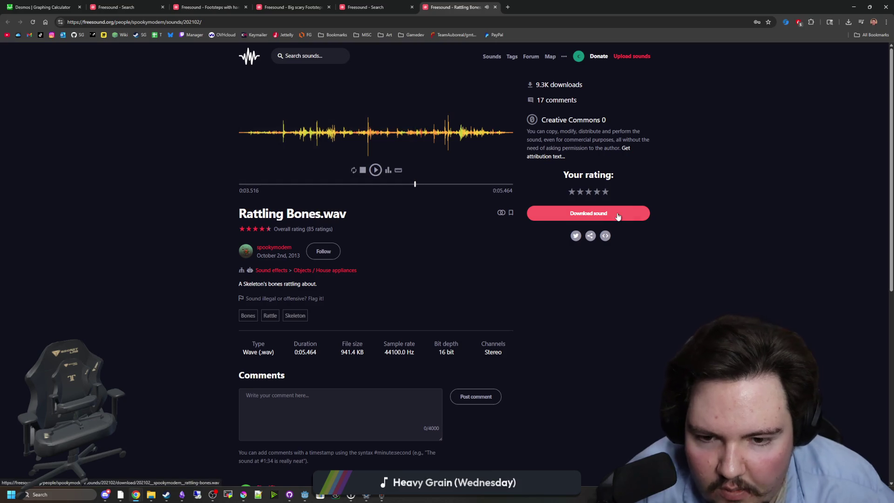
key(alt+Tab)
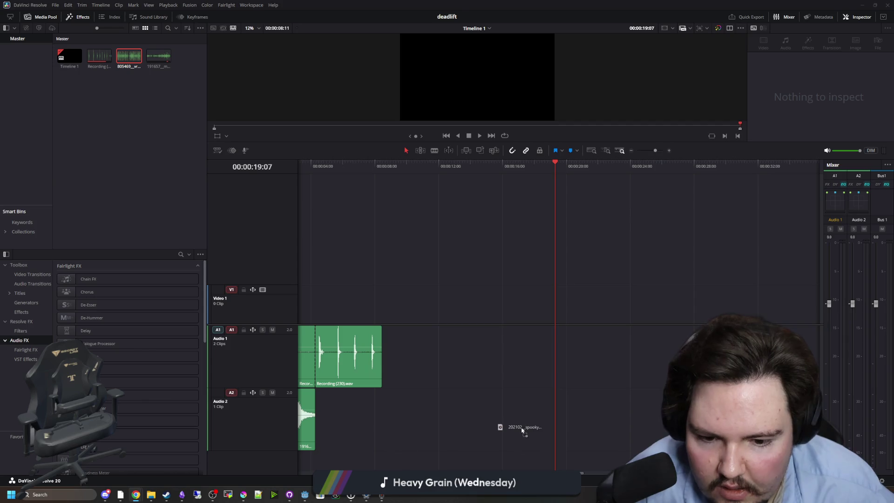
Drop the rattling-bones sound onto Audio 2 and delete the first Audio 1 clip
drag(522, 430, 522, 429)
scroll(363, 340, up, 5)
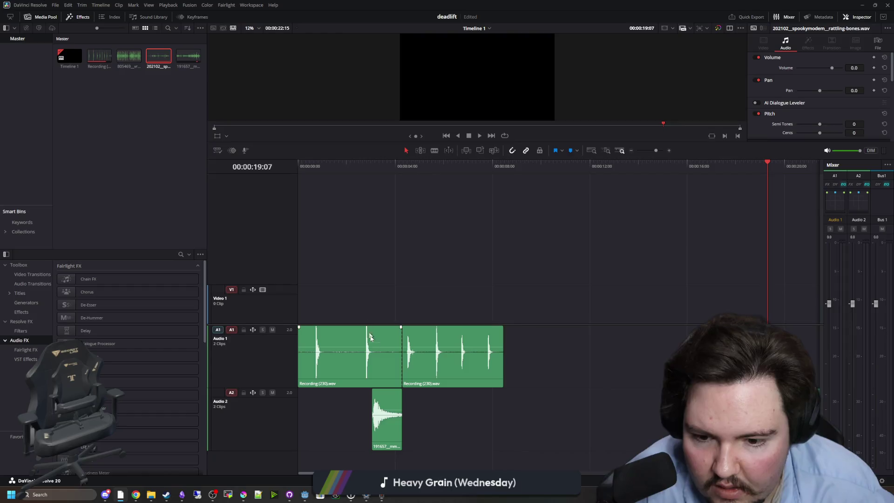
click(370, 337)
key(Delete)
Blade Recording (230) into separate steps and spread the pieces apart
drag(424, 356, 399, 356)
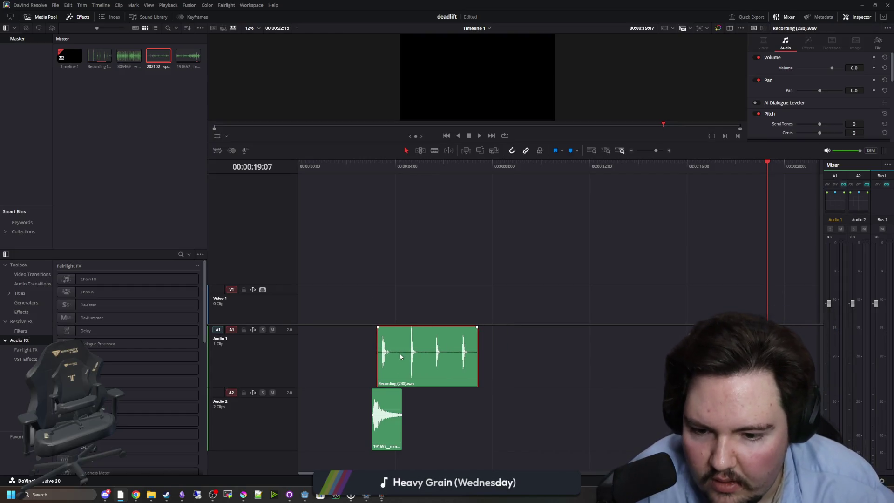
click(426, 350)
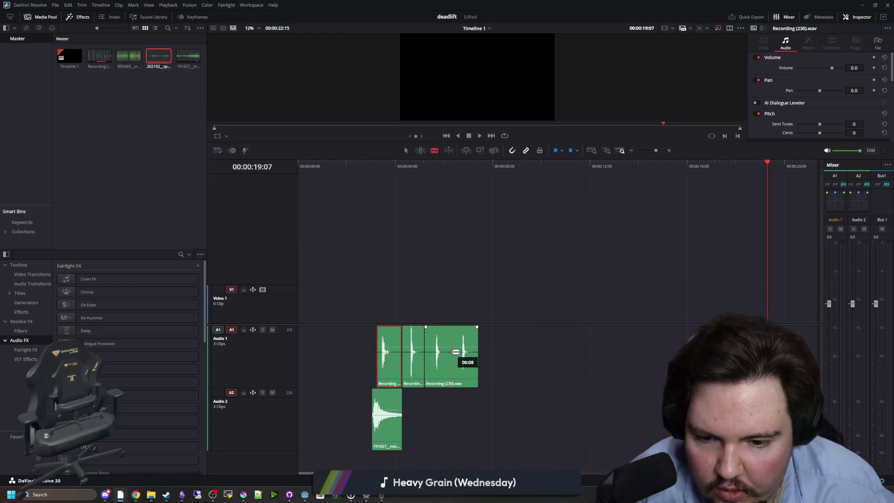
drag(390, 368, 311, 369)
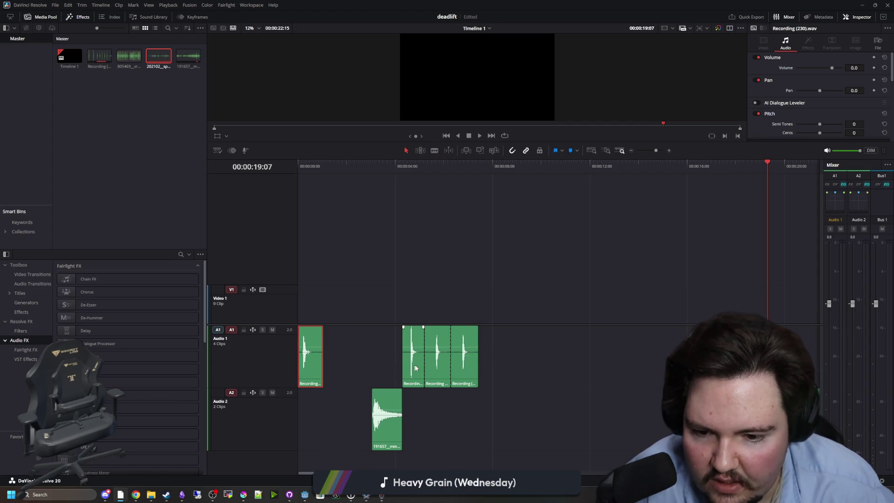
Trim both ends of the first recorded step and play it from the timeline start
mouse_move(415, 368)
mouse_down()
mouse_move(361, 369)
mouse_move(415, 369)
mouse_up()
drag(383, 406, 518, 408)
scroll(318, 237, up, 4)
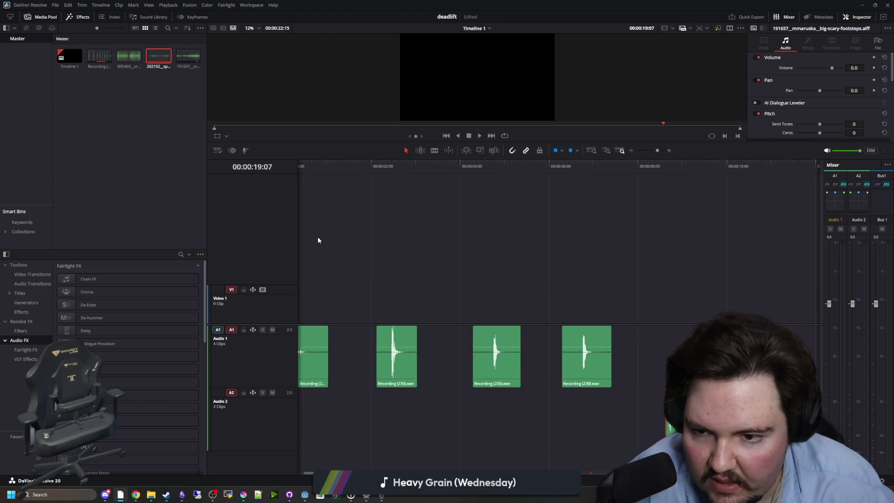
key(Home)
drag(301, 369, 315, 369)
drag(402, 365, 361, 367)
click(318, 171)
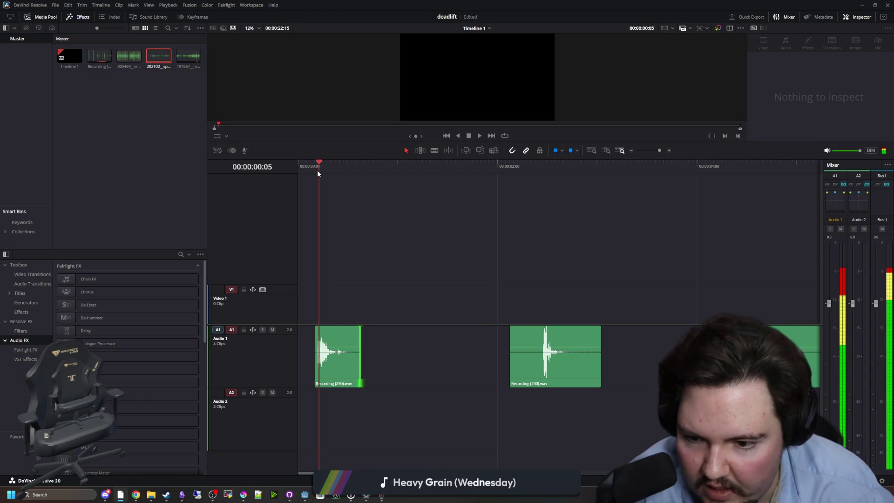
key(space)
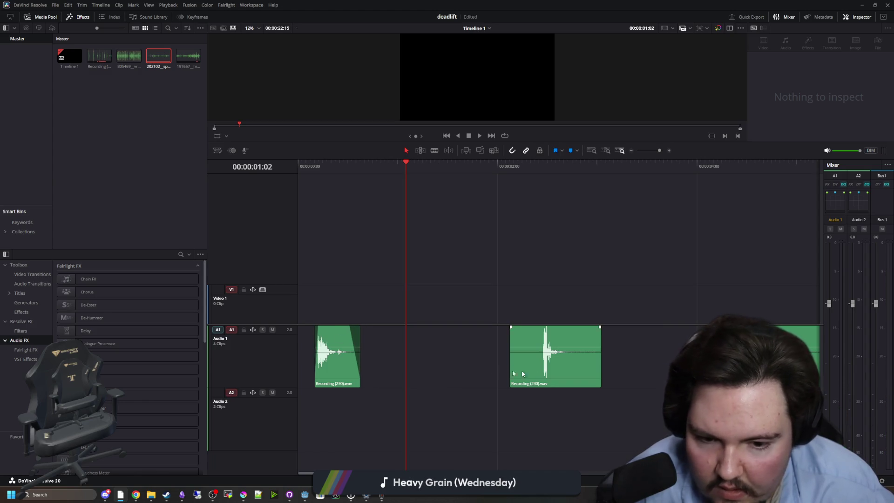
Move the big-scary-footsteps clip to the timeline start beneath the first step and play them
scroll(522, 374, down, 5)
drag(613, 431, 317, 427)
scroll(376, 423, up, 5)
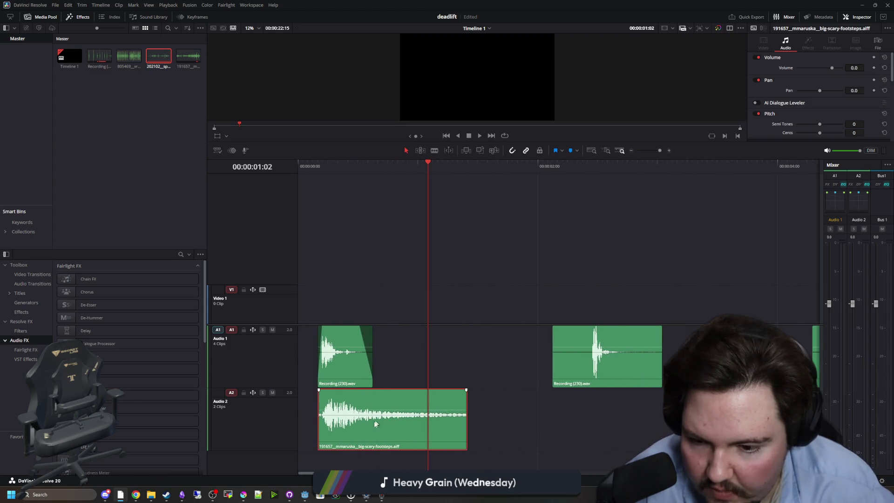
drag(376, 423, 364, 429)
click(315, 168)
key(space)
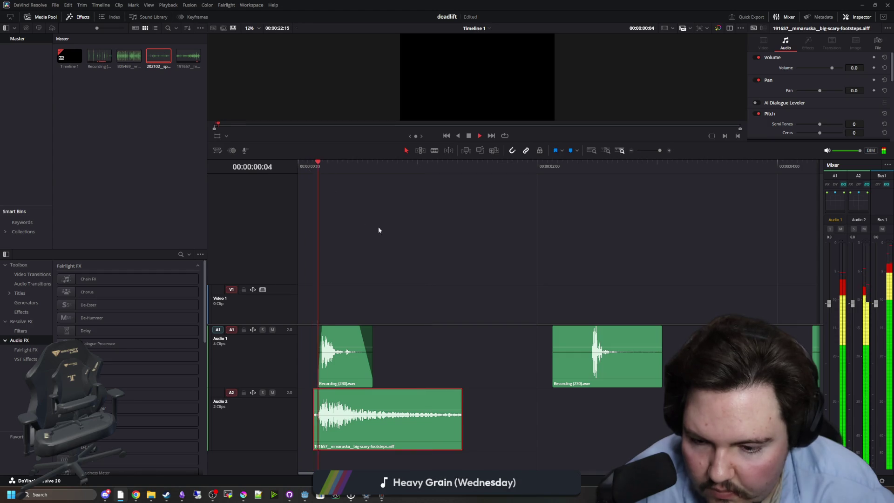
key(space)
Shorten the footsteps clip's end, trim its start slightly, and replay the layered hit
mouse_move(461, 412)
mouse_down()
mouse_move(399, 410)
mouse_move(366, 390)
mouse_up()
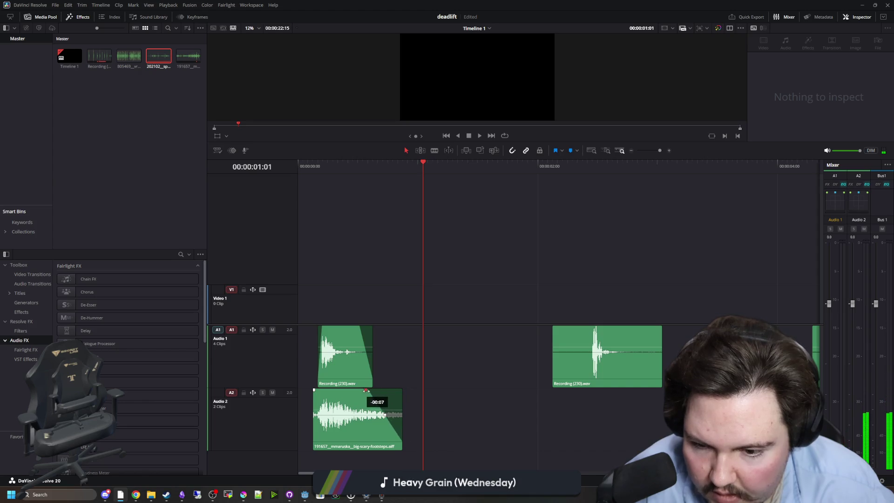
click(323, 169)
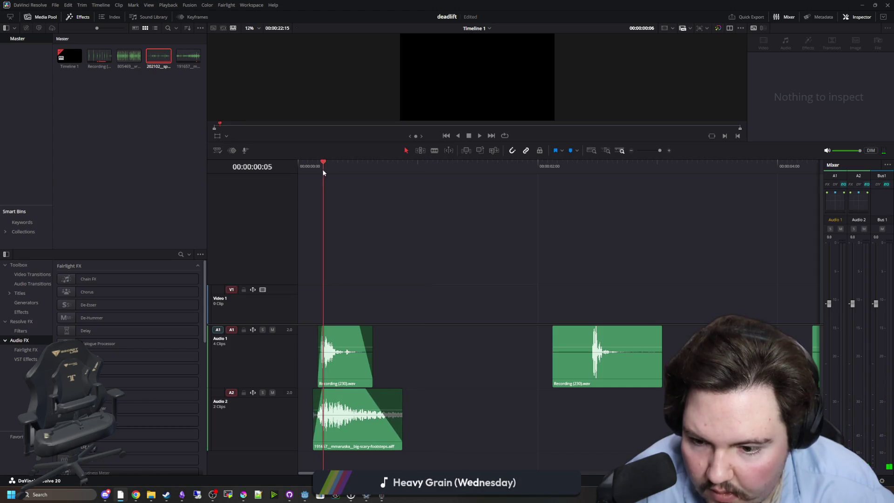
click(314, 169)
drag(312, 423, 316, 424)
click(313, 169)
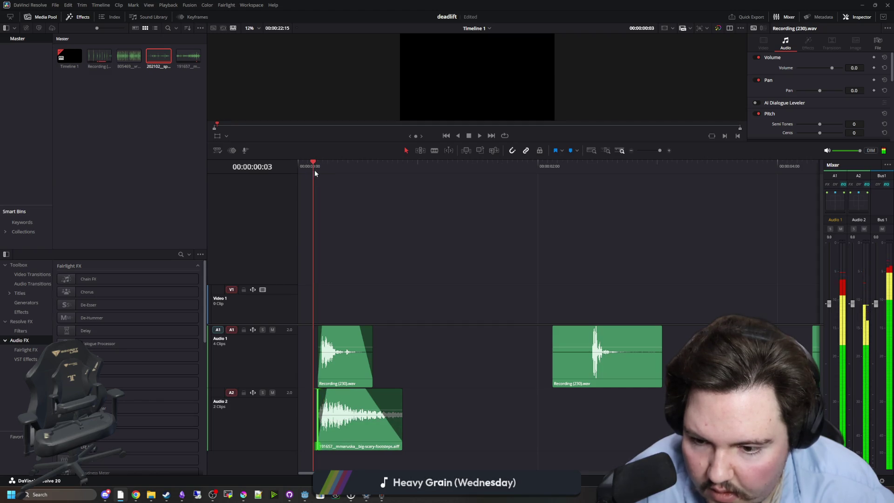
key(space)
click(408, 269)
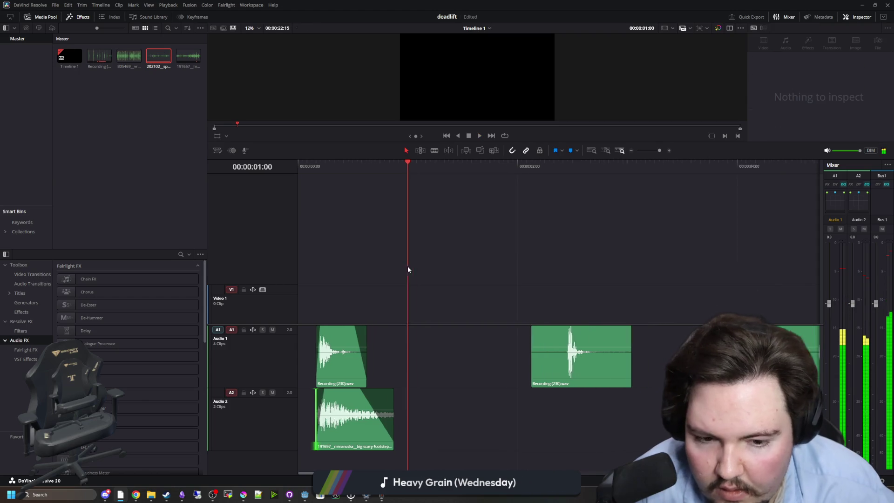
scroll(447, 279, down, 5)
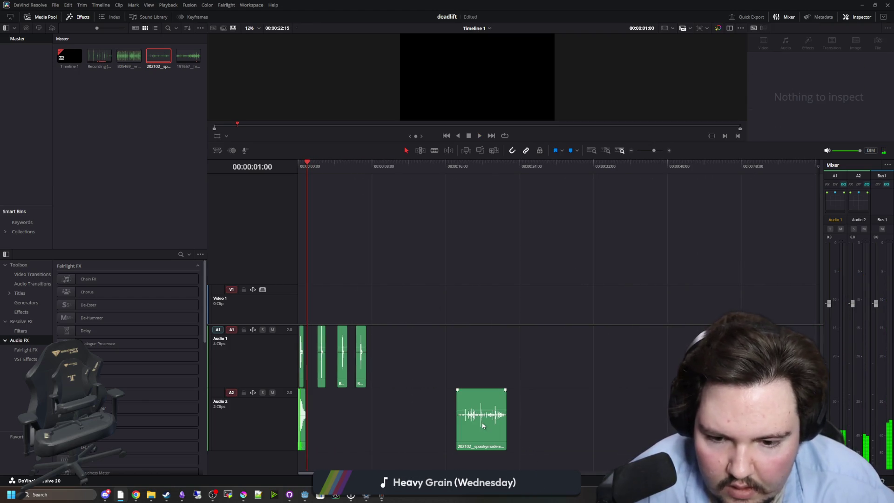
Preview the rattling-bones clip on Audio 2
click(482, 425)
drag(440, 164, 447, 163)
key(space)
scroll(449, 388, up, 3)
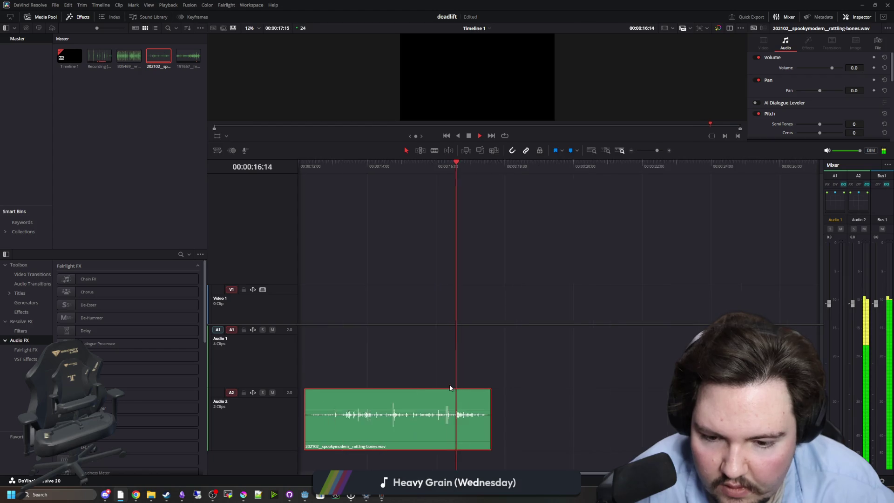
key(space)
scroll(494, 385, down, 2)
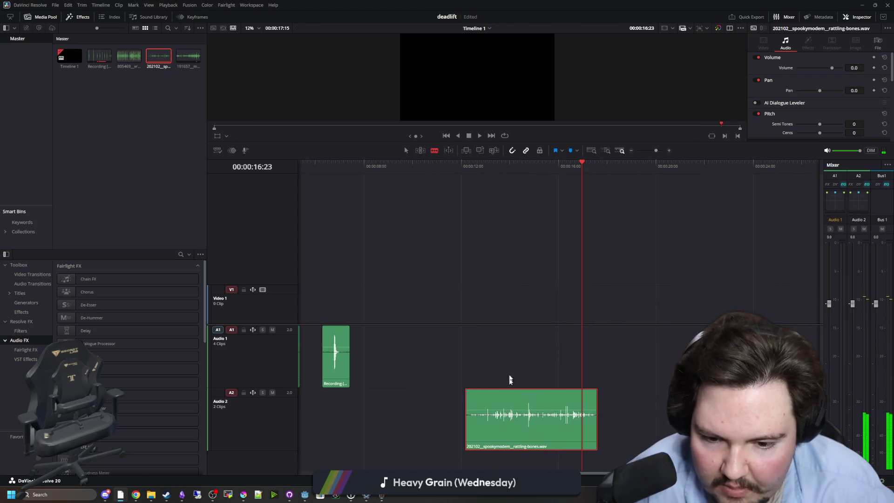
Cut the rattling-bones clip into three pieces and slide the first piece left
click(495, 416)
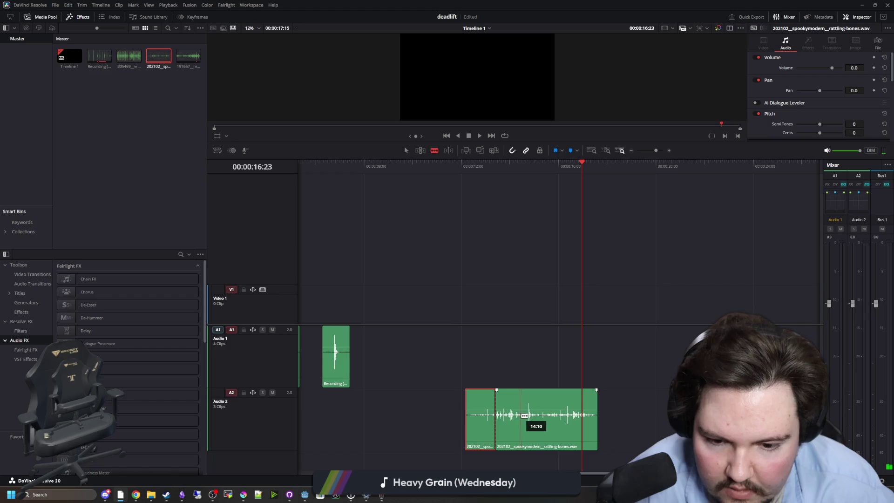
click(522, 416)
click(550, 416)
drag(499, 433, 405, 434)
Make Video 1 taller and move the rattling-bones piece onto a new Audio 3 track
scroll(476, 426, down, 3)
scroll(309, 431, up, 3)
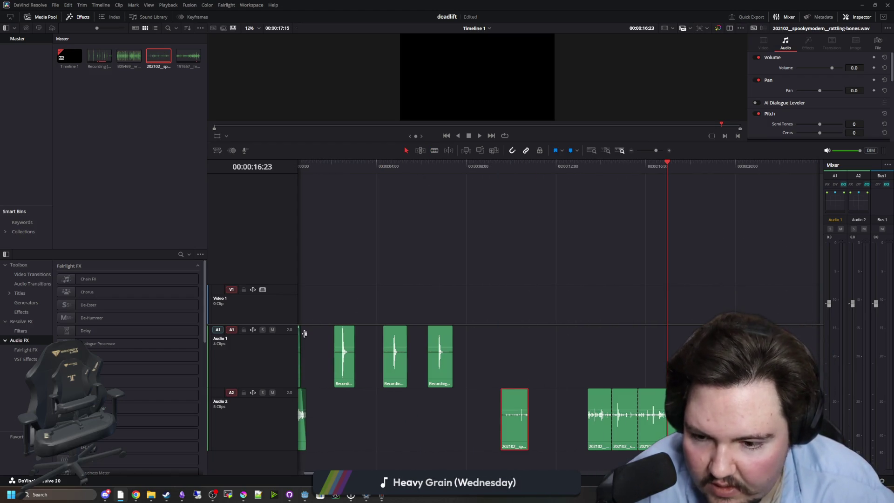
scroll(397, 320, down, 4)
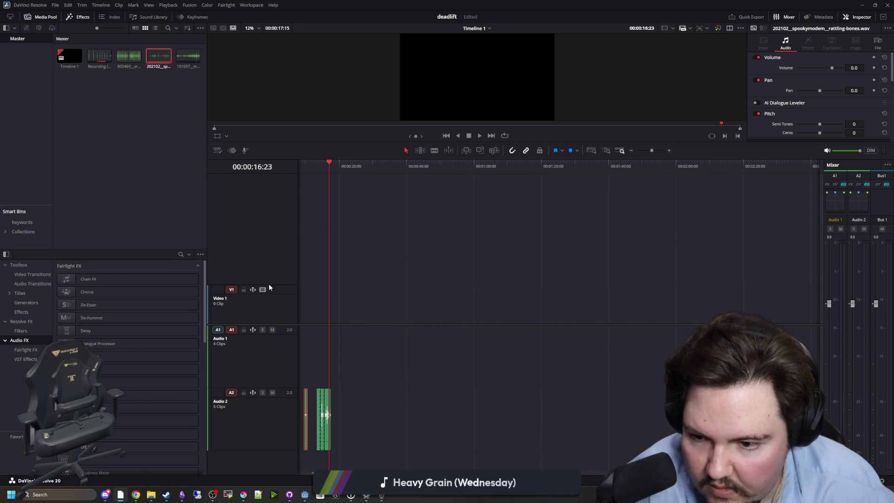
drag(264, 286, 256, 283)
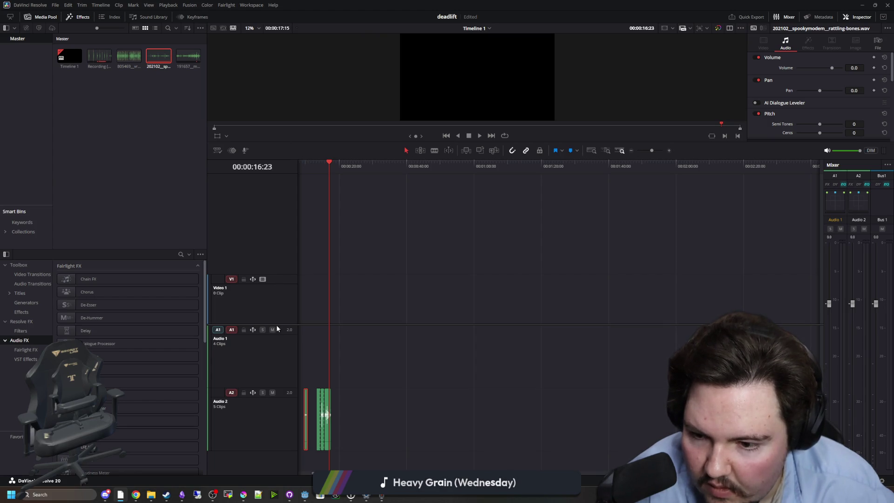
scroll(277, 326, down, 3)
scroll(322, 298, up, 6)
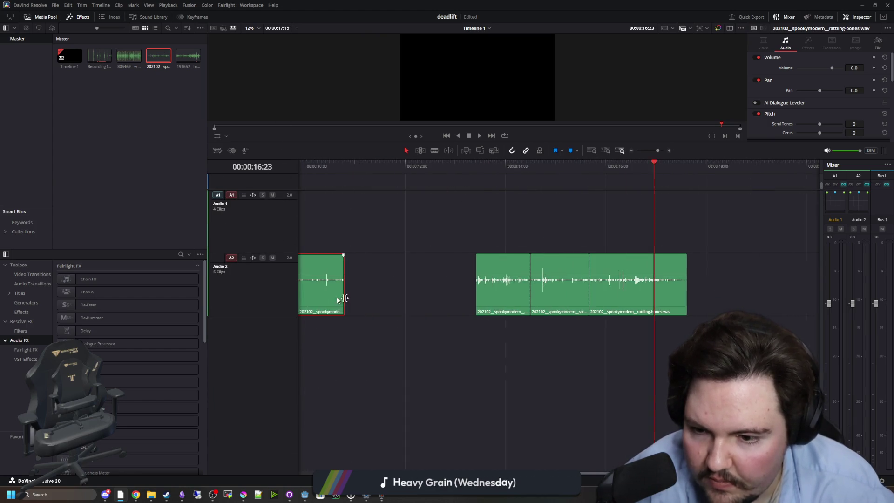
scroll(506, 436, down, 2)
scroll(476, 415, down, 3)
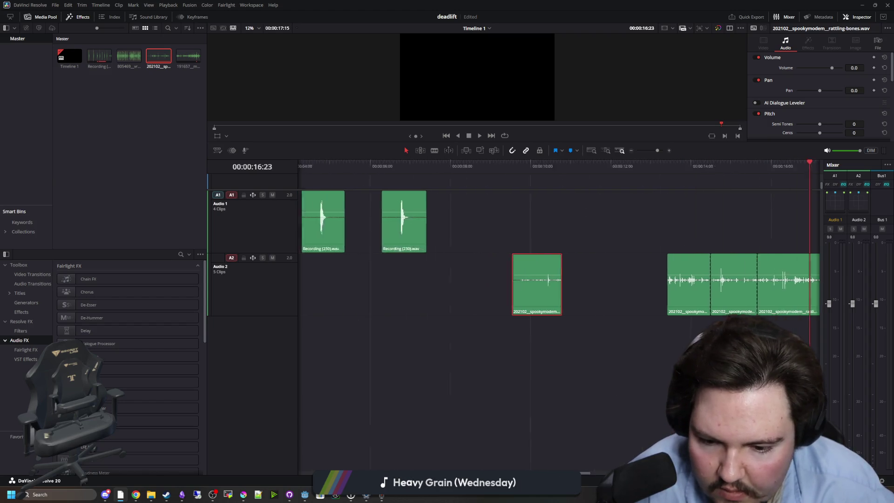
key(comma)
drag(408, 361, 317, 346)
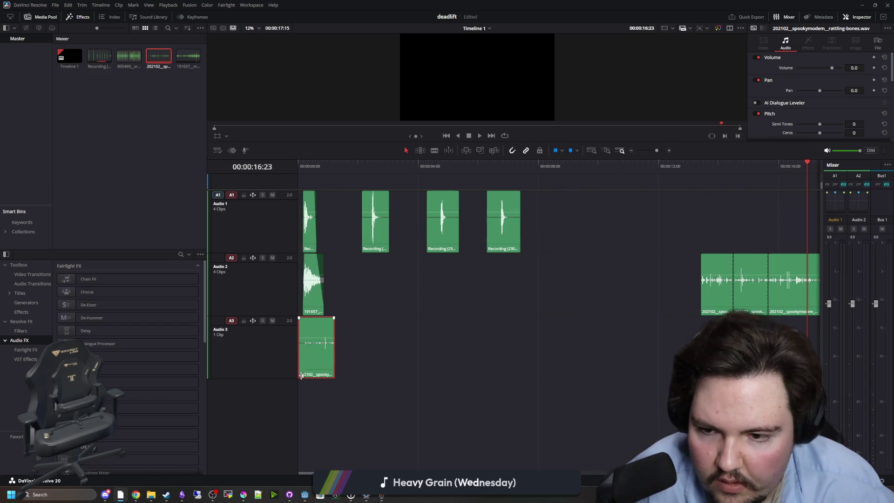
Shift all footstep clips on Audio 1 and 2 about 6 s later
drag(563, 282, 303, 182)
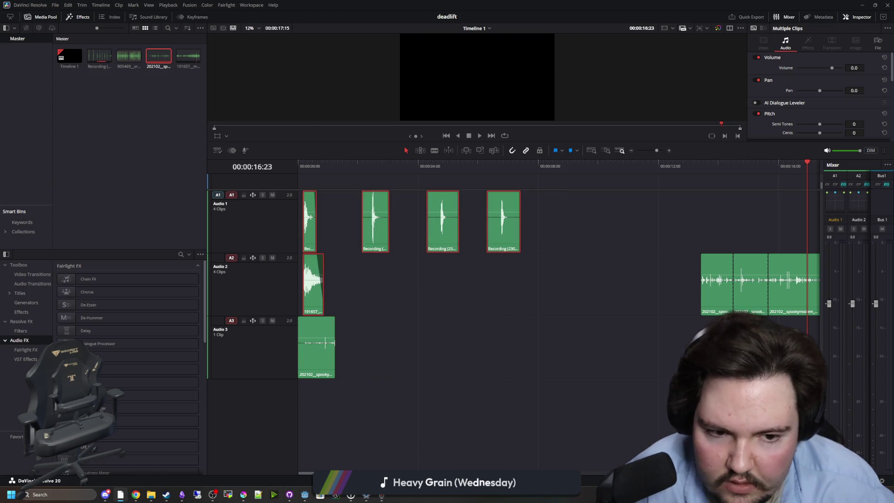
mouse_move(816, 402)
mouse_down()
mouse_move(628, 343)
mouse_move(219, 168)
mouse_up()
mouse_move(383, 228)
mouse_down()
mouse_move(523, 241)
mouse_move(563, 231)
mouse_up()
click(534, 299)
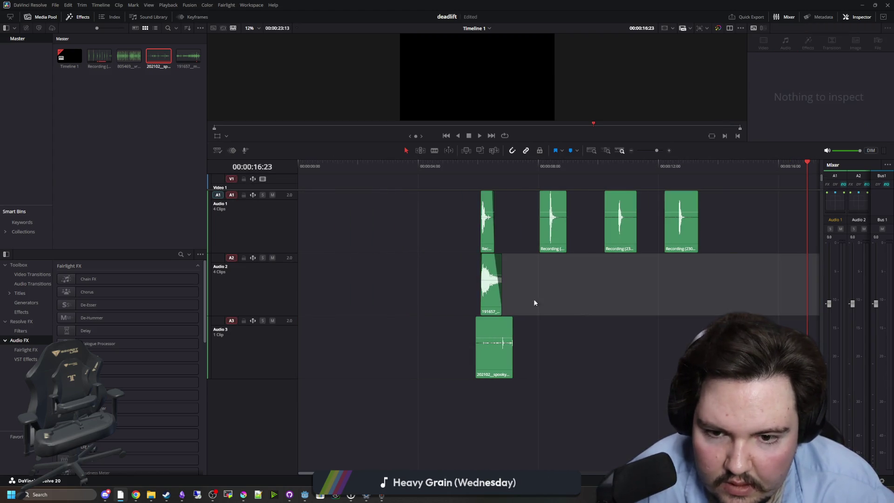
Trim the lead-in off the first two Recording clips on Audio 1
scroll(535, 270, up, 2)
scroll(371, 259, up, 2)
scroll(506, 274, down, 1)
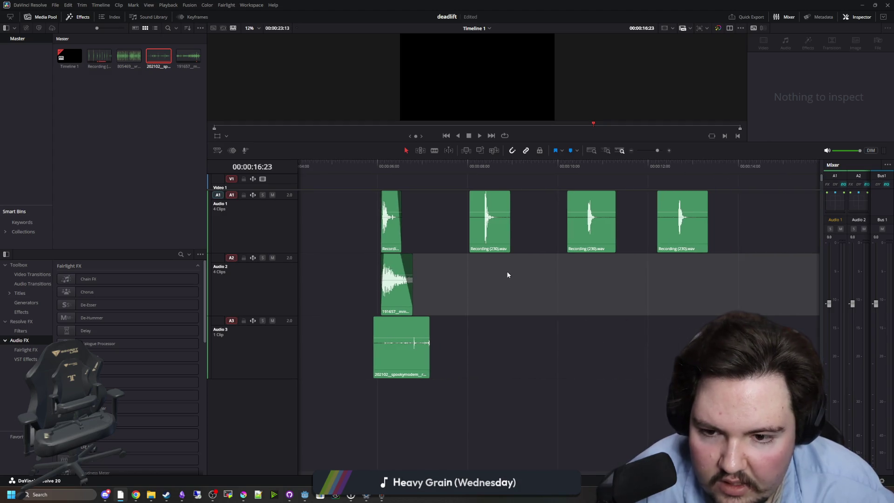
scroll(479, 224, up, 3)
click(479, 224)
mouse_move(441, 233)
mouse_down()
mouse_move(511, 232)
mouse_move(499, 235)
mouse_up()
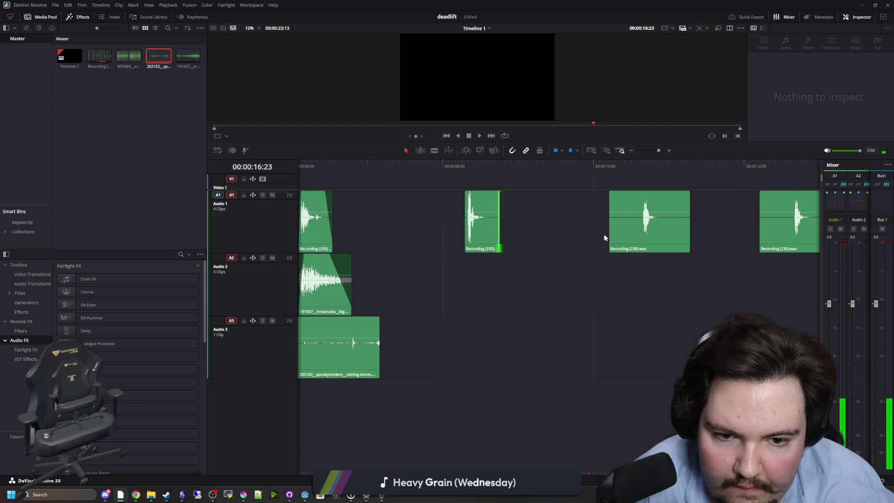
drag(608, 238, 641, 237)
click(658, 242)
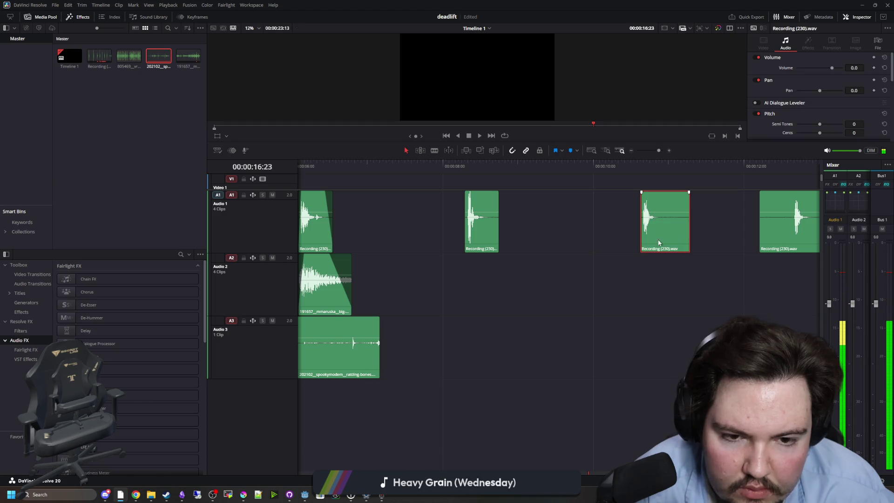
click(638, 270)
Trim the third recording's start and move it left to close the gap
click(659, 225)
key(space)
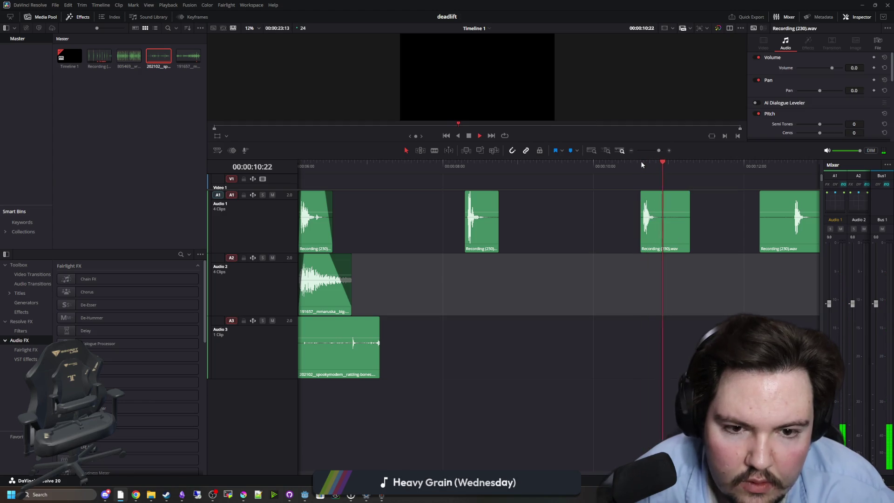
mouse_move(641, 244)
mouse_down()
mouse_move(501, 237)
mouse_move(642, 237)
mouse_up()
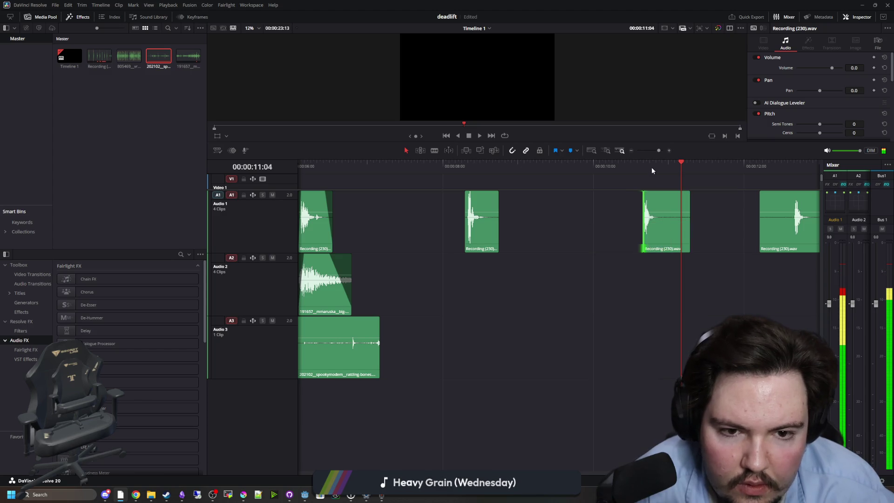
click(642, 166)
click(613, 208)
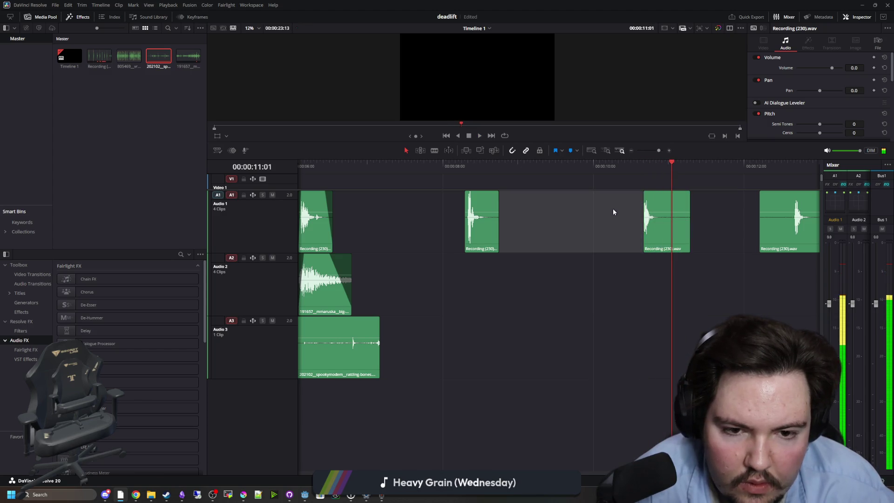
drag(657, 227, 531, 238)
click(539, 298)
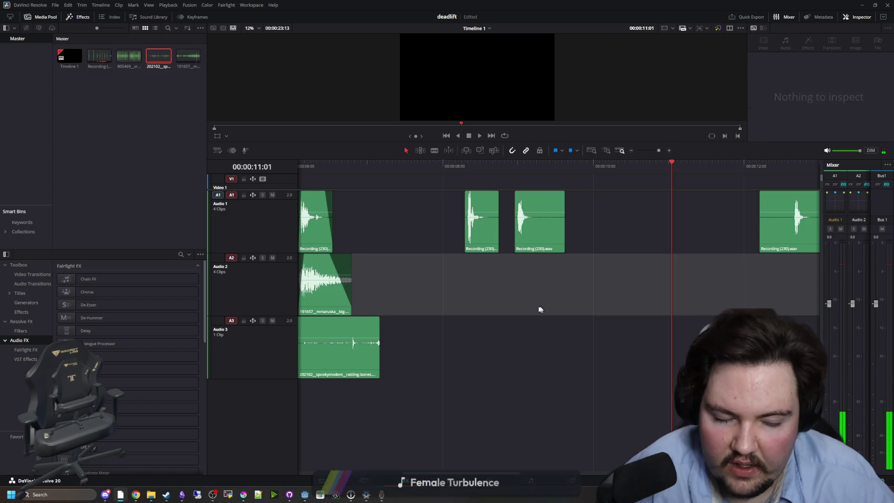
Fine-tune the third recording's position and move the fourth recording 8 frames earlier
scroll(539, 298, down, 1)
scroll(731, 230, up, 2)
mouse_move(689, 241)
mouse_down()
mouse_move(726, 242)
mouse_move(695, 236)
mouse_up()
scroll(717, 242, up, 2)
scroll(623, 254, down, 5)
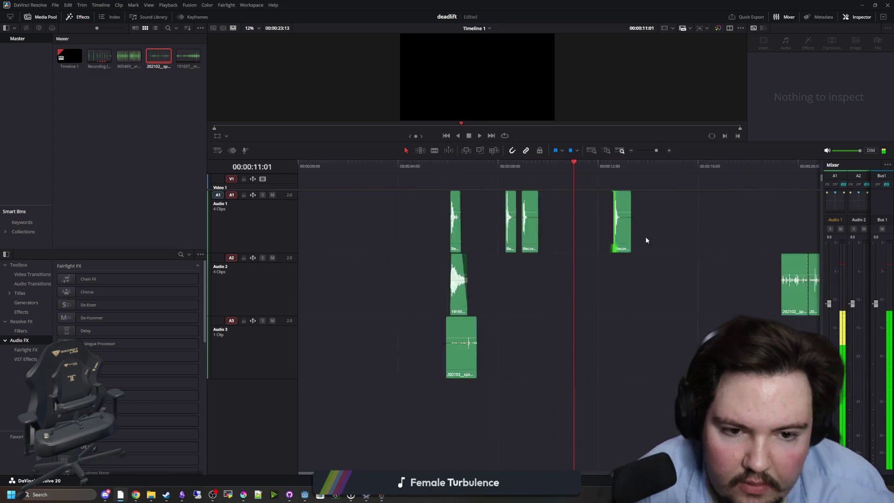
scroll(370, 229, up, 3)
drag(474, 236, 522, 241)
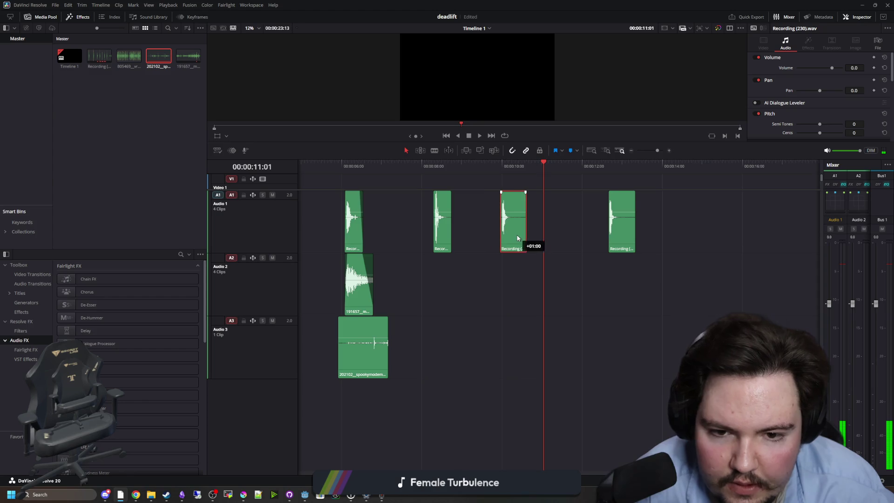
drag(621, 233, 609, 233)
Align, shorten and fade out the Audio 3 rattling-bones clip, then play the layered footstep
scroll(384, 242, down, 1)
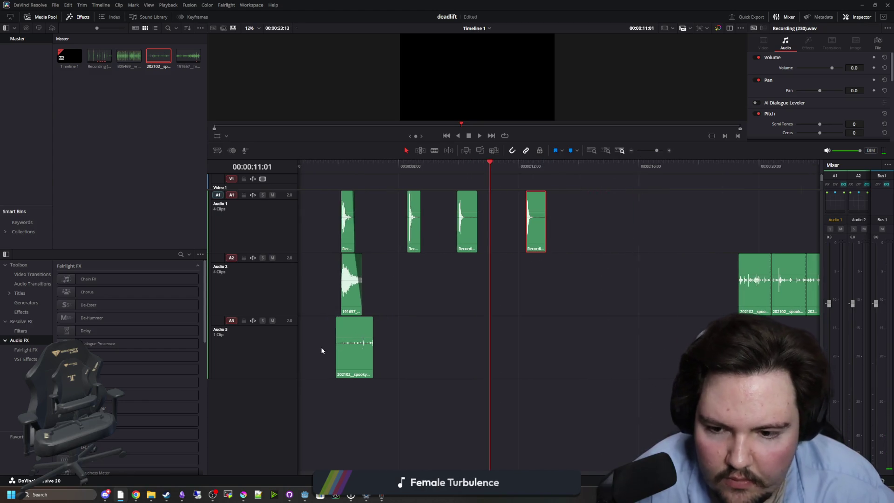
scroll(345, 344, up, 3)
scroll(345, 348, up, 1)
mouse_move(353, 346)
mouse_down()
mouse_move(386, 347)
mouse_move(369, 336)
mouse_up()
scroll(372, 339, up, 2)
drag(453, 352, 435, 355)
drag(438, 318, 377, 319)
click(352, 164)
key(space)
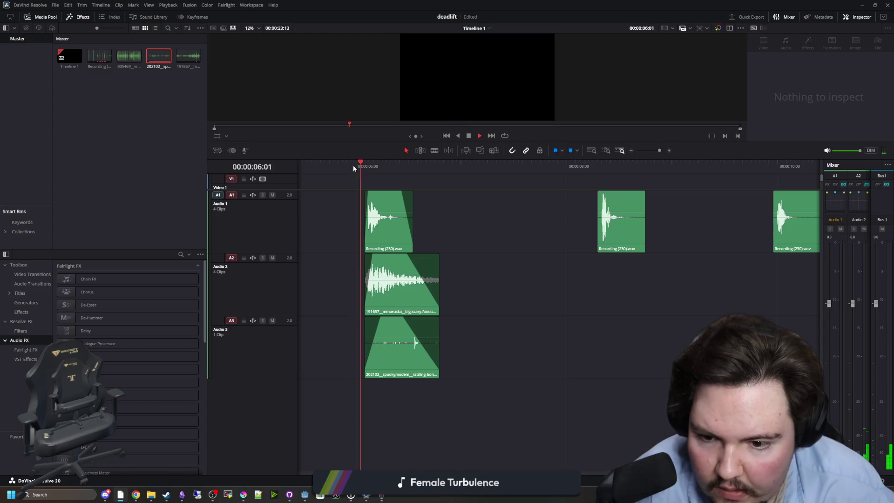
Move two more rattling-bones clips from Audio 2 down onto Audio 3
key(space)
scroll(348, 343, down, 6)
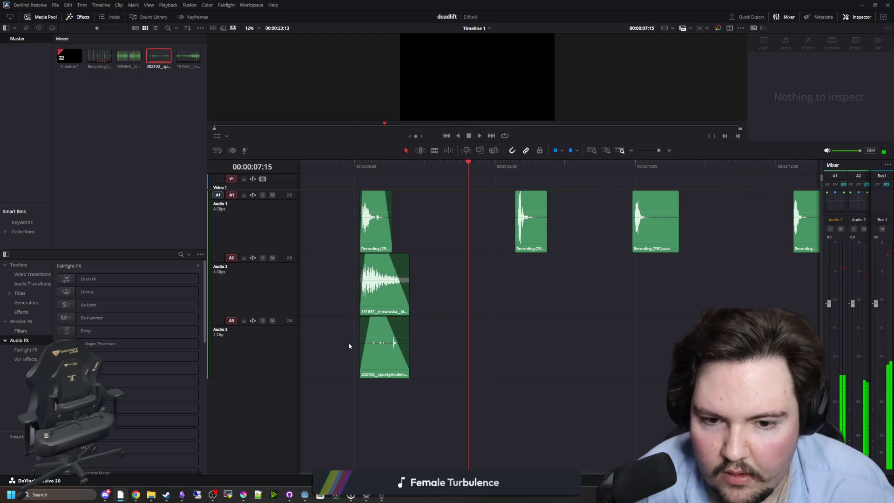
scroll(360, 327, up, 4)
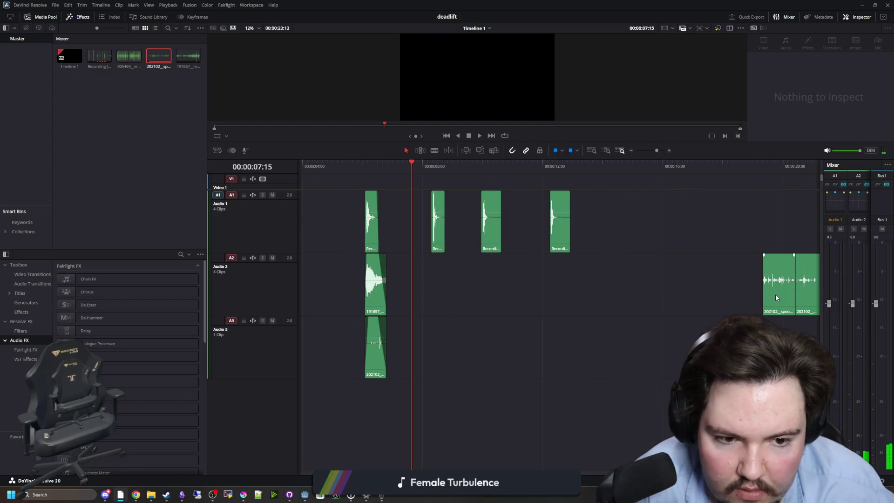
mouse_move(775, 294)
mouse_down()
mouse_move(448, 293)
mouse_move(448, 356)
mouse_up()
scroll(449, 356, down, 2)
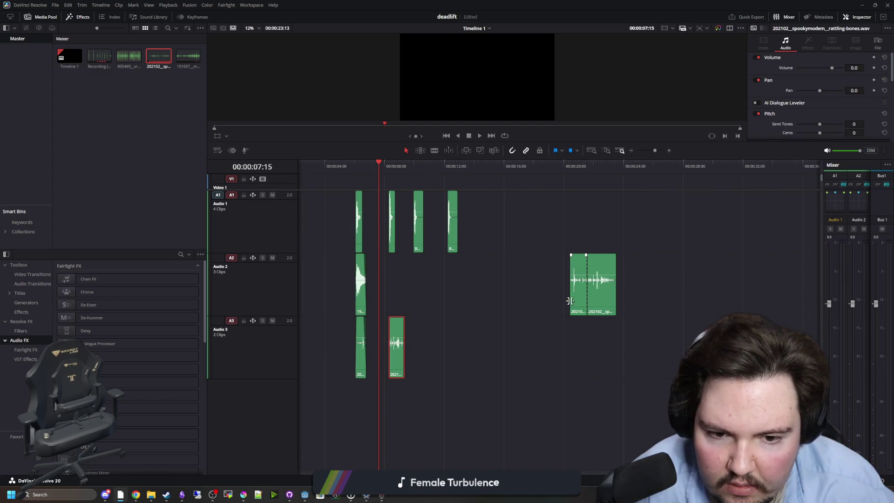
drag(578, 298, 432, 354)
mouse_move(601, 302)
mouse_down()
mouse_move(457, 361)
mouse_move(470, 361)
mouse_up()
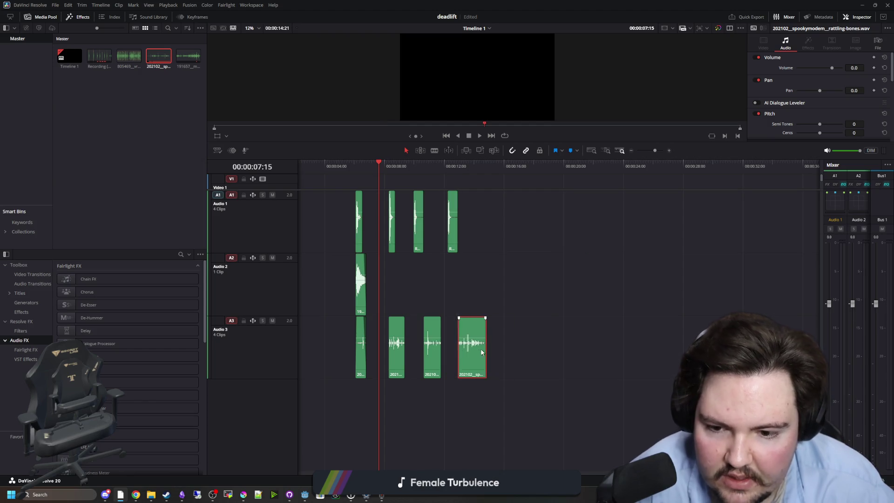
scroll(378, 342, up, 3)
click(377, 343)
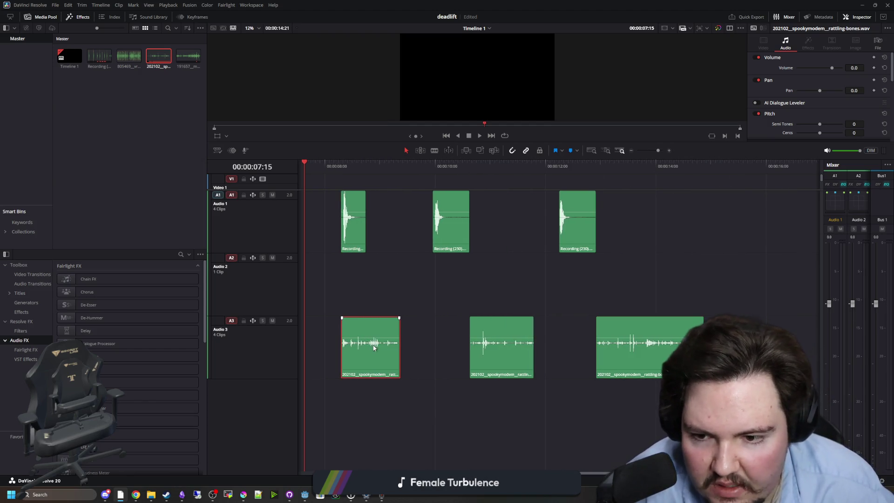
click(495, 284)
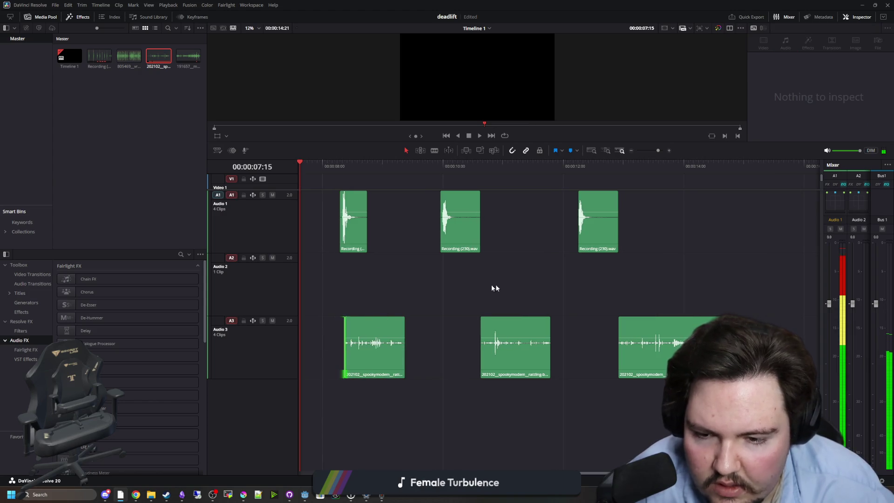
Paste the big-footsteps clip under the remaining recordings and fade out the recording clips
scroll(515, 301, down, 1)
scroll(516, 301, down, 2)
click(374, 291)
scroll(518, 254, up, 3)
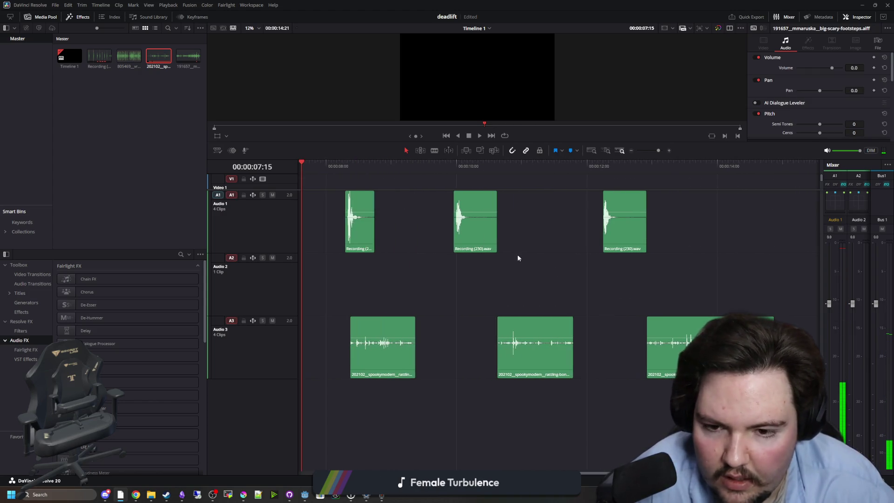
click(345, 166)
key(ctrl+v)
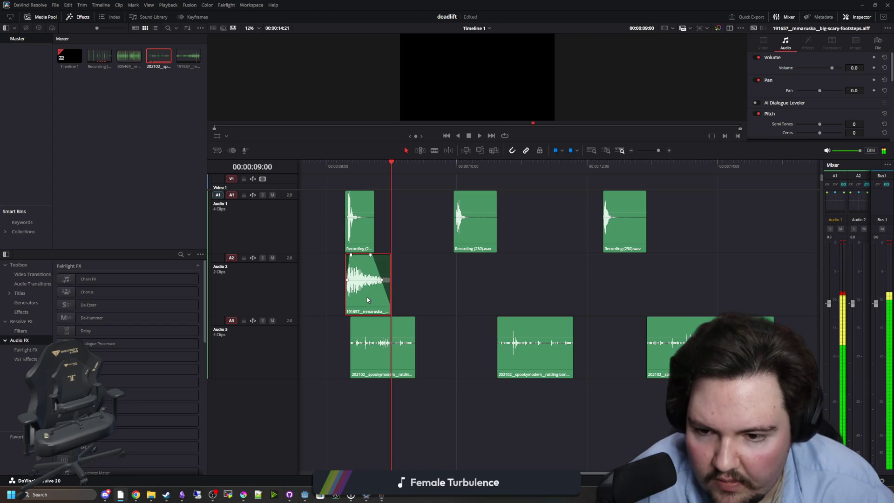
click(458, 166)
key(ctrl+v)
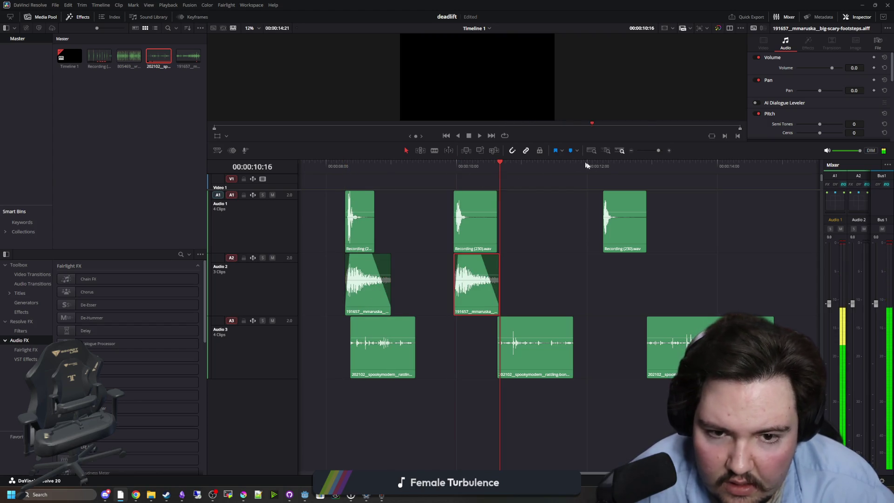
click(604, 167)
key(ctrl+v)
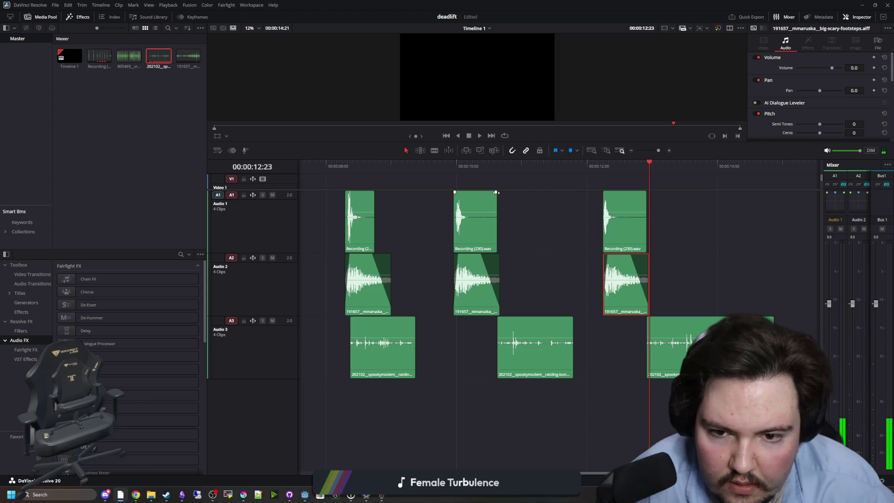
drag(496, 192, 469, 193)
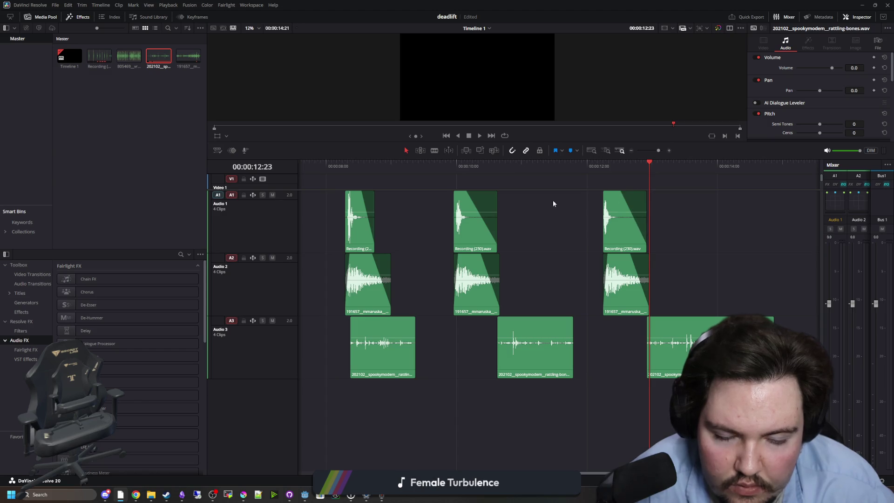
Play from about 8 seconds, then realign and trim the three rattling-bones clips under their footsteps
click(336, 166)
key(space)
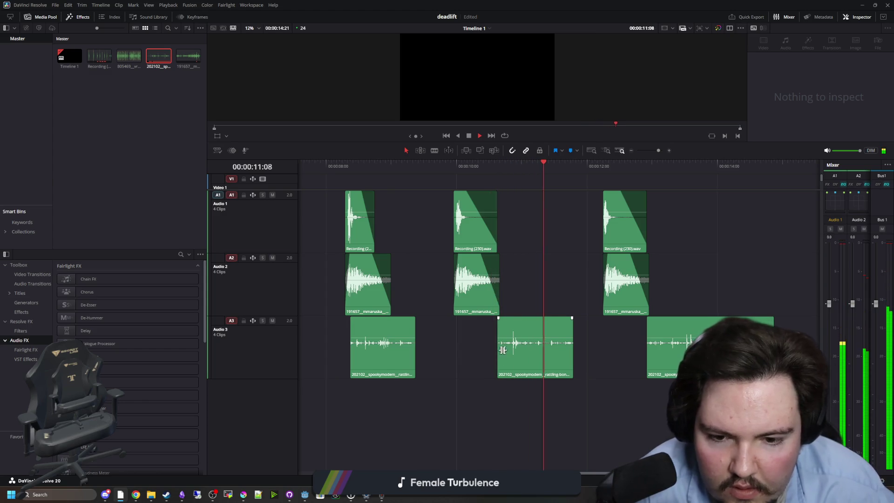
key(space)
drag(410, 345, 390, 343)
drag(556, 345, 499, 349)
drag(679, 350, 635, 352)
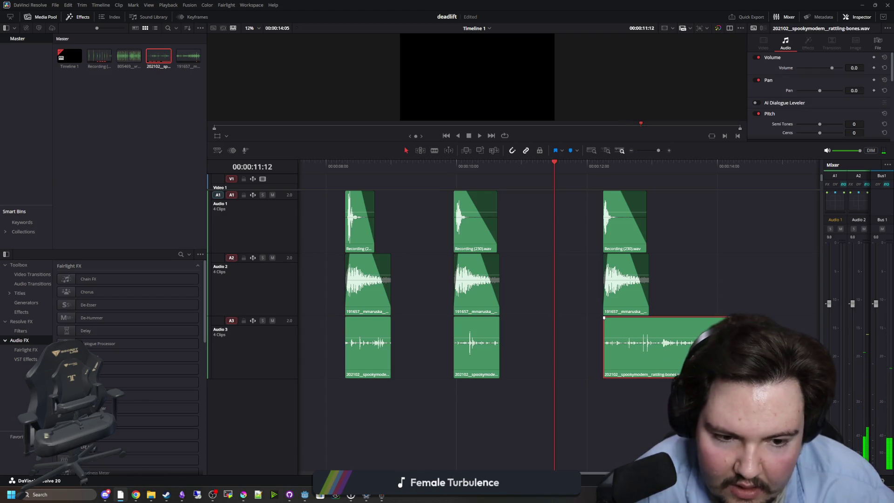
mouse_move(744, 344)
mouse_down()
mouse_move(645, 345)
mouse_move(635, 318)
mouse_up()
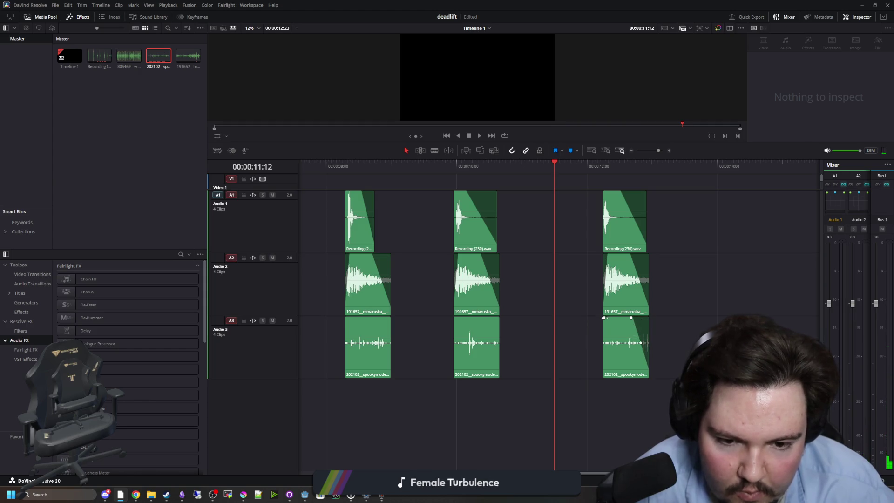
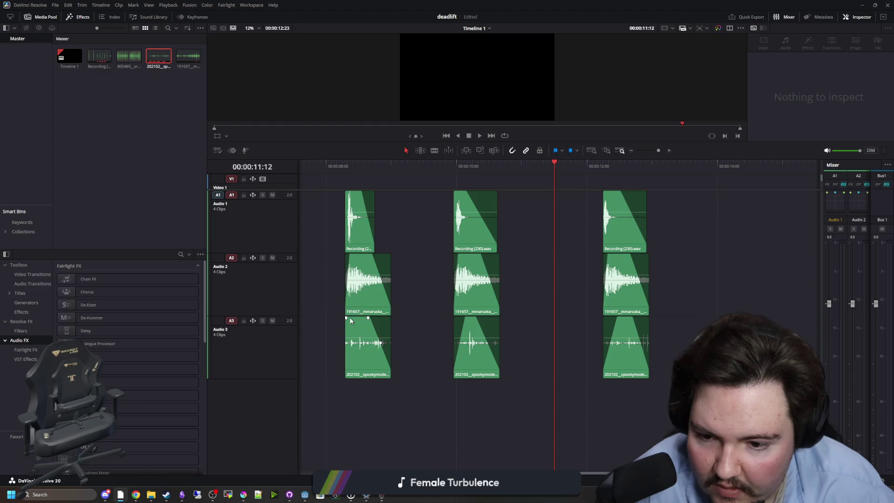
Play back the four stacked footstep clips from the first one, then go to the Deliver page
scroll(574, 347, down, 3)
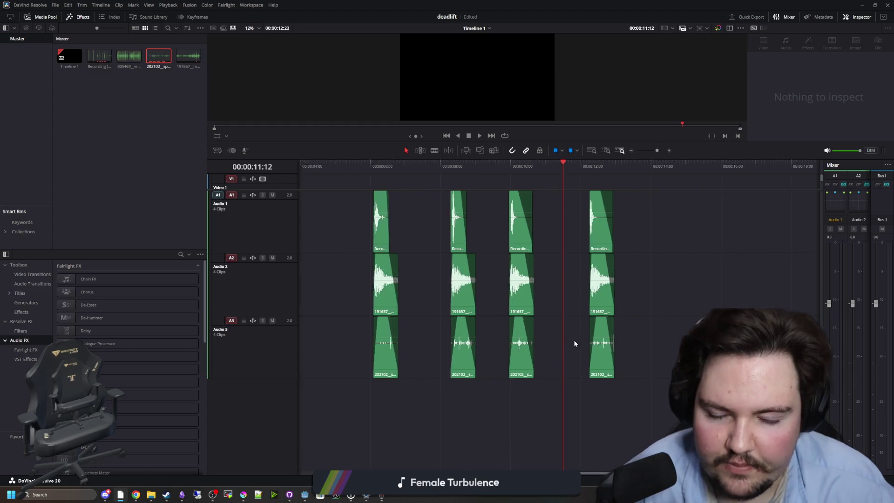
click(411, 164)
key(space)
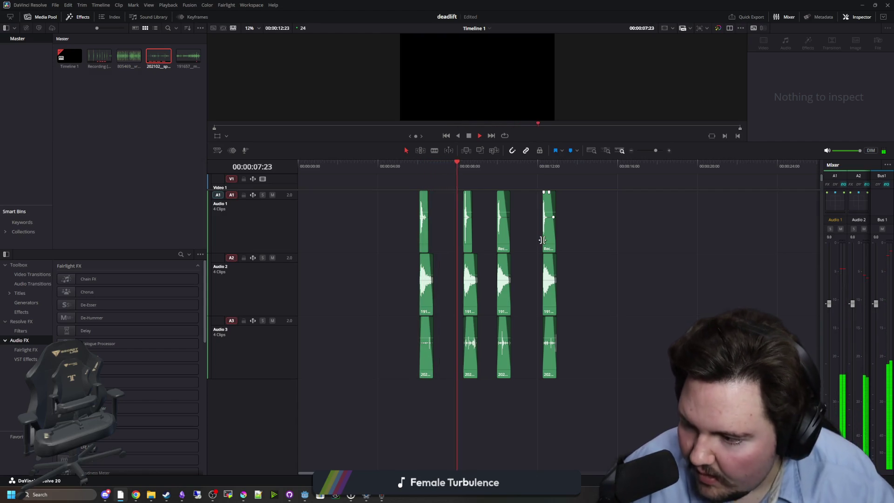
scroll(600, 261, up, 2)
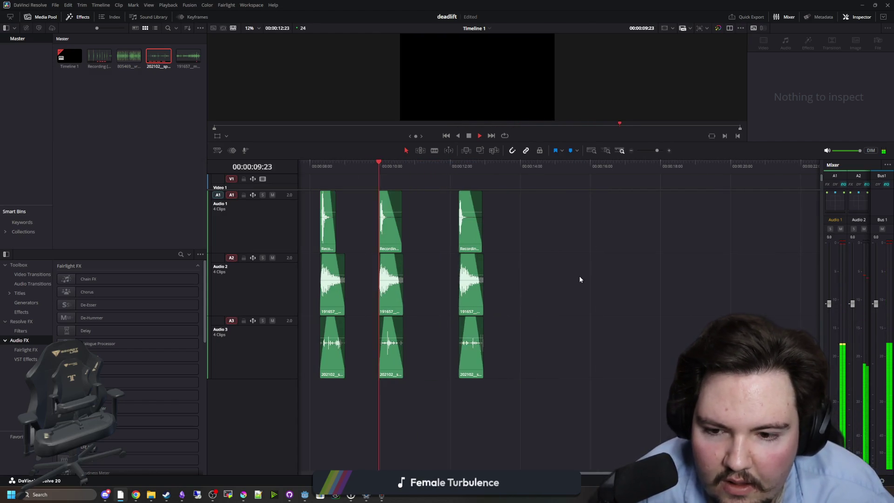
scroll(572, 287, down, 1)
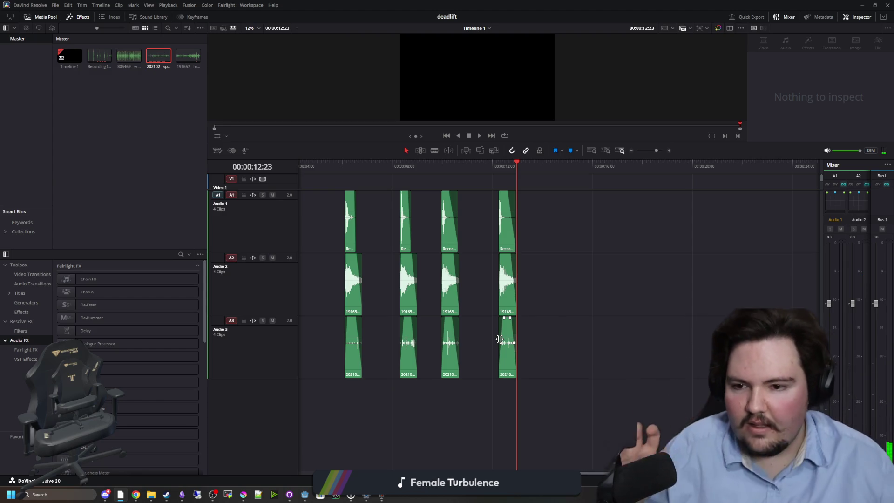
drag(359, 164, 341, 166)
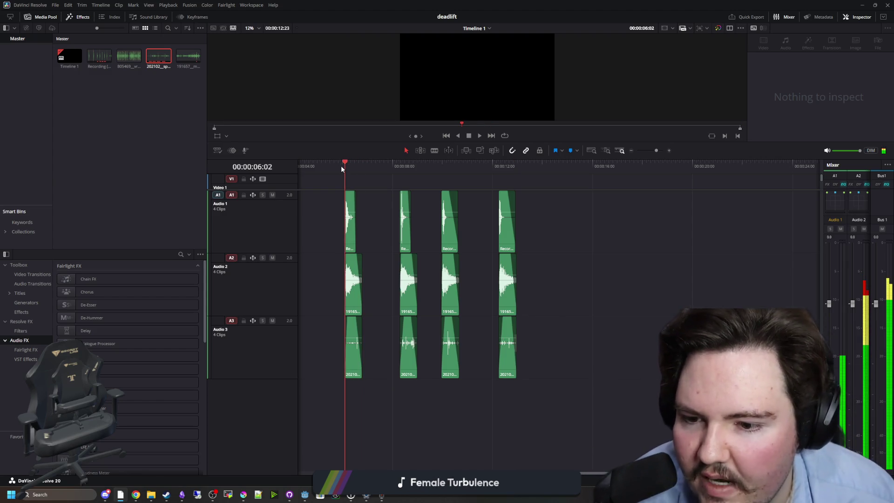
scroll(409, 287, up, 3)
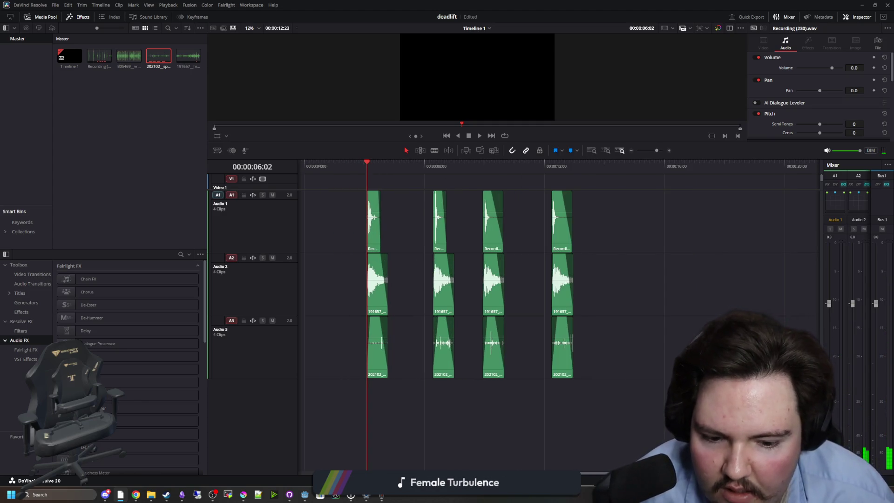
key(shift+8)
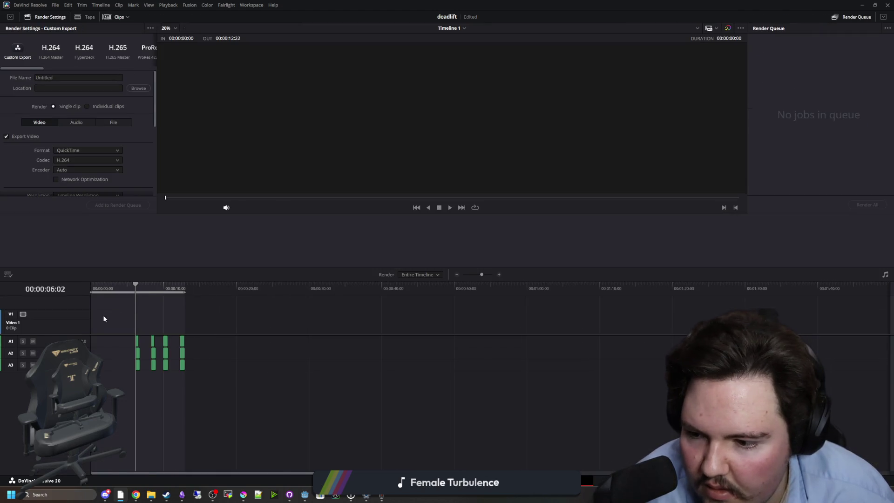
Mark In and Out points around the first footstep clip group
scroll(317, 343, up, 5)
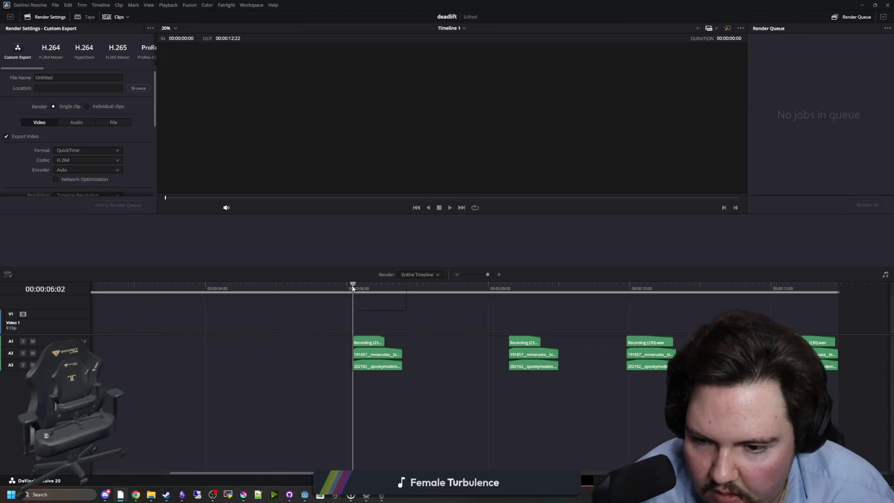
key(i)
click(403, 288)
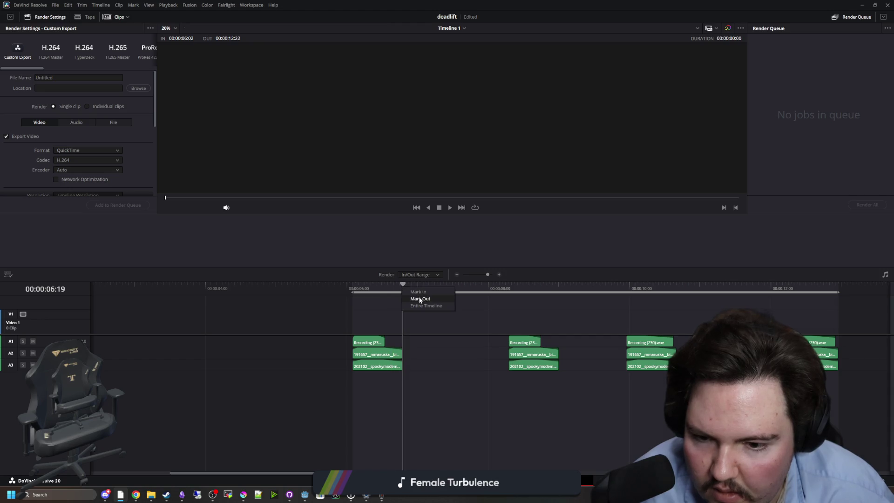
click(420, 299)
scroll(405, 326, up, 3)
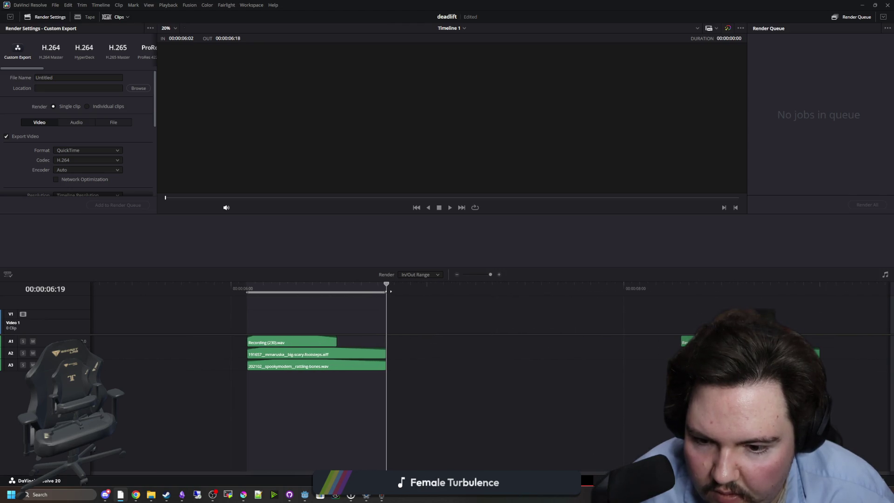
scroll(275, 345, down, 4)
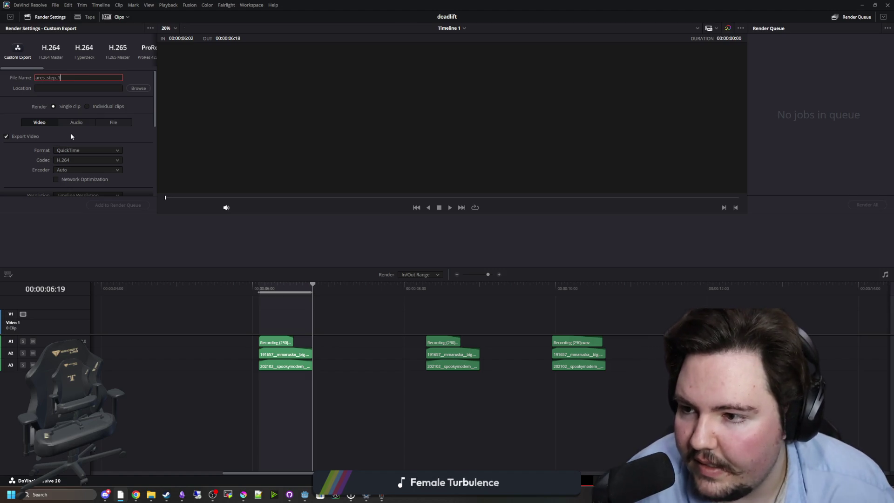
Set the audio export format to Wave and add ares_step_1 to the render queue
click(76, 122)
click(35, 122)
click(77, 122)
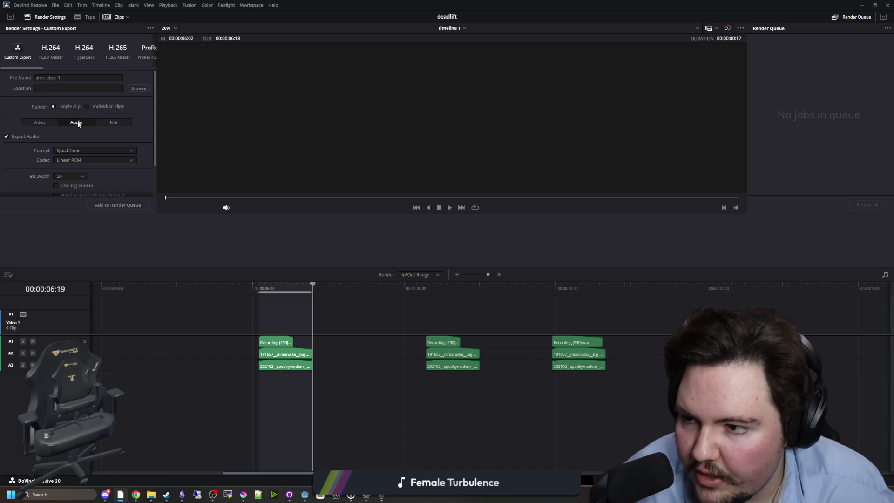
click(88, 150)
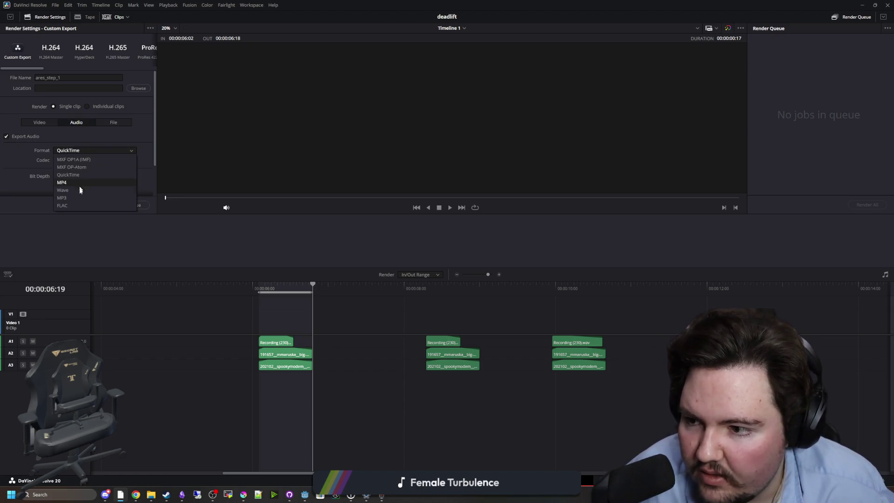
click(63, 190)
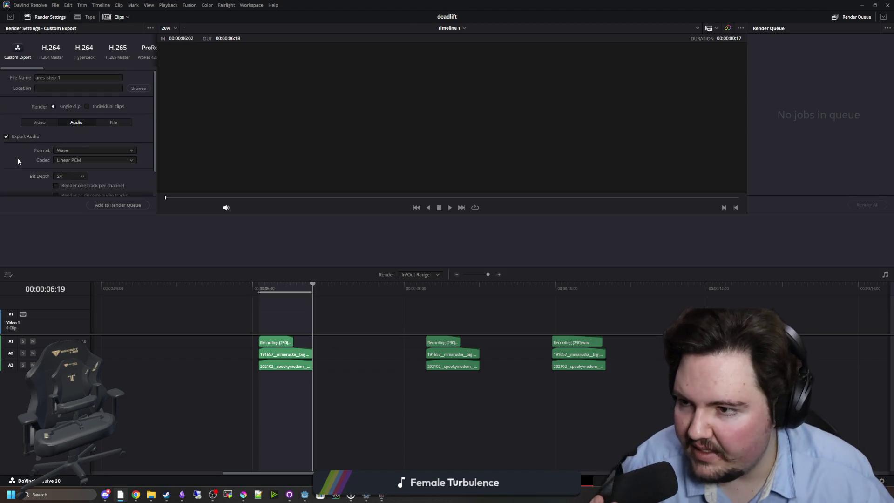
click(118, 205)
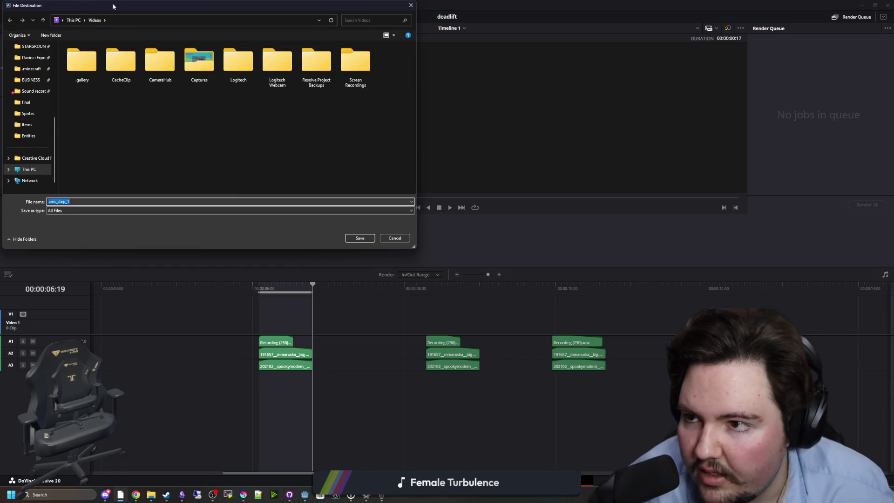
Save ares_step_1 into the Davinci Export folder, creating render job 1
drag(112, 7, 236, 69)
scroll(169, 207, up, 1)
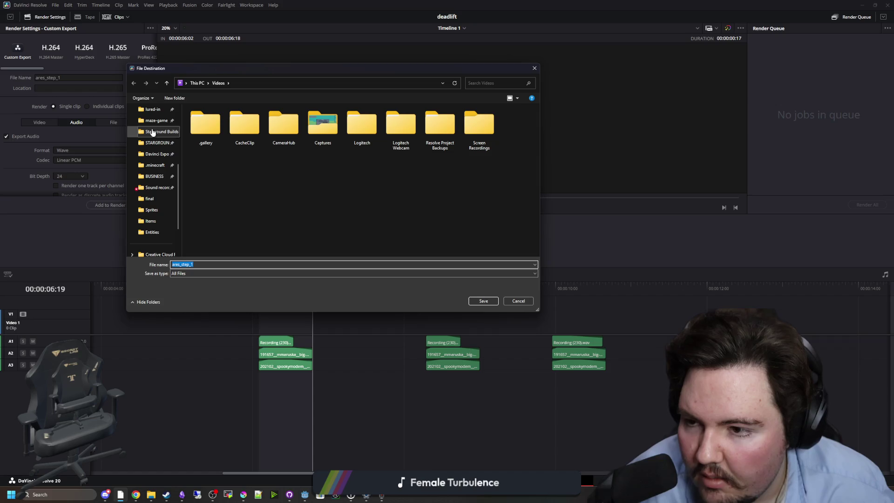
click(153, 154)
click(208, 265)
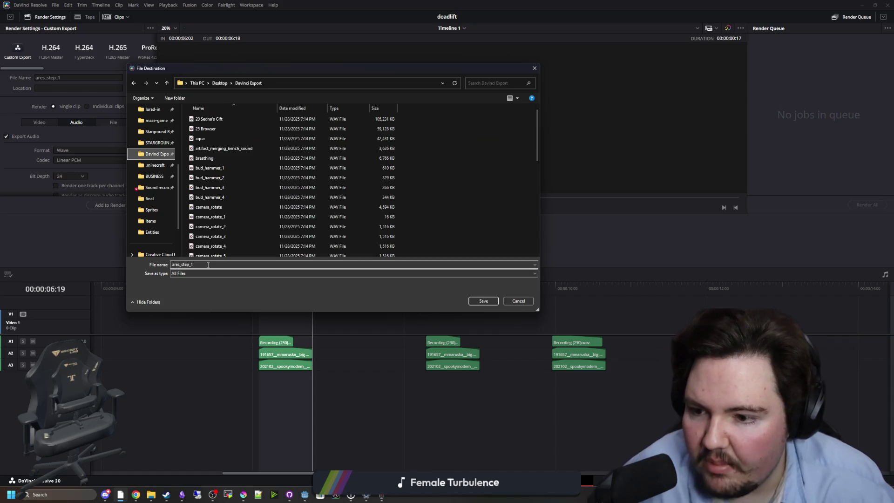
click(484, 301)
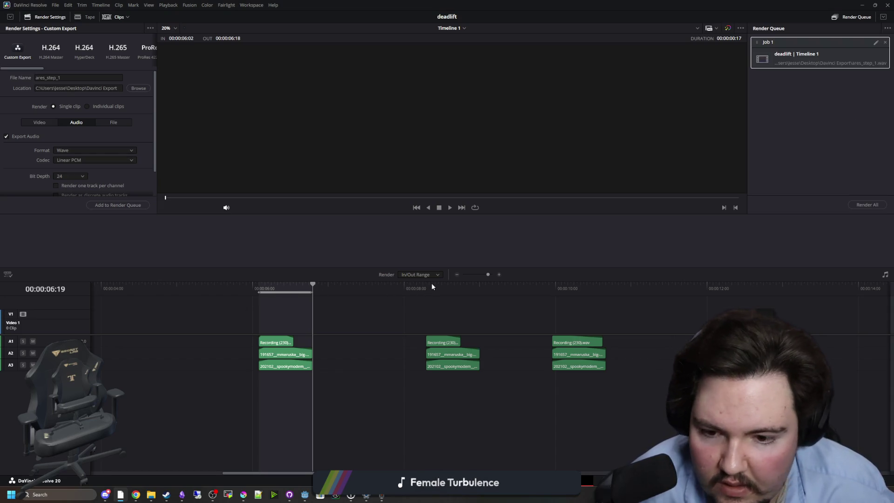
Mark In/Out around the second and third footsteps and queue ares_step_2 and ares_step_3
key(i)
key(o)
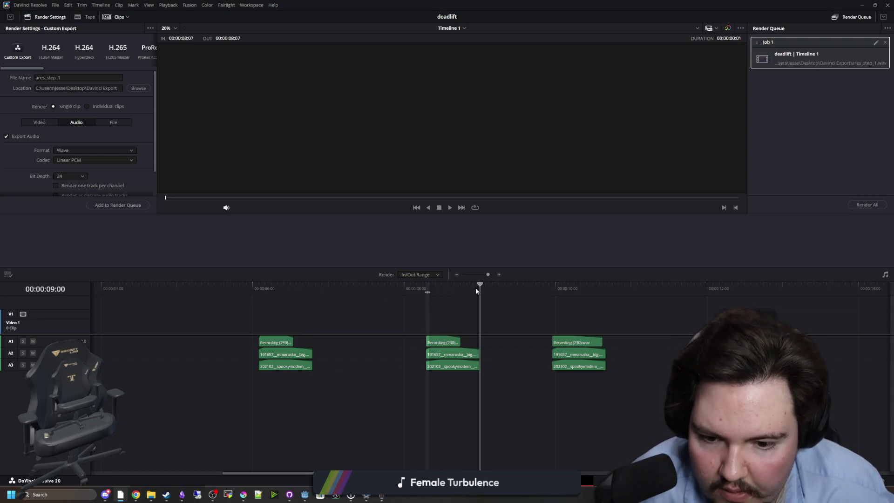
click(488, 300)
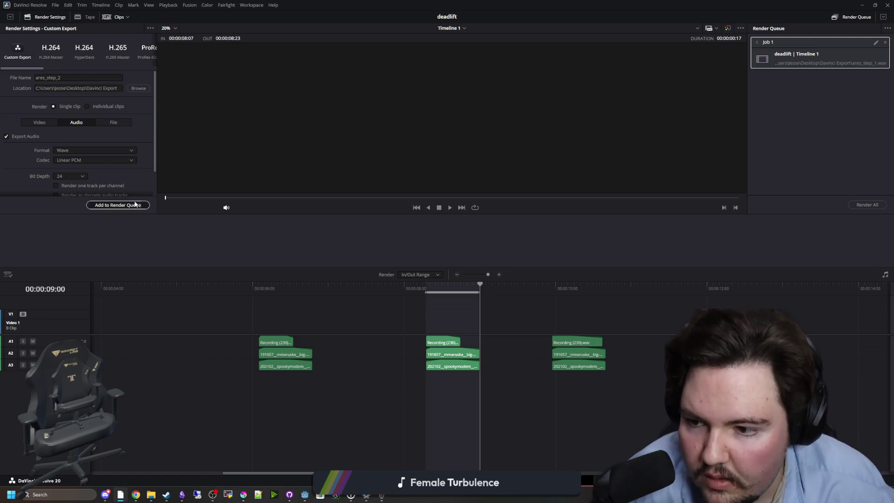
click(135, 204)
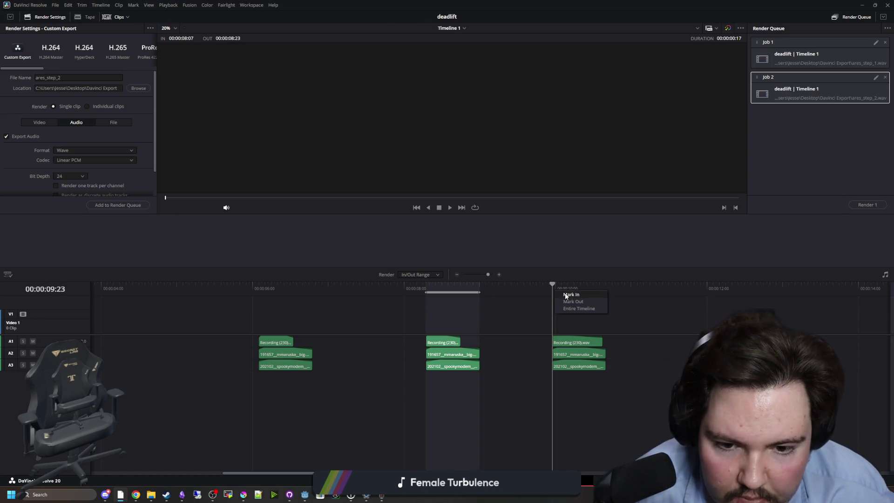
click(566, 295)
click(589, 289)
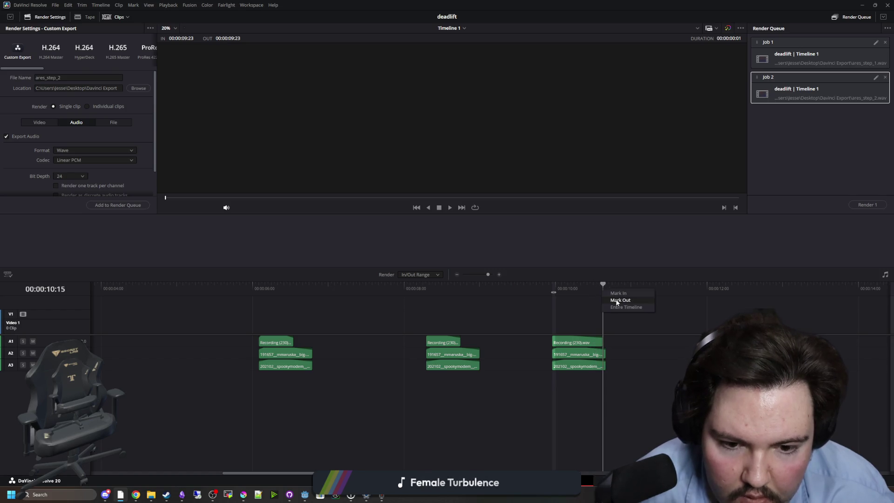
click(617, 300)
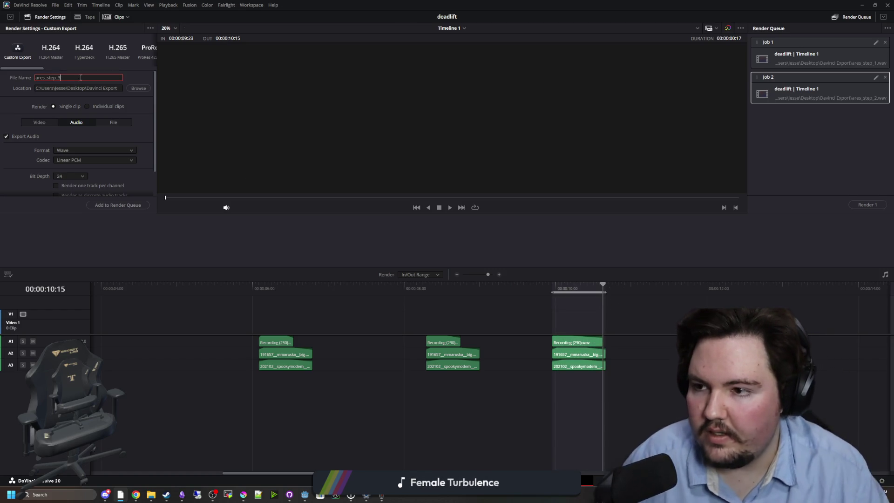
click(127, 205)
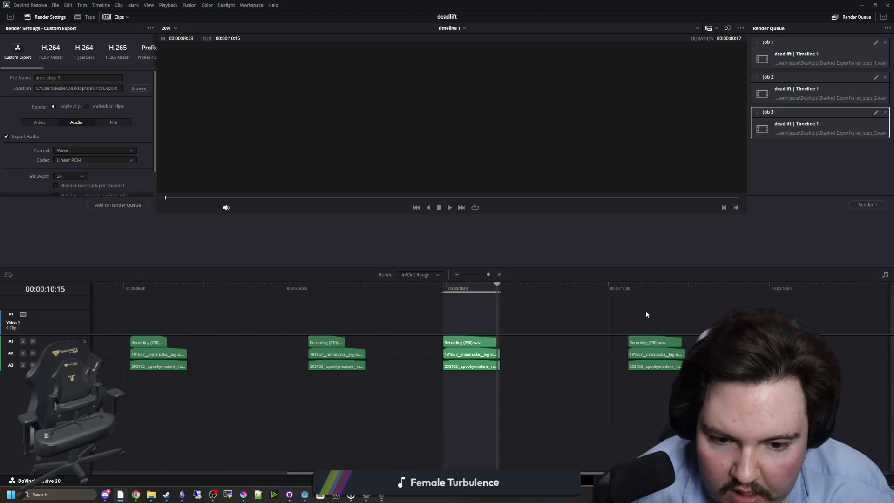
Mark the fourth footstep, queue ares_step_4, then render all four jobs
click(626, 285)
right_click(632, 290)
click(633, 291)
click(664, 289)
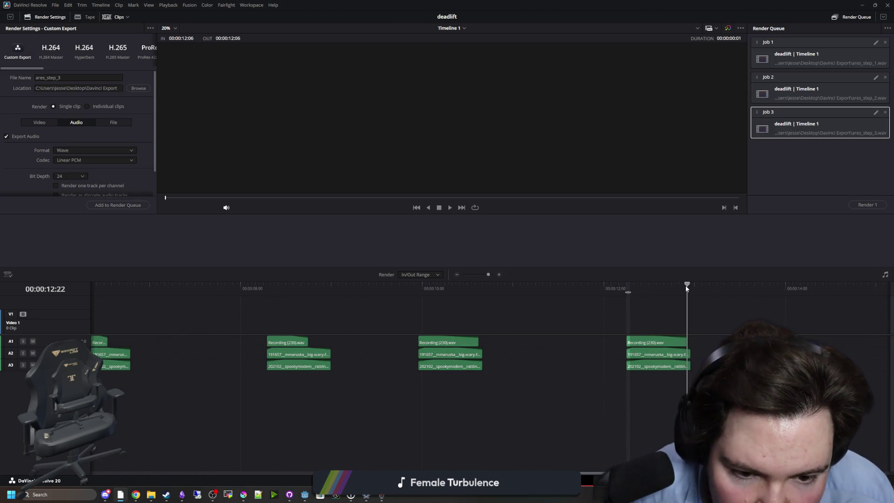
click(699, 298)
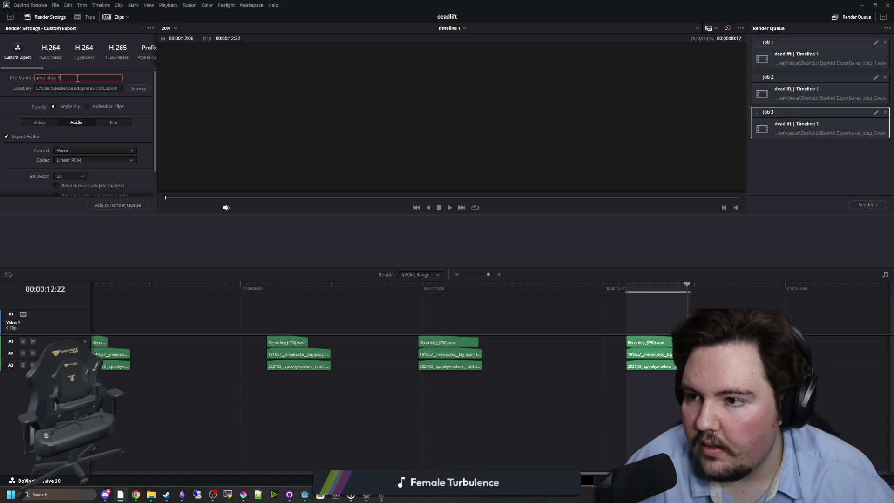
text(4)
click(131, 206)
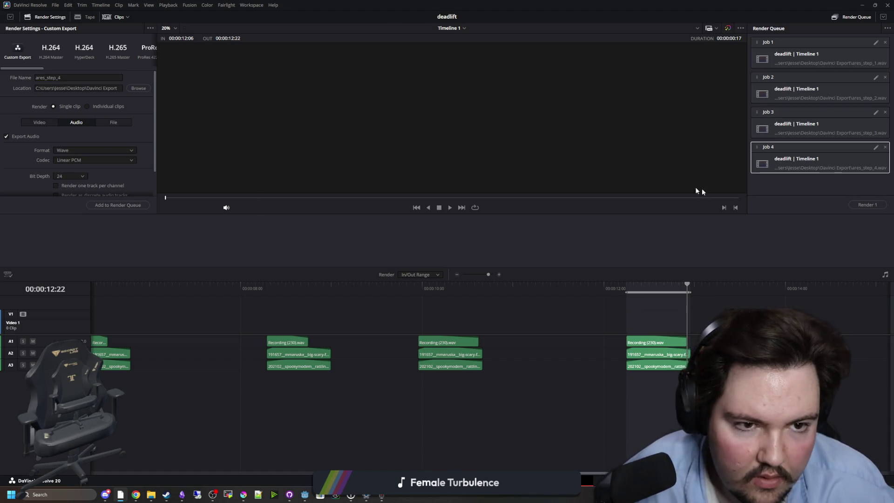
shift+click(823, 63)
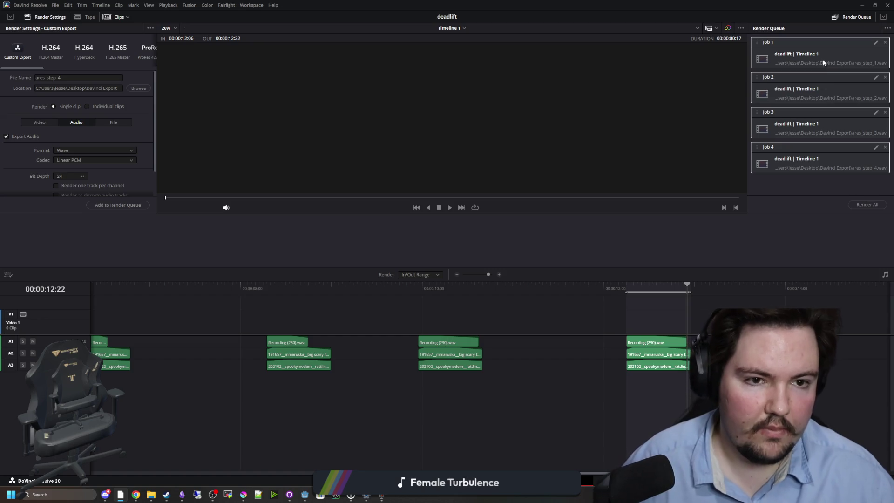
click(857, 205)
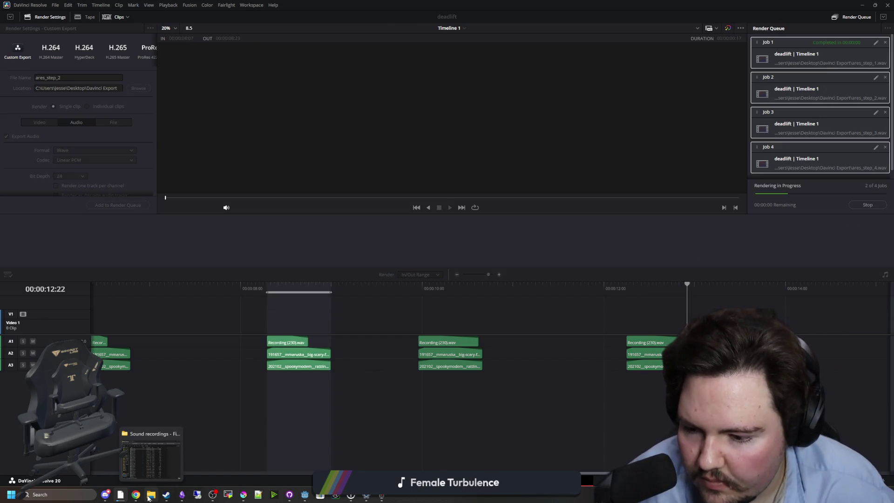
Open the Davinci Export folder and run its 'run' script to fix the four exported .wav files
key(alt+Tab)
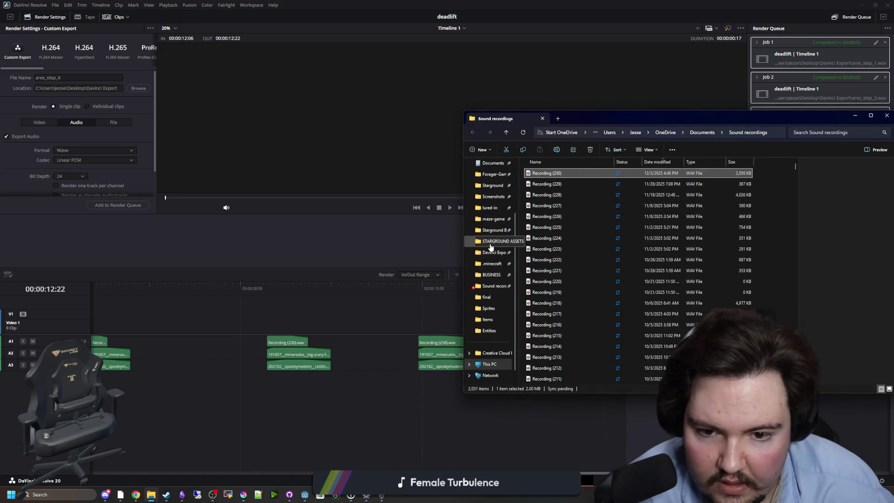
click(493, 251)
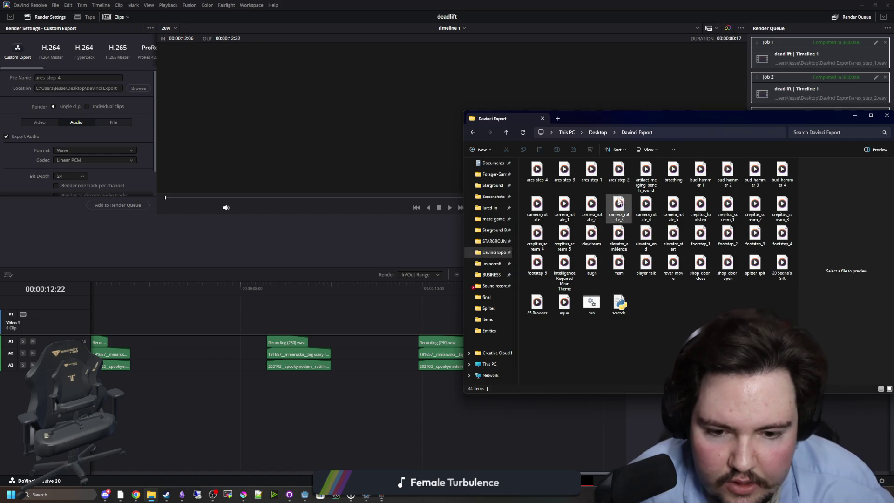
mouse_move(626, 116)
mouse_down()
mouse_move(717, 403)
mouse_move(504, 200)
mouse_move(375, 128)
mouse_up()
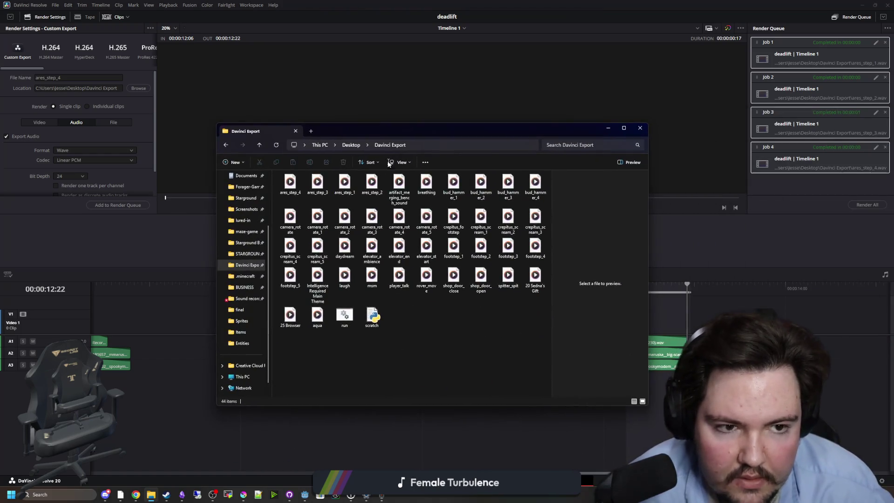
click(350, 319)
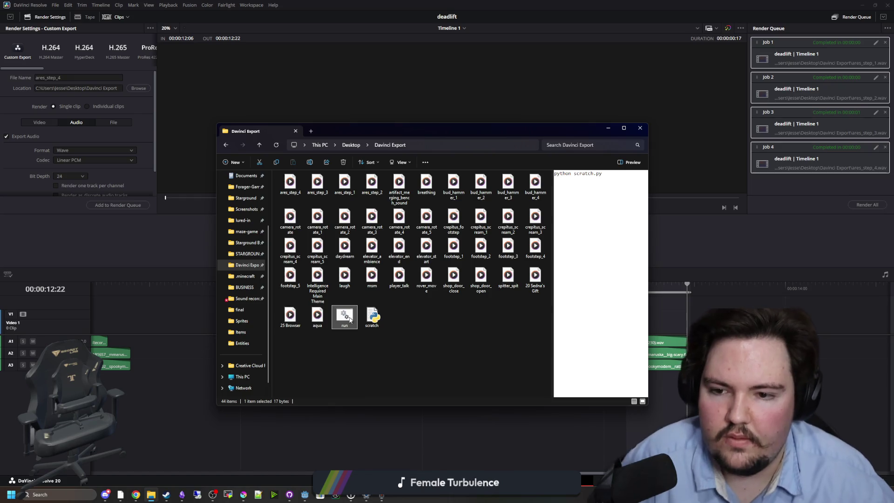
double_click(350, 320)
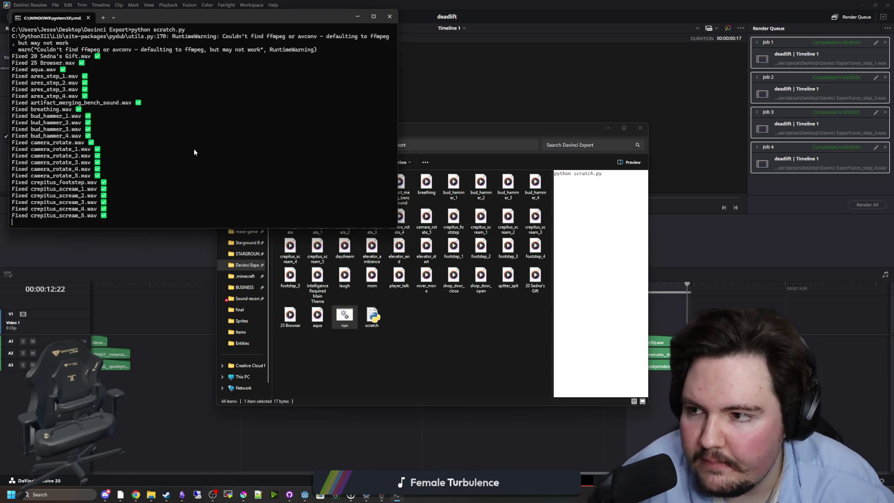
key(Return)
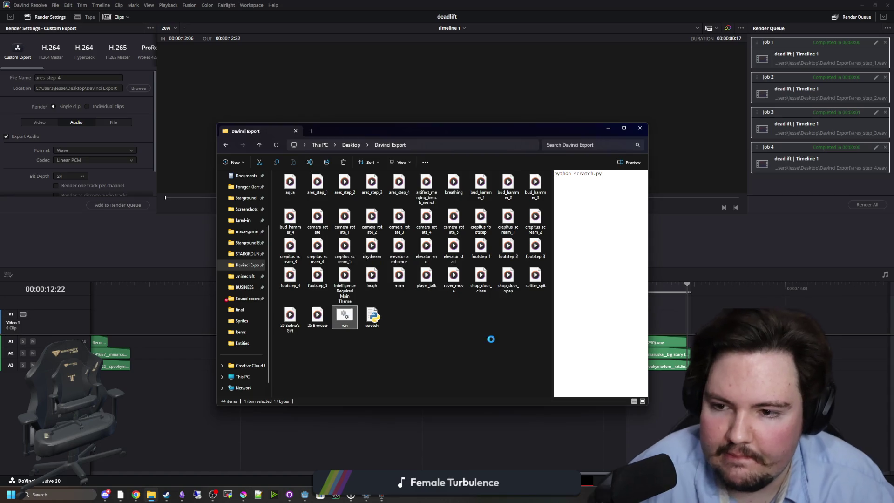
key(super+Down)
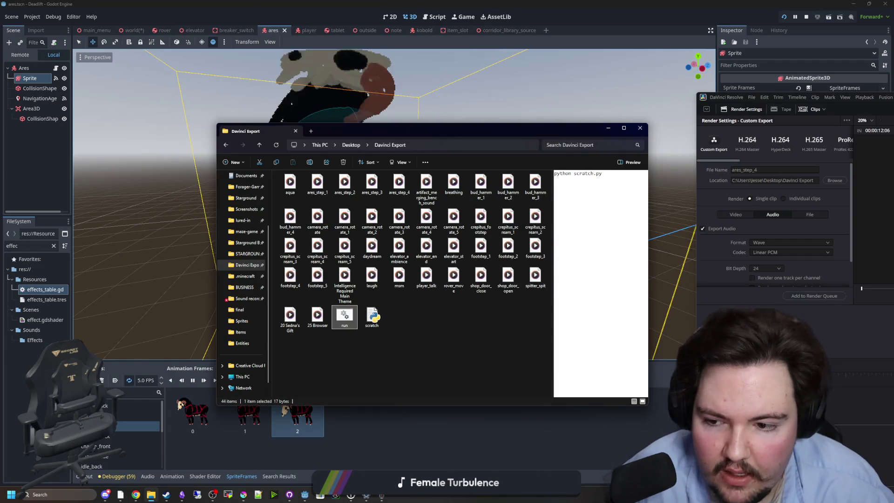
In Godot, clear the FileSystem filter and collapse the Ambience folder to show the effect sounds
key(super+Down)
click(35, 340)
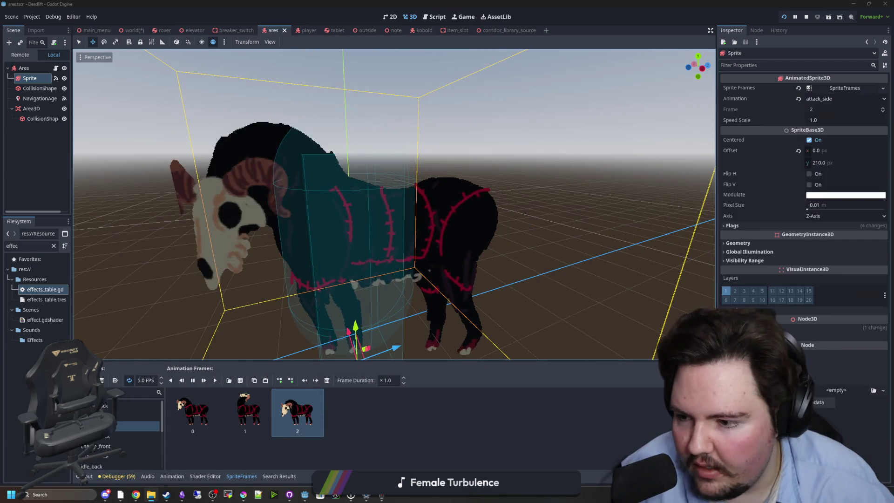
click(54, 246)
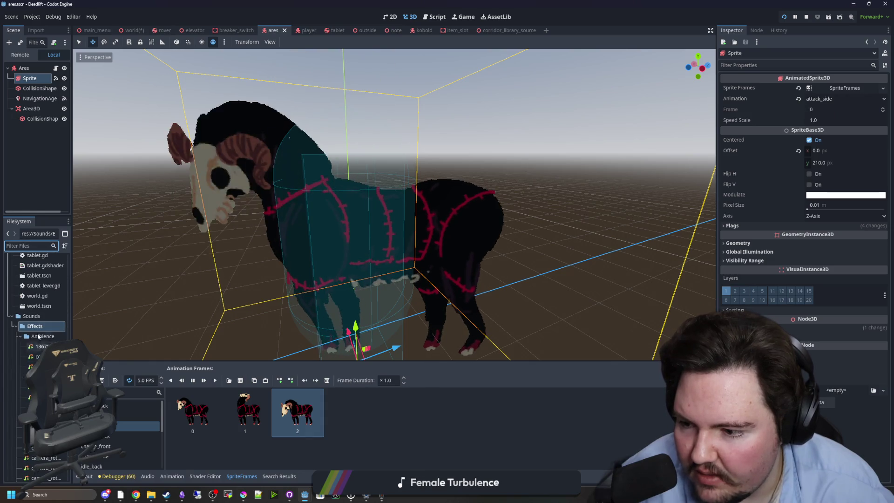
click(20, 335)
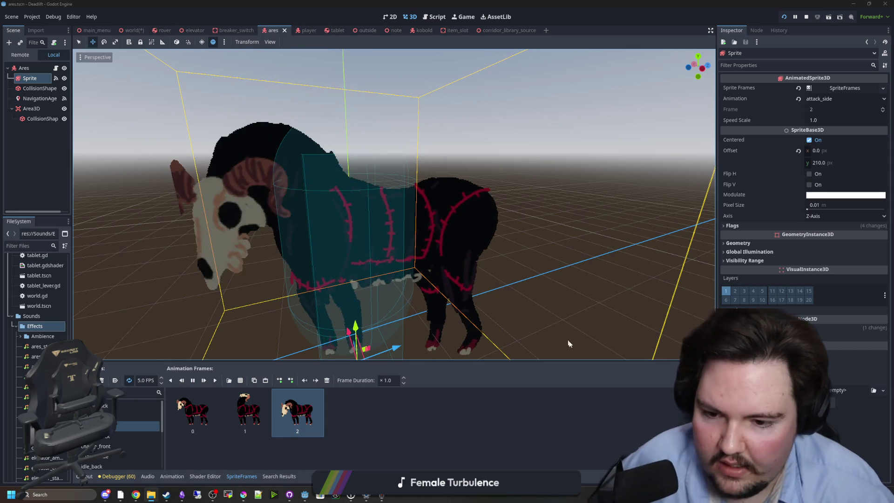
scroll(433, 326, down, 5)
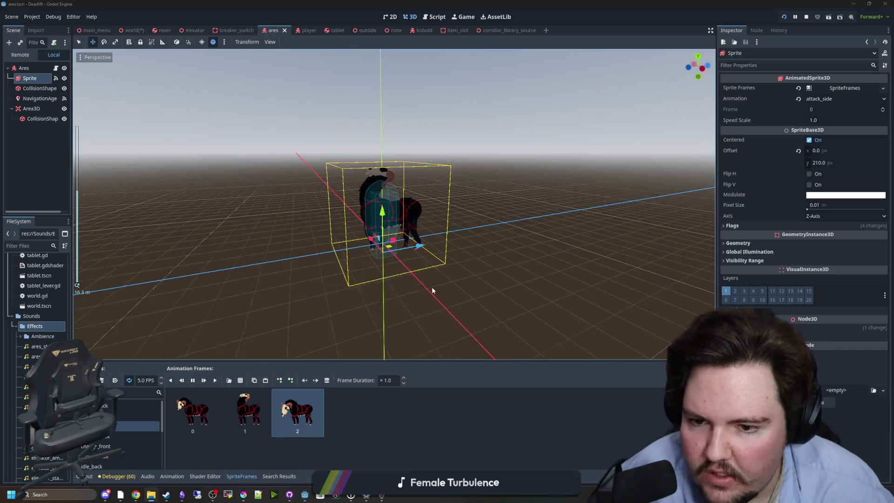
click(433, 233)
scroll(433, 233, up, 4)
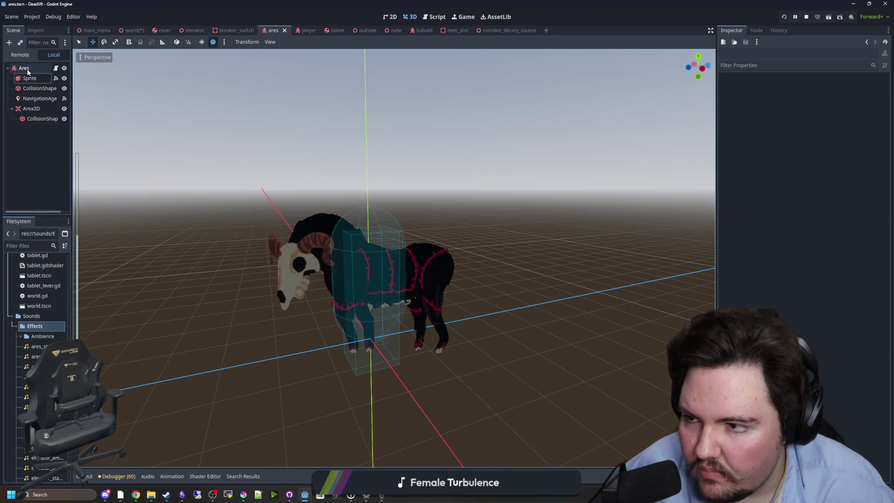
Add an AudioStreamPlayer3D child under the Ares root by searching 'audio', and select it
click(24, 68)
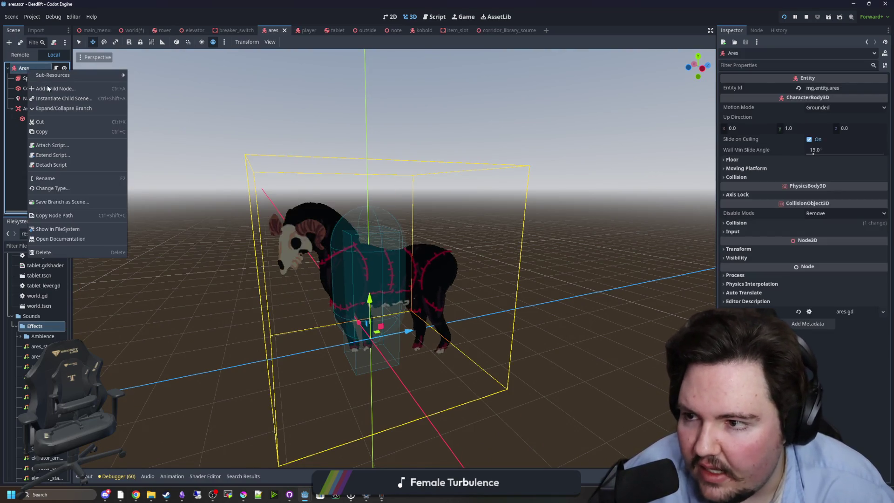
click(47, 74)
text(audio)
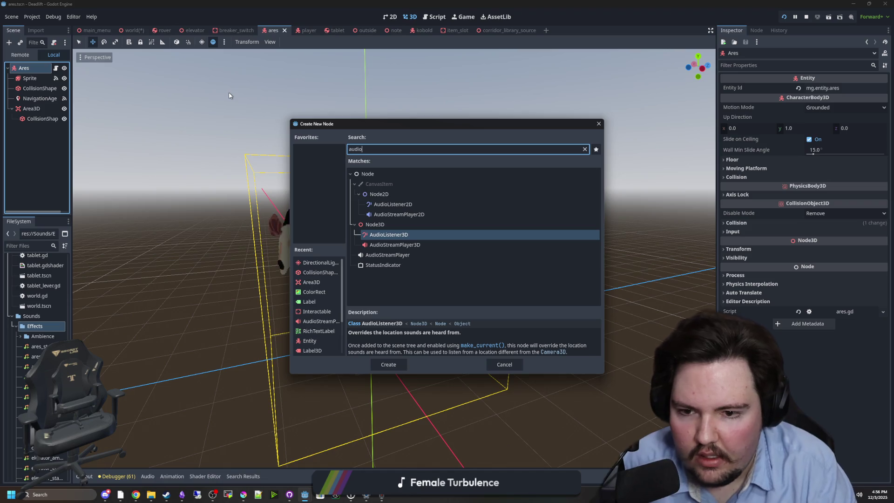
key(Return)
click(41, 119)
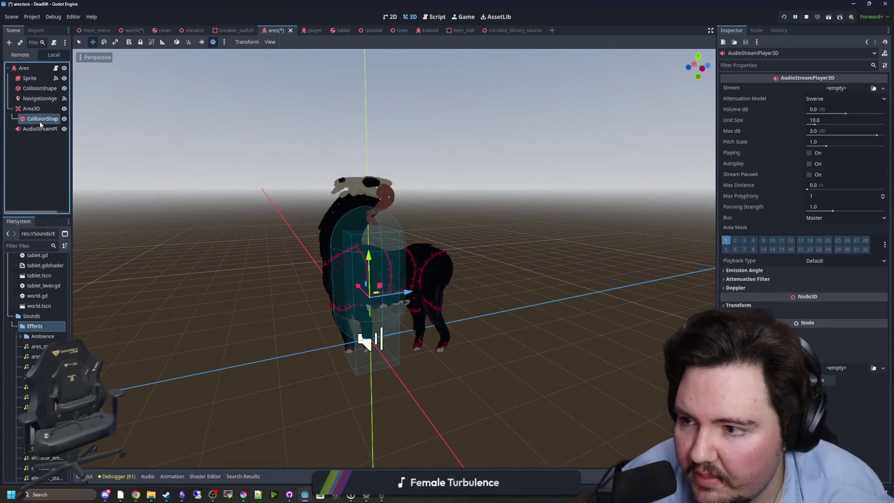
click(41, 129)
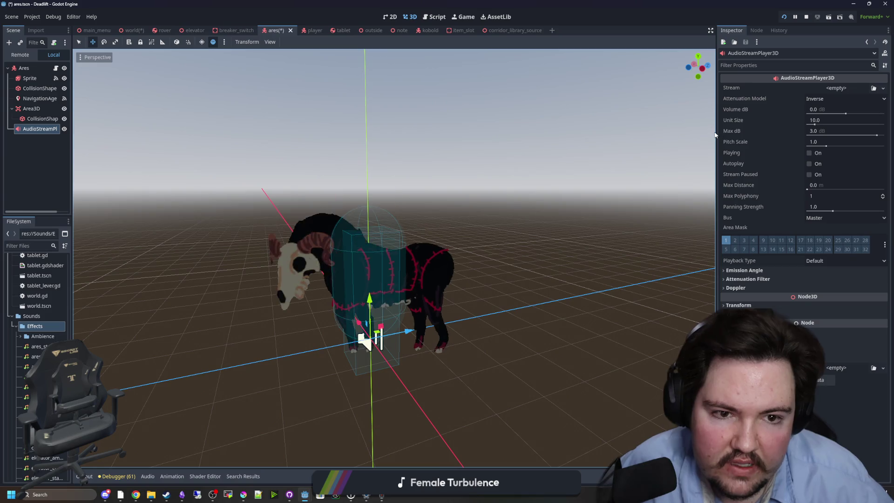
drag(716, 132, 579, 132)
click(786, 86)
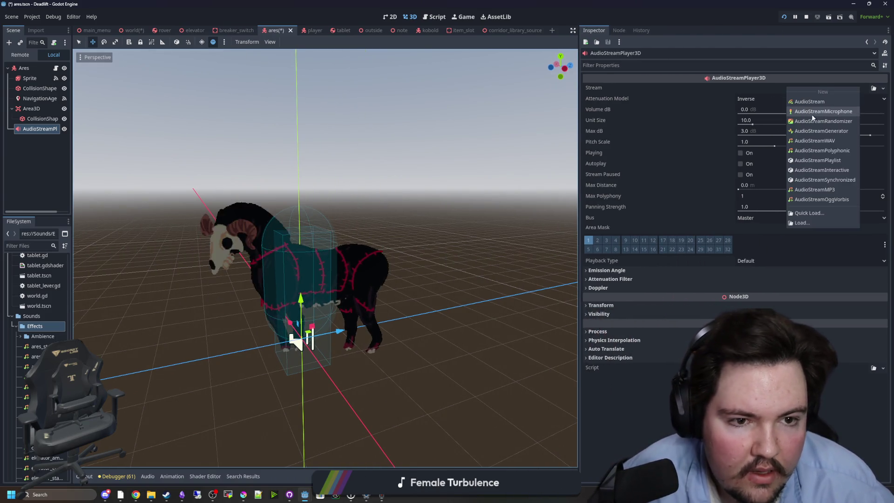
Set the stream to a new AudioStreamRandomizer with four empty stream slots
click(824, 121)
click(812, 87)
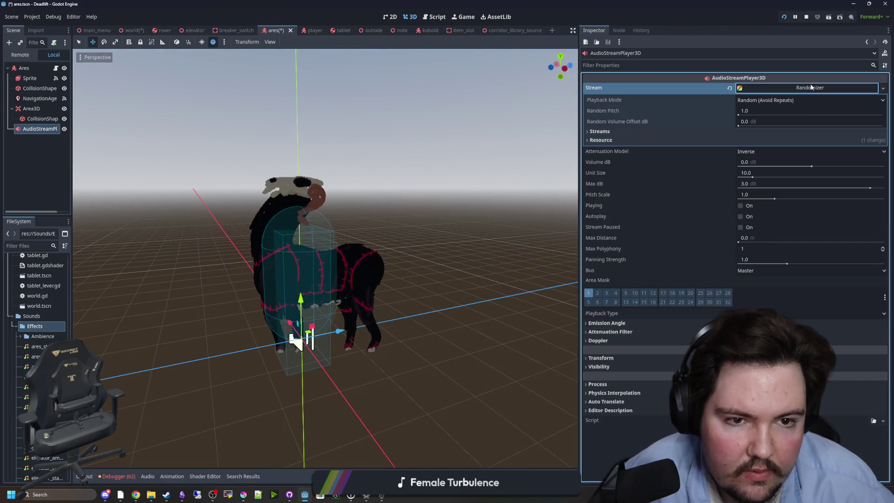
click(599, 132)
click(741, 144)
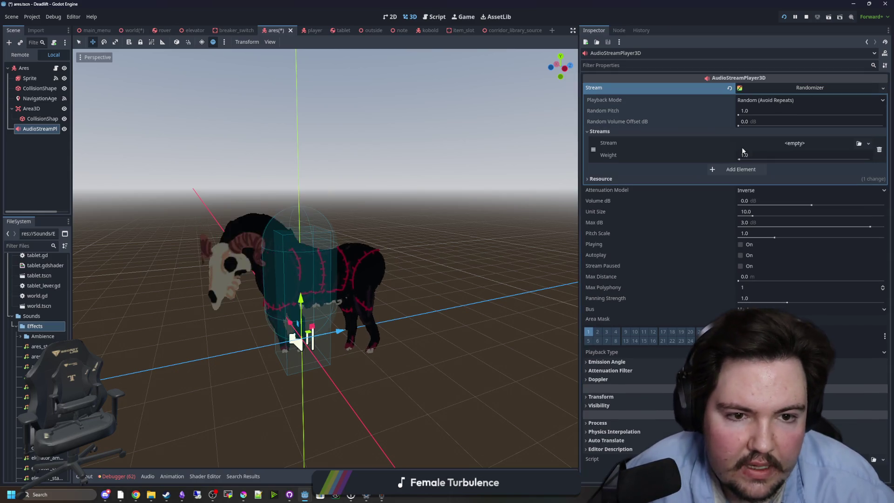
click(744, 155)
click(740, 168)
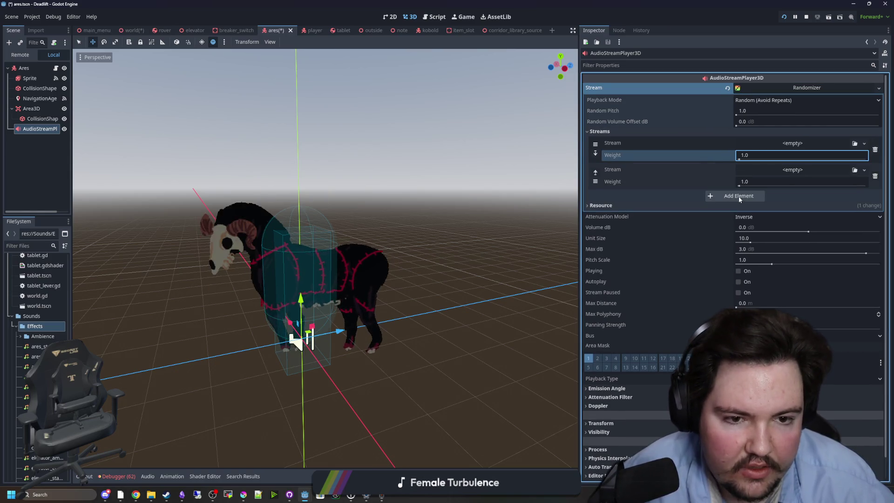
click(739, 196)
click(730, 227)
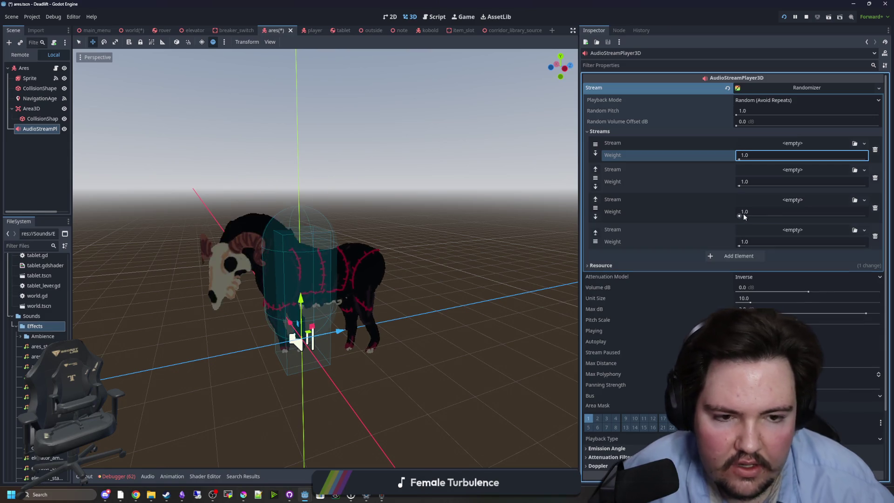
Quick-load ares_step_1.wav and ares_step_2.wav into the first two slots
click(795, 140)
click(813, 266)
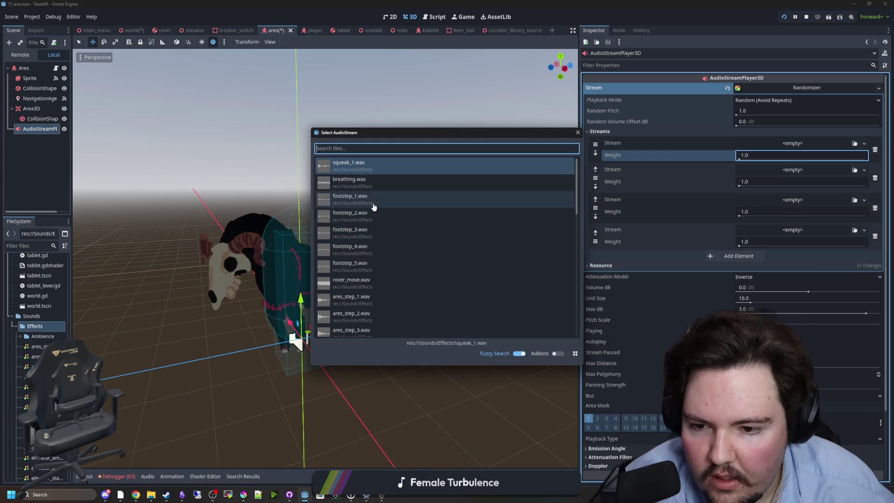
text(ares)
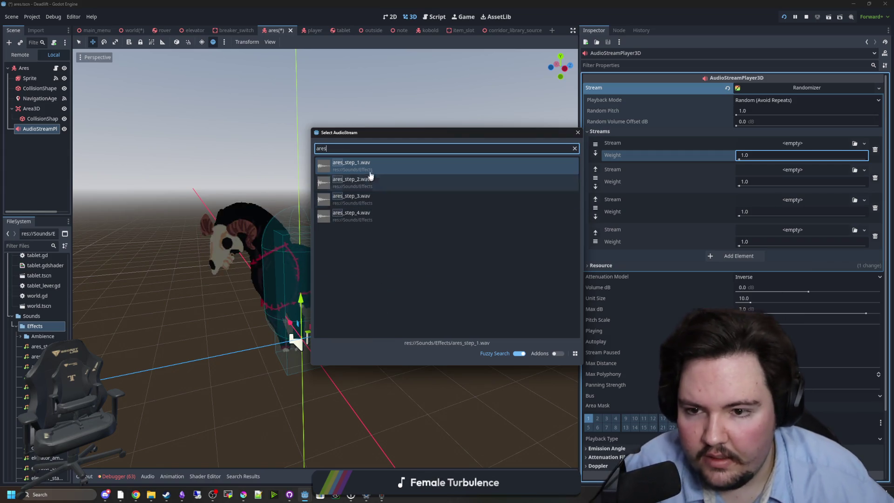
key(Return)
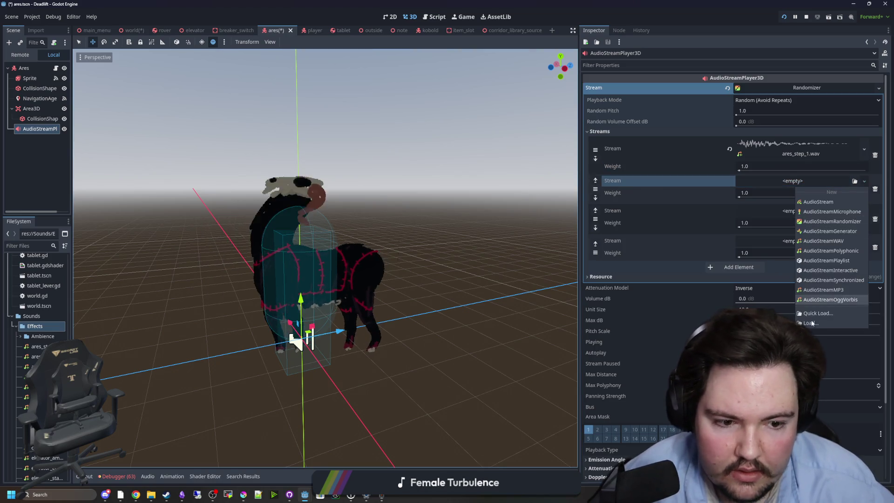
click(820, 313)
text(2)
key(Return)
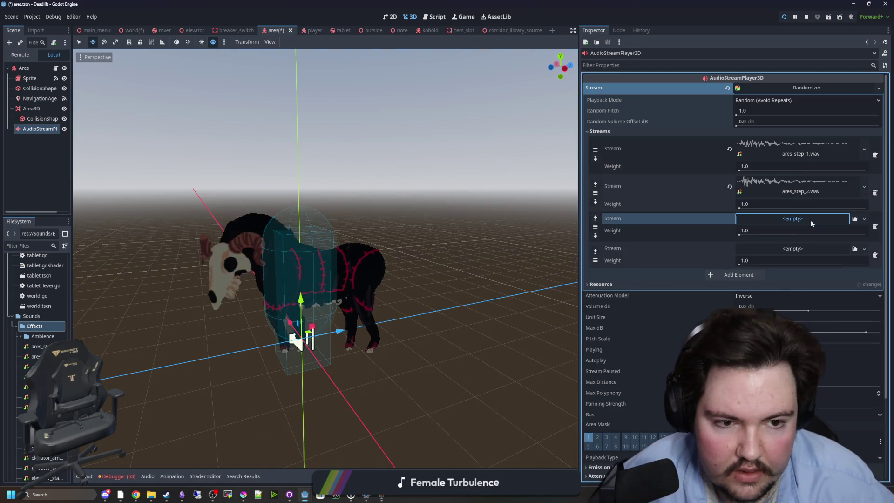
Quick-load ares_step_3.wav and ares_step_4.wav into the last two slots, keeping Random (Avoid Repeats) playback
click(811, 219)
click(826, 350)
text(3)
key(Return)
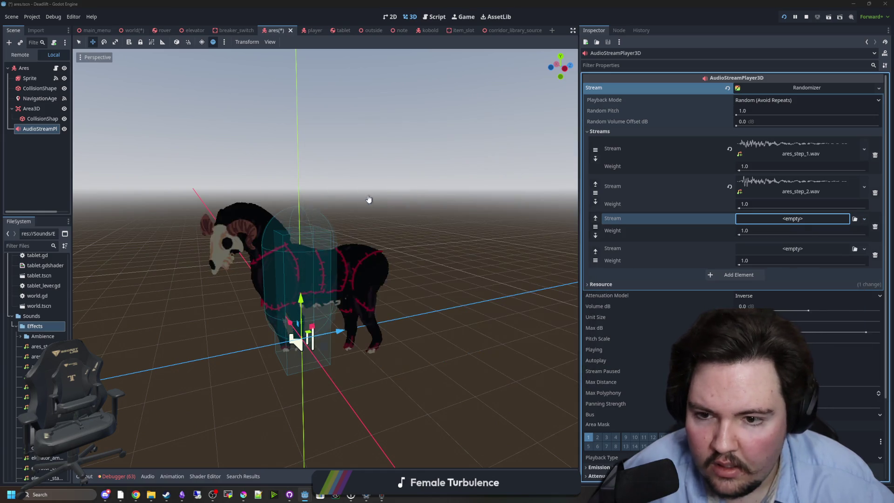
click(800, 257)
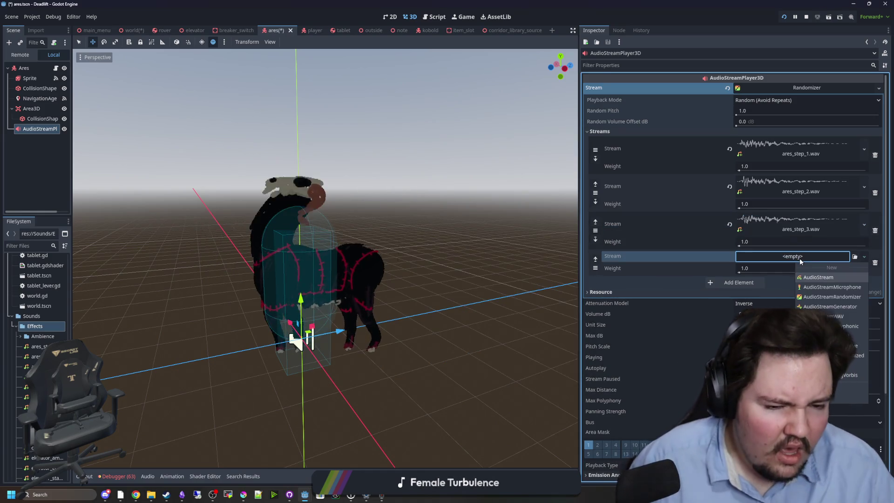
click(824, 375)
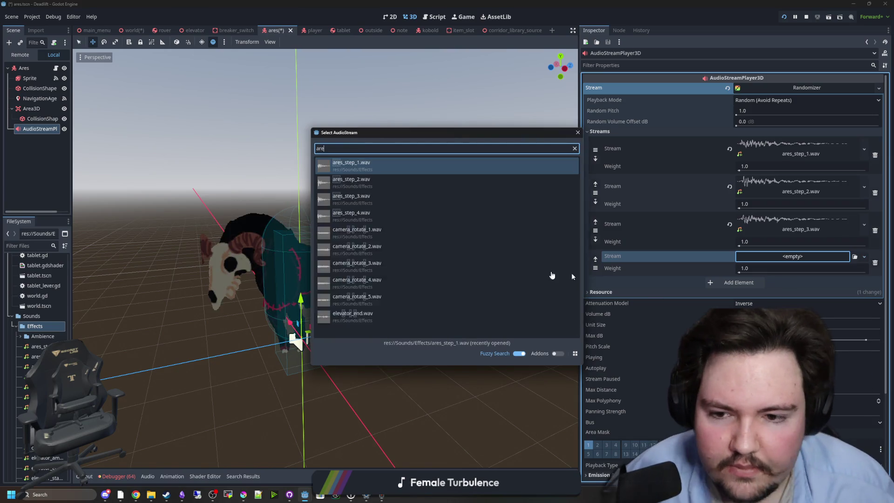
text(ares4)
key(Return)
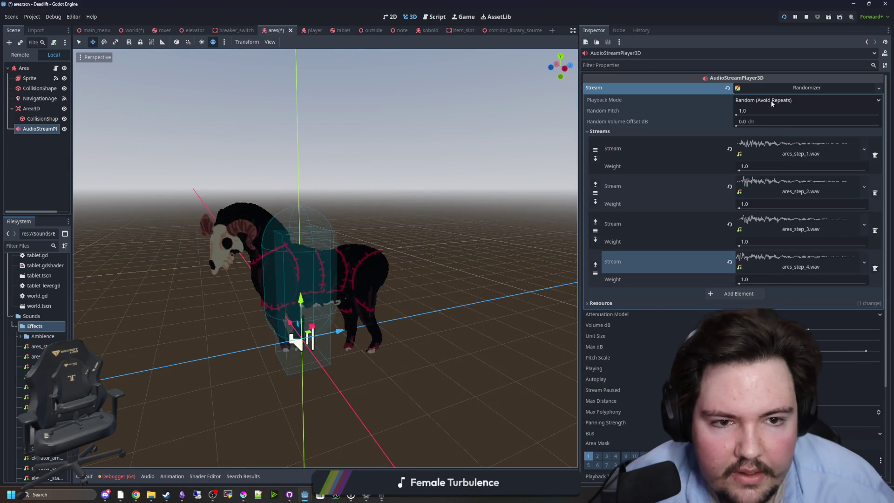
click(770, 100)
click(771, 101)
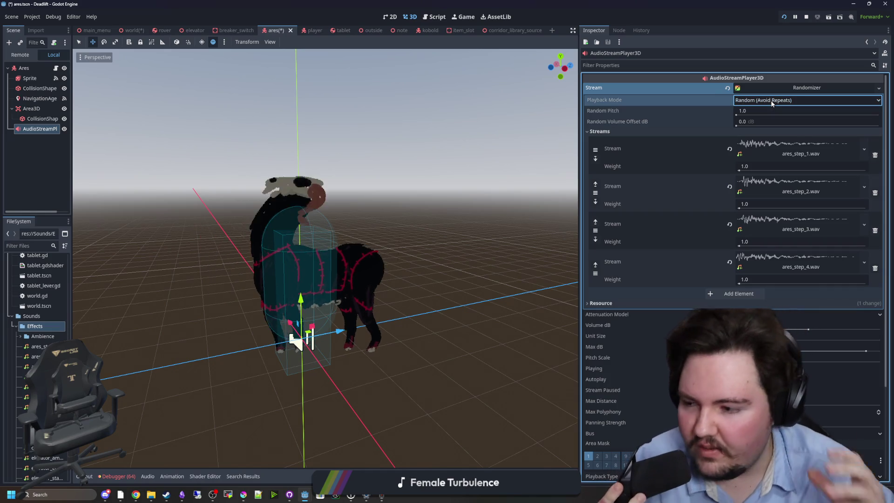
Enter 1.25 as the Randomizer's Random Pitch, then collapse the Randomizer resource
scroll(771, 103, down, 2)
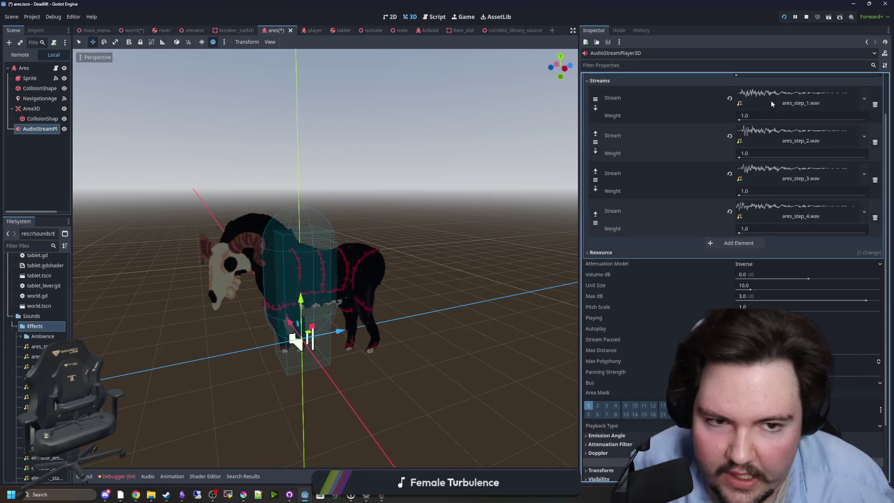
scroll(771, 103, up, 2)
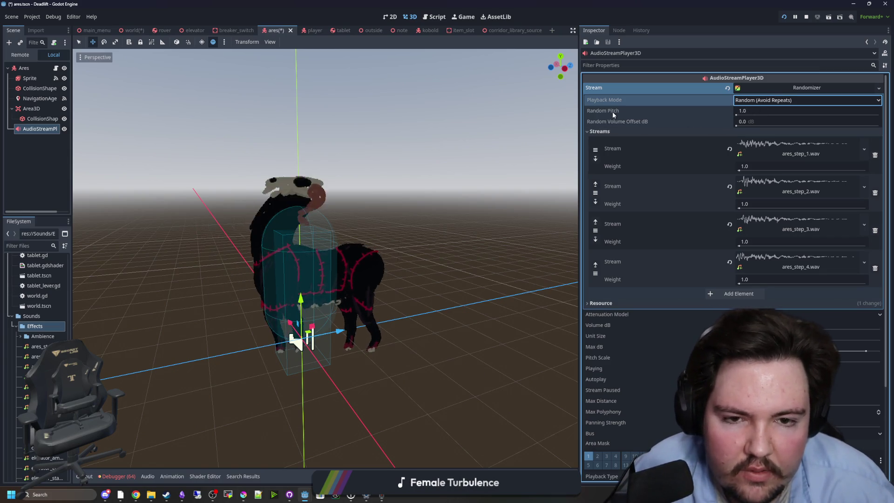
mouse_move(613, 112)
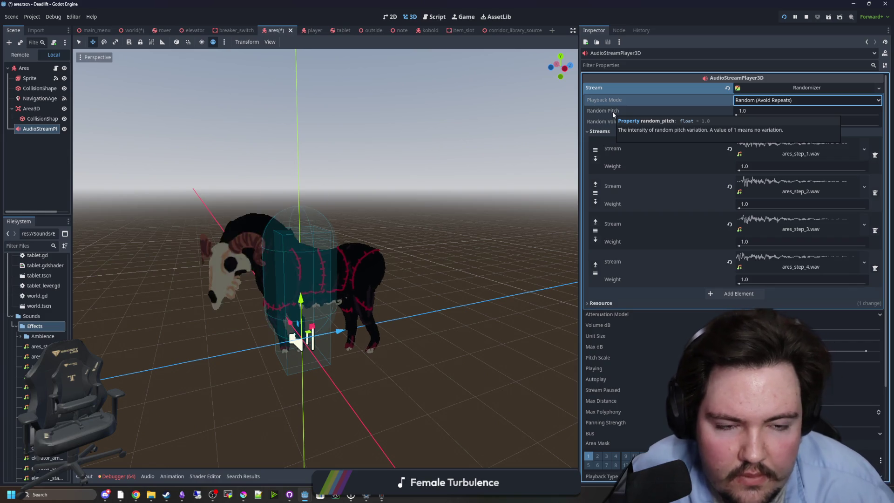
click(753, 111)
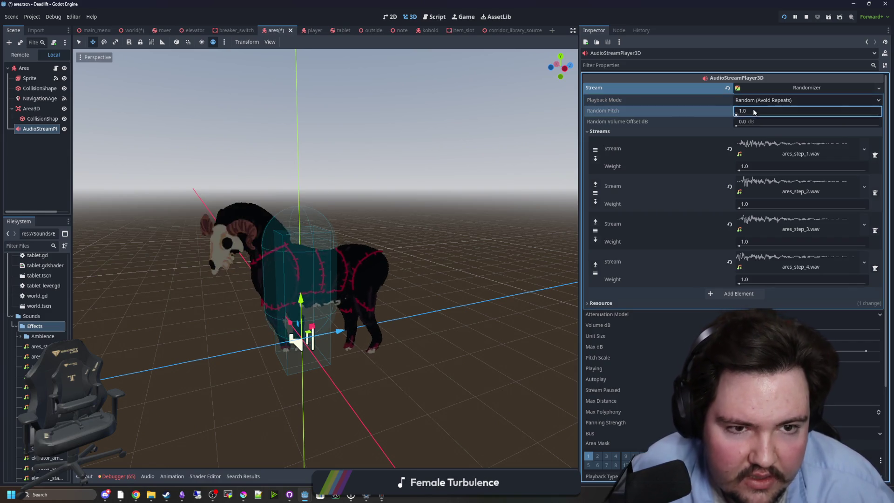
text(1.25)
key(Return)
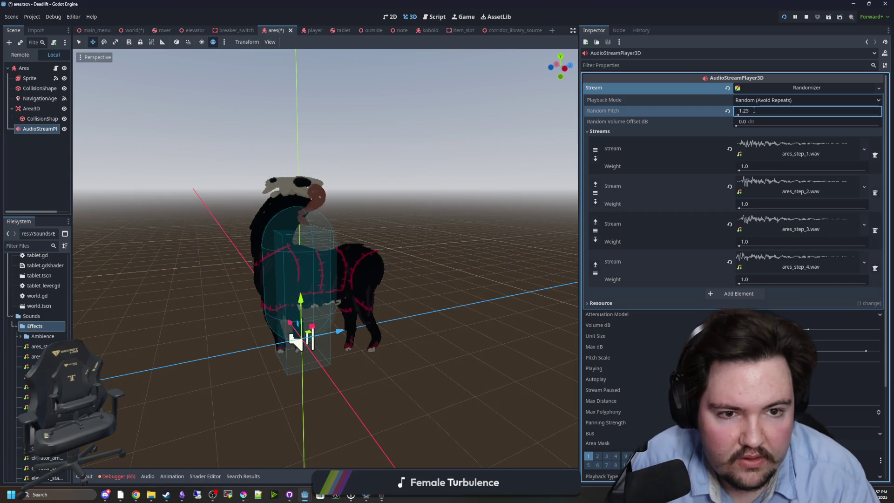
scroll(693, 285, down, 2)
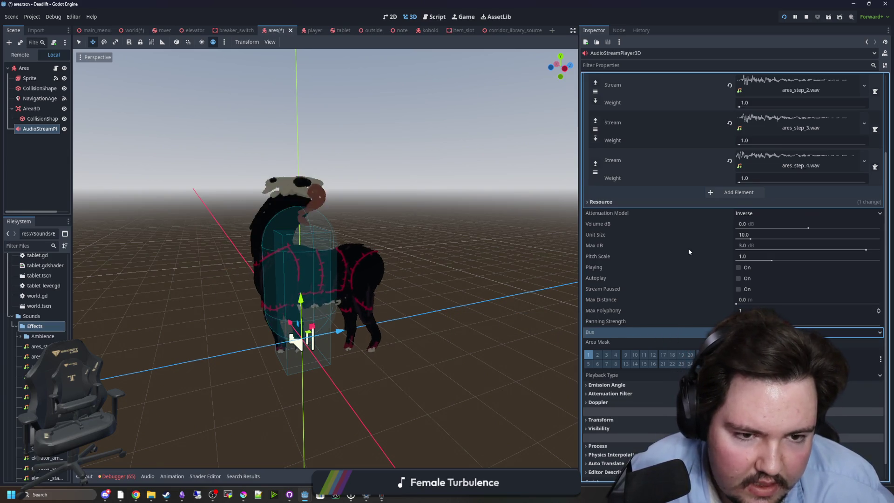
scroll(688, 247, down, 1)
scroll(638, 282, up, 3)
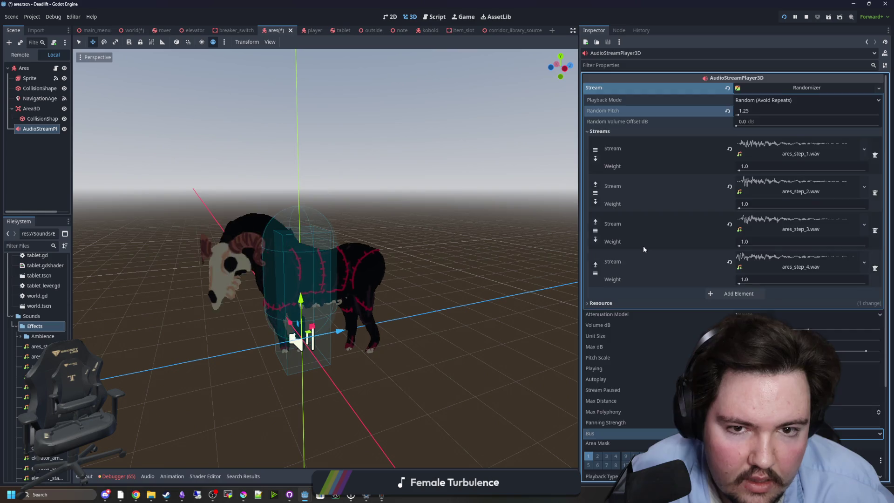
scroll(643, 245, down, 3)
scroll(677, 228, up, 3)
click(780, 88)
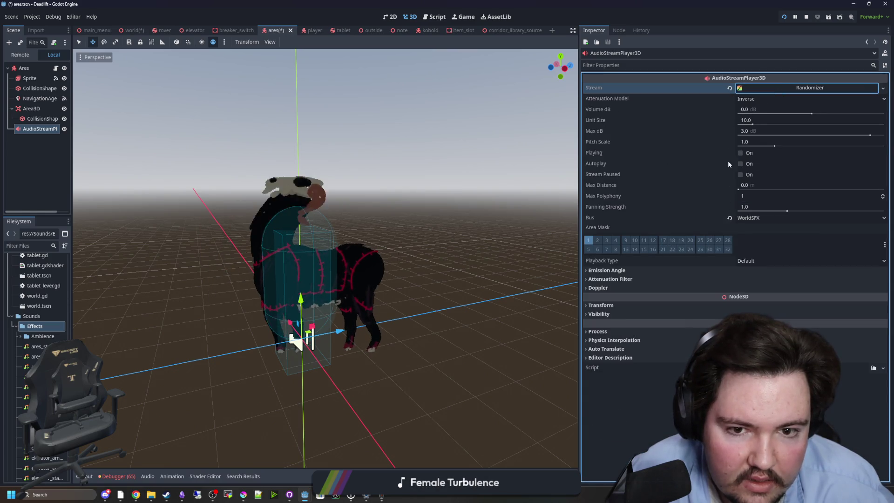
Preview the footsteps with Playing, set Volume dB to -10, and save the scene
click(741, 153)
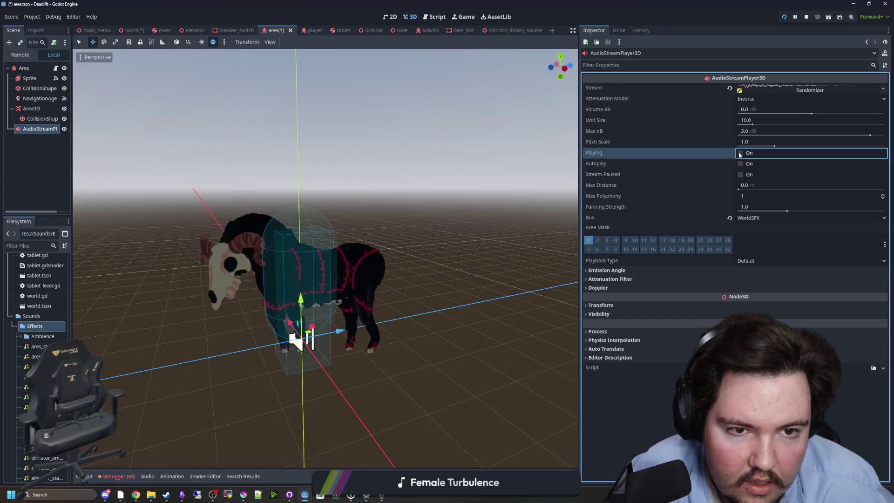
click(740, 154)
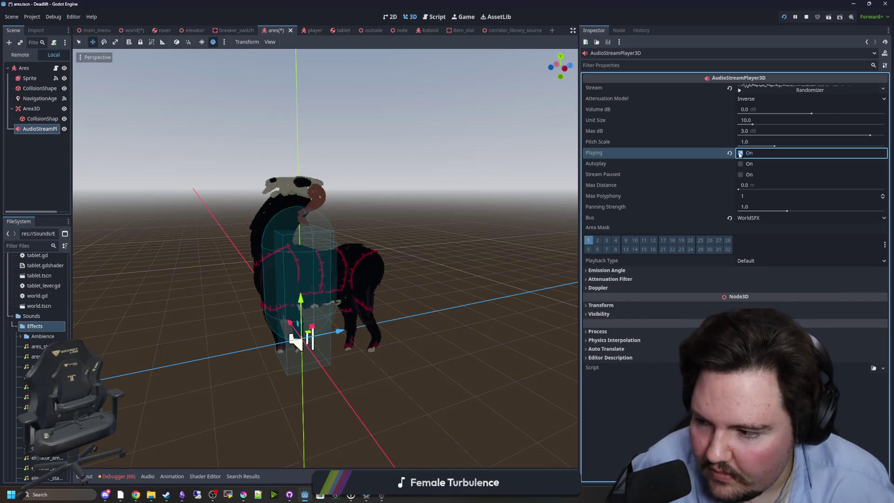
click(740, 154)
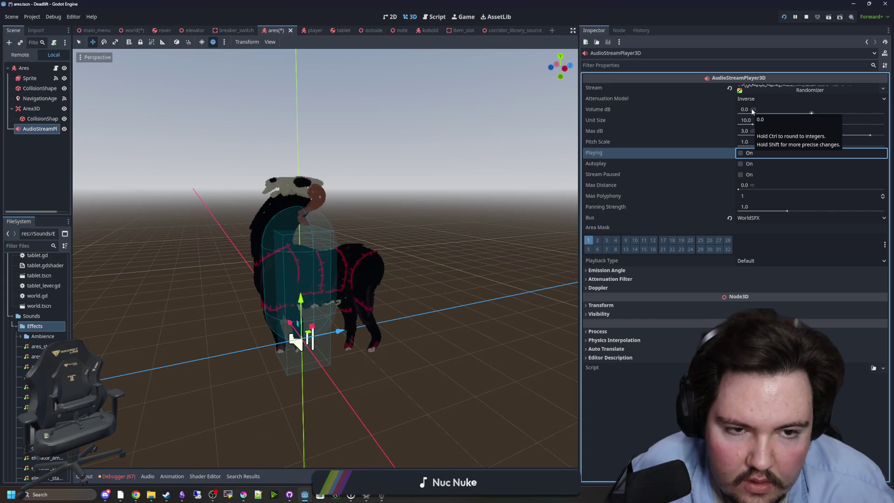
click(752, 110)
text(-10)
key(Return)
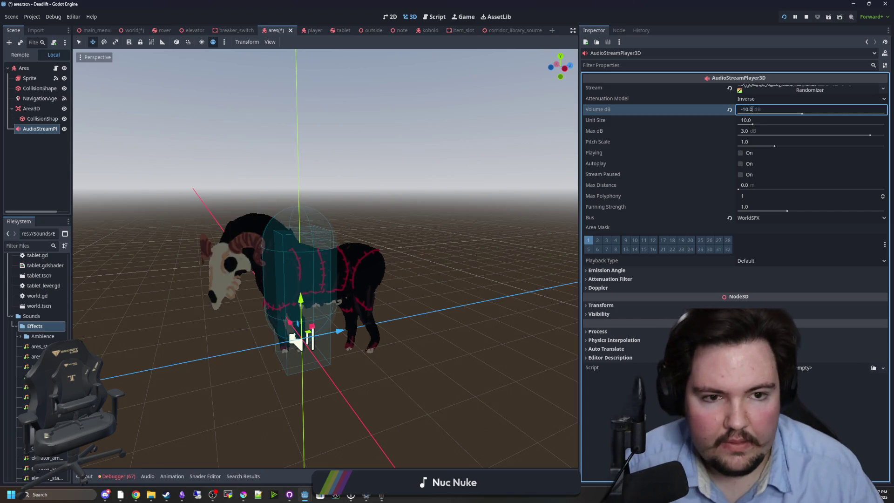
key(ctrl+s)
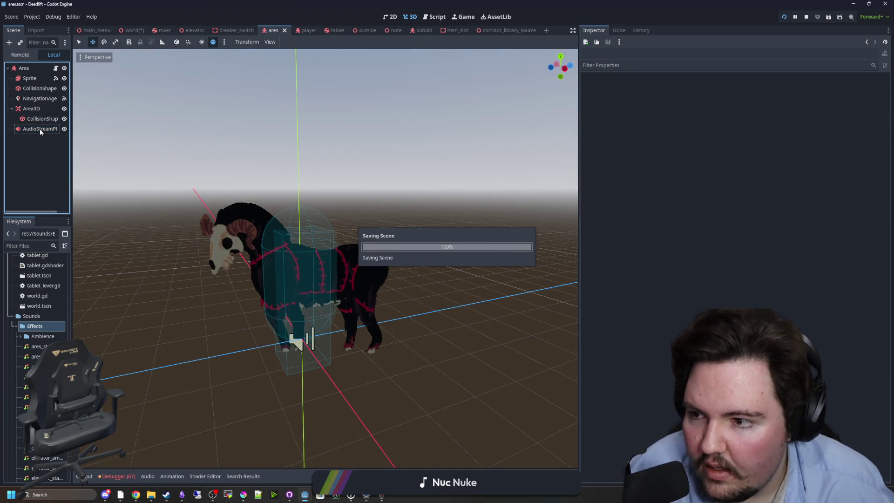
Rename the AudioStreamPlayer3D node to Footsteps
double_click(40, 129)
text(Footsteps)
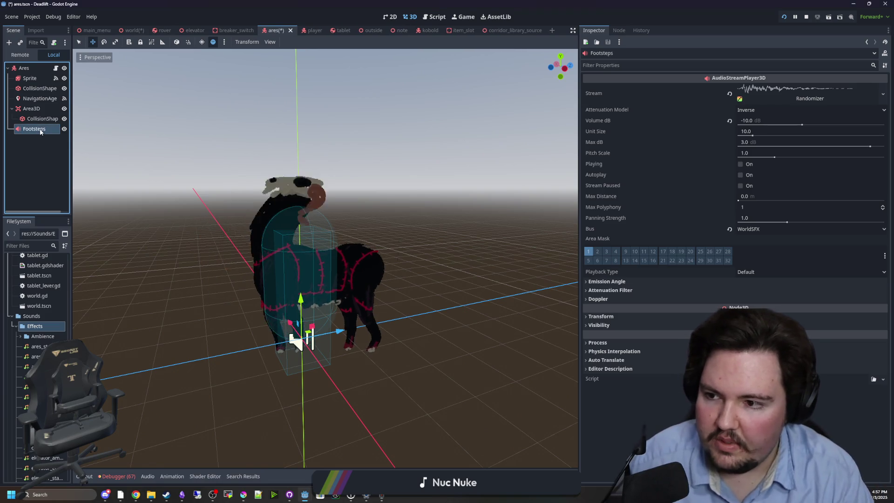
click(47, 154)
click(56, 68)
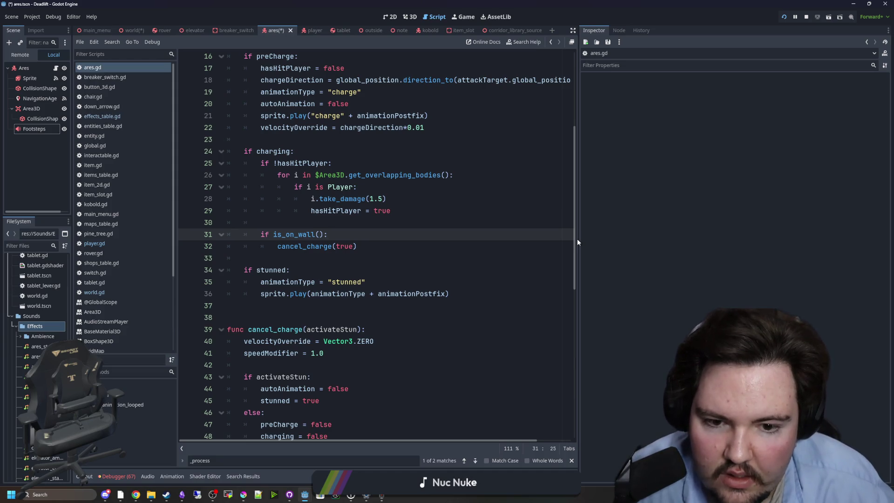
Connect the Sprite's frame_changed signal to the Ares script, creating the _on_sprite_frame_changed() stub
mouse_move(578, 241)
mouse_down()
mouse_move(750, 242)
mouse_move(698, 241)
mouse_up()
scroll(411, 255, down, 10)
click(398, 418)
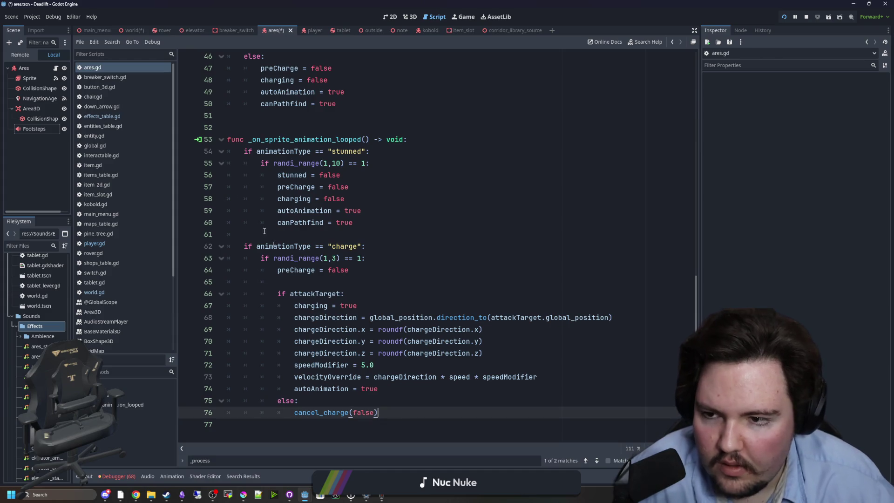
click(33, 78)
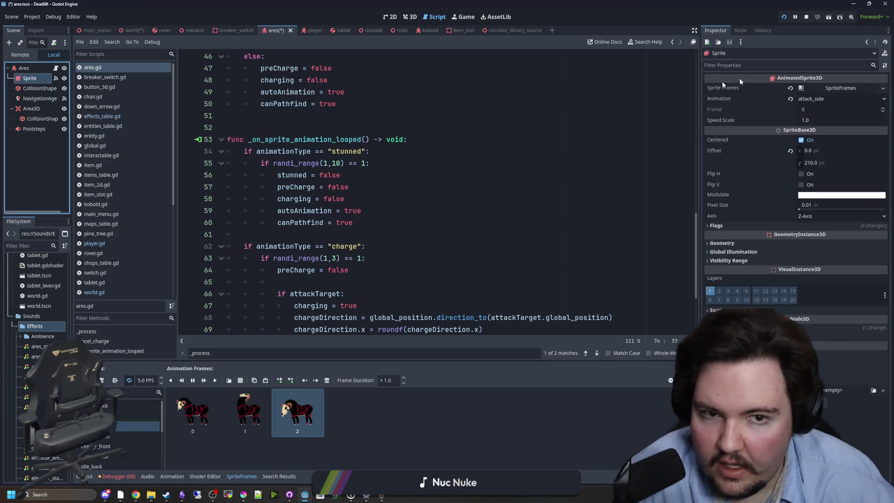
click(739, 30)
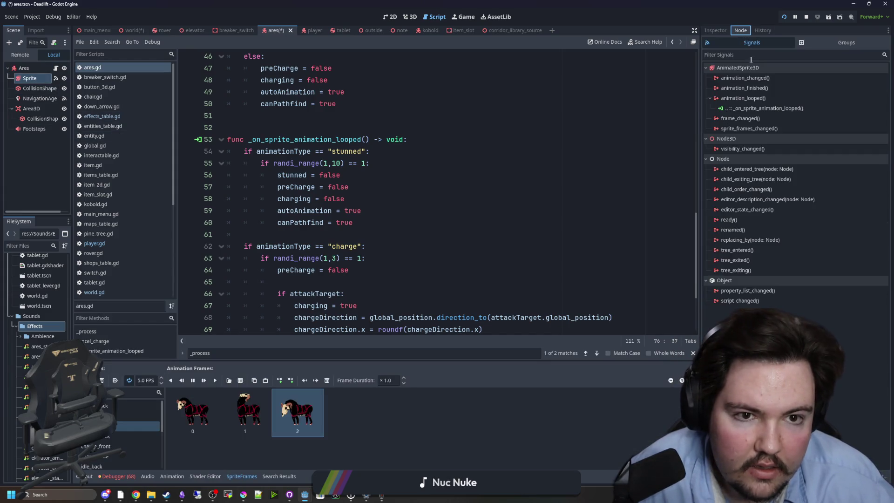
double_click(747, 119)
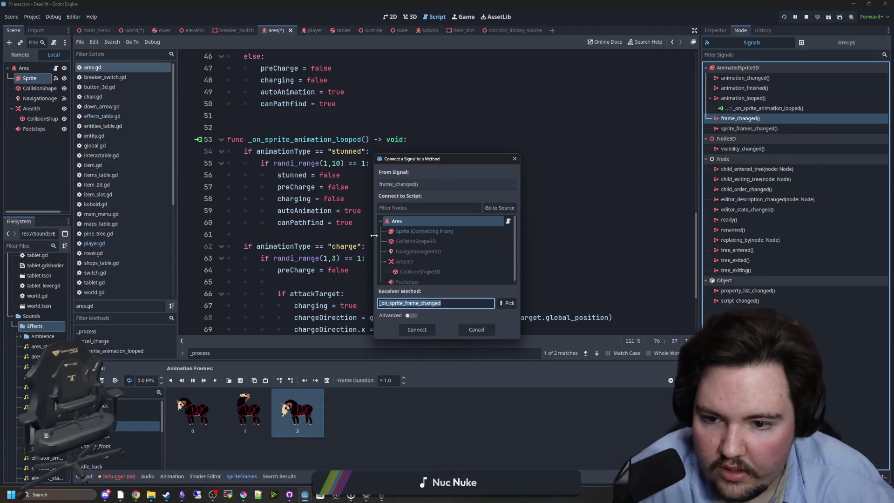
double_click(420, 221)
scroll(122, 424, down, 2)
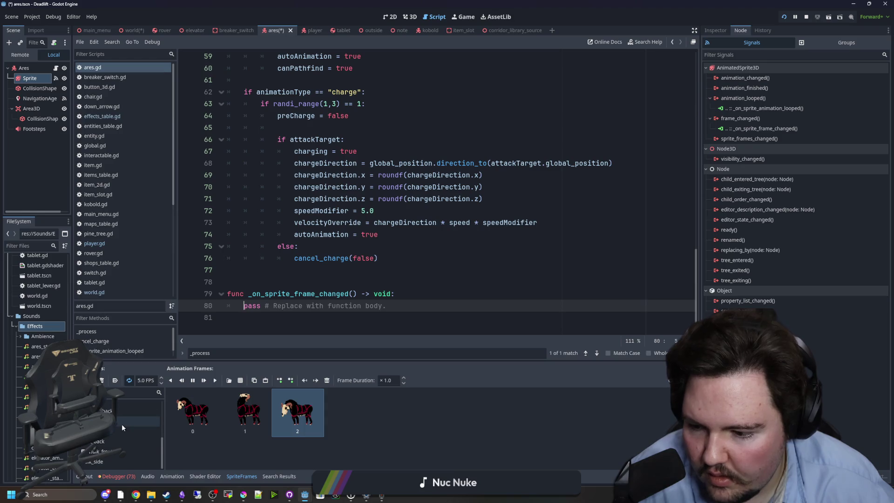
click(103, 441)
click(209, 414)
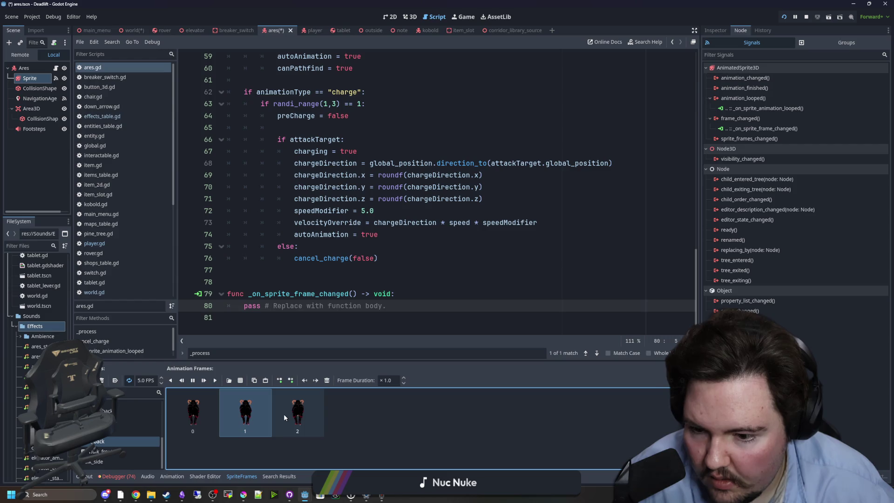
click(409, 18)
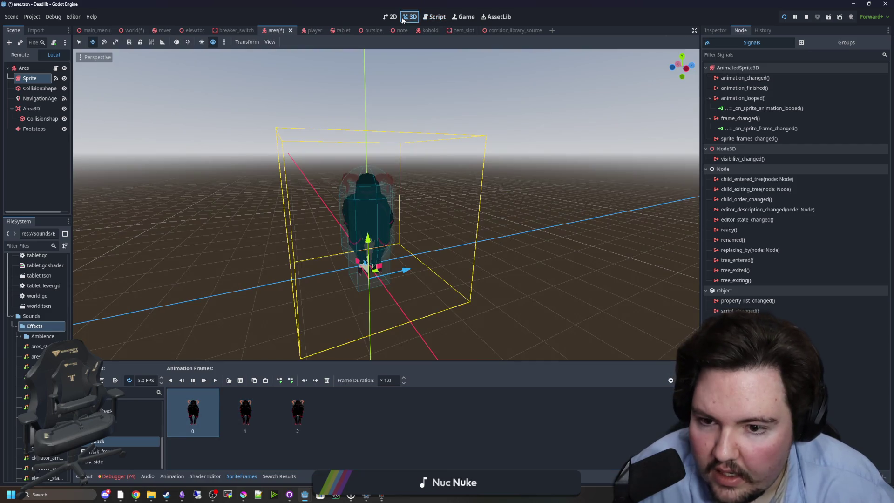
Replace the stub's pass with a $Footsteps reference by dragging the node into the script
scroll(405, 281, up, 5)
scroll(425, 303, up, 3)
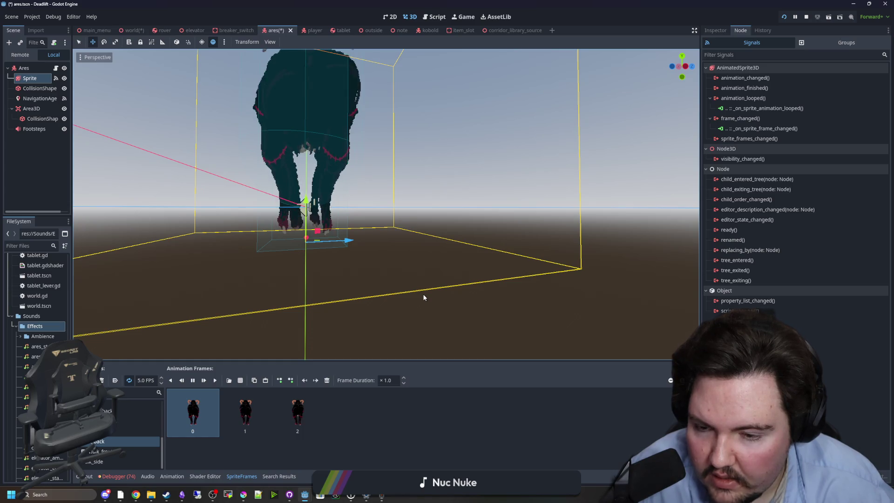
click(249, 419)
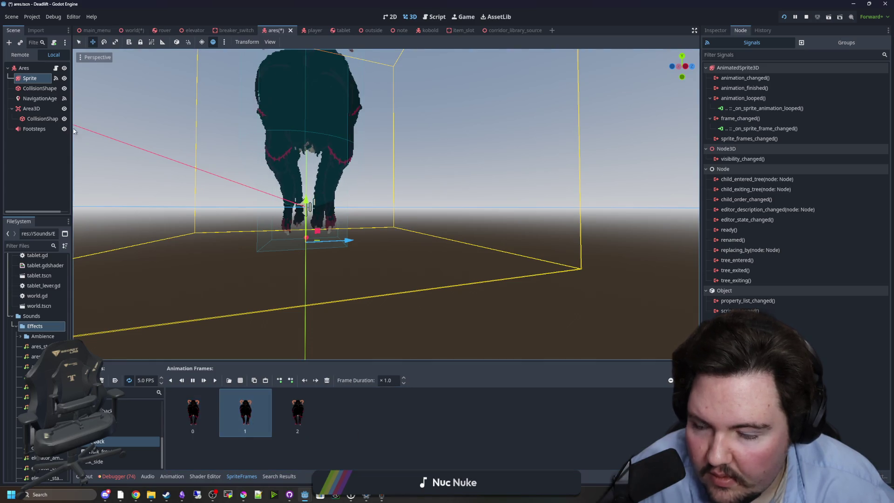
click(55, 69)
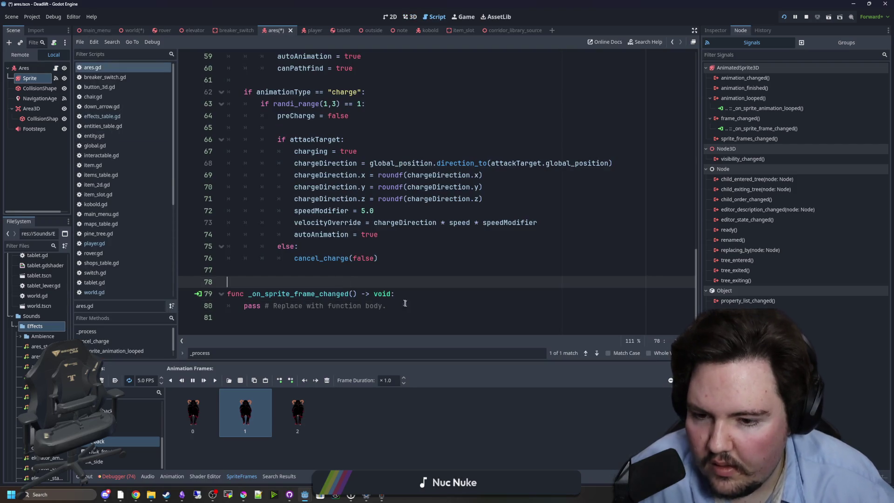
key(shift+End)
key(Delete)
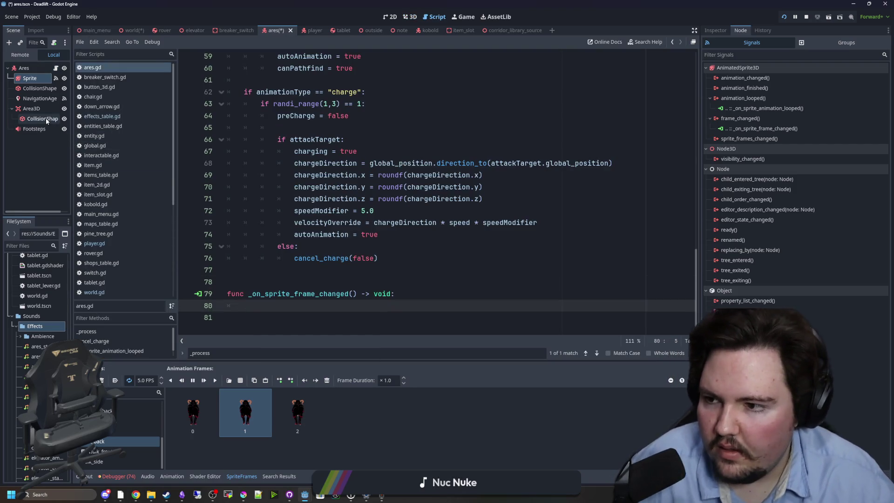
drag(32, 131, 250, 308)
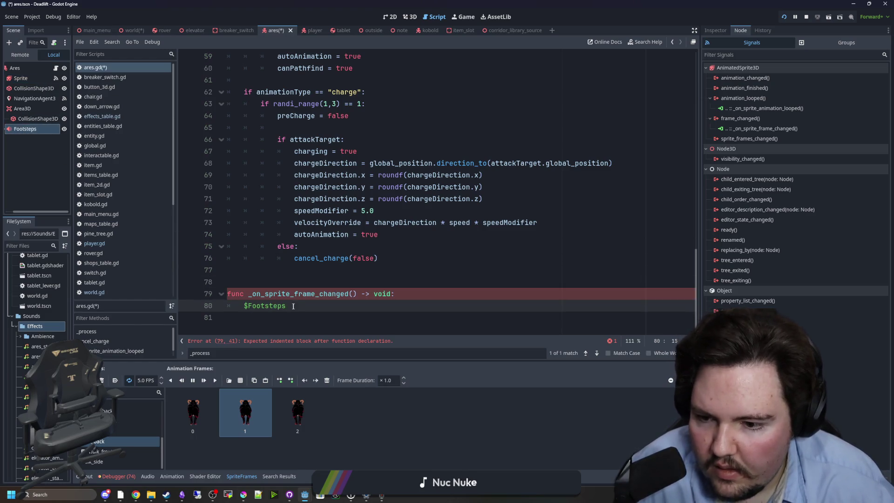
Set the Footsteps Volume dB to -20 and complete the line as $Footsteps.play()
click(35, 131)
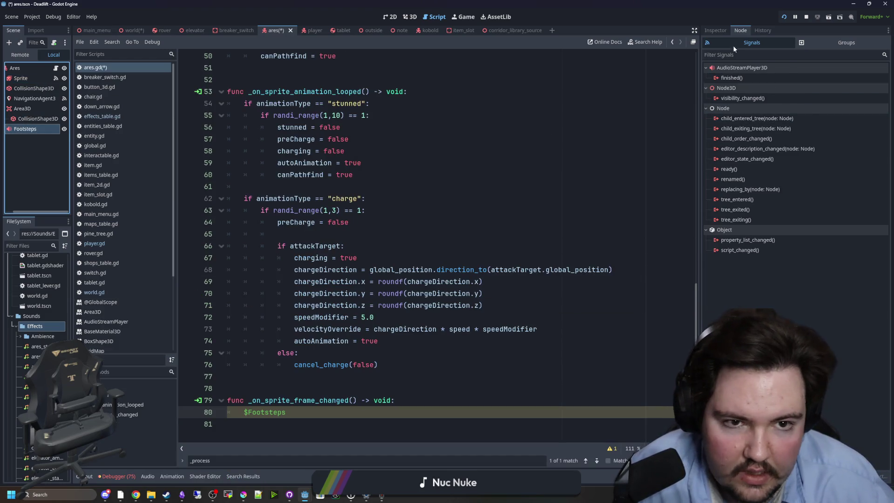
click(717, 31)
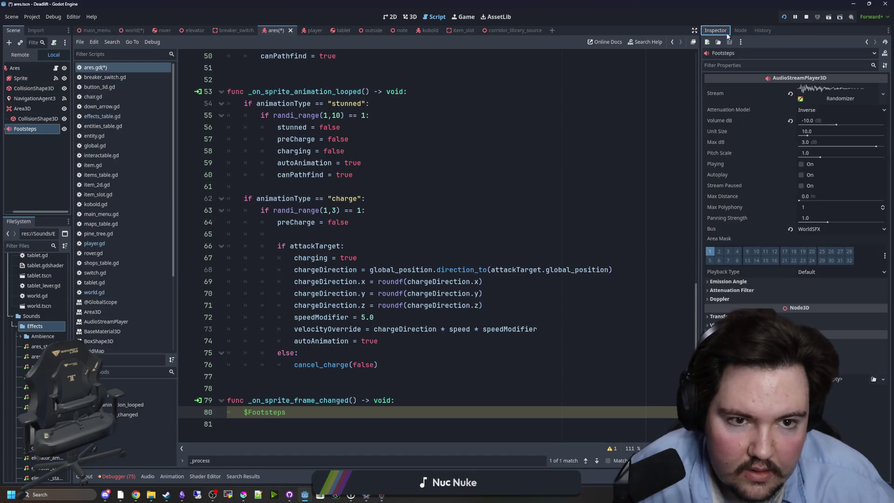
click(828, 120)
text(-20)
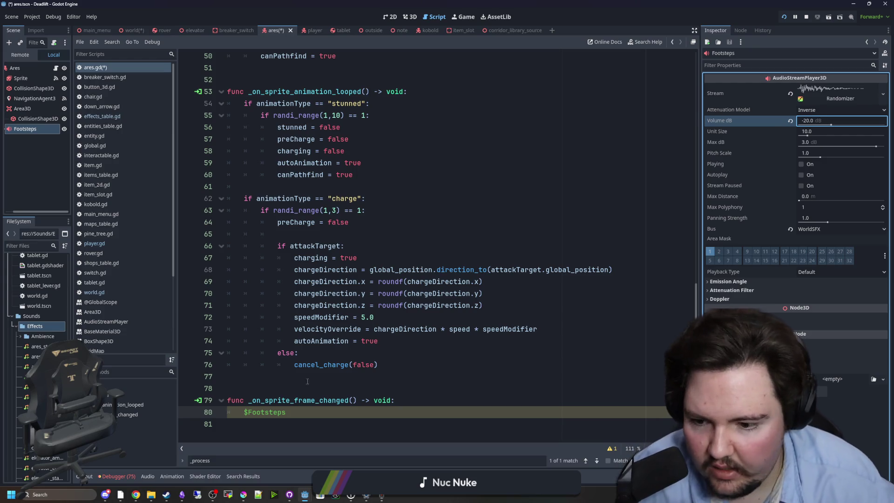
key(Return)
text(play)
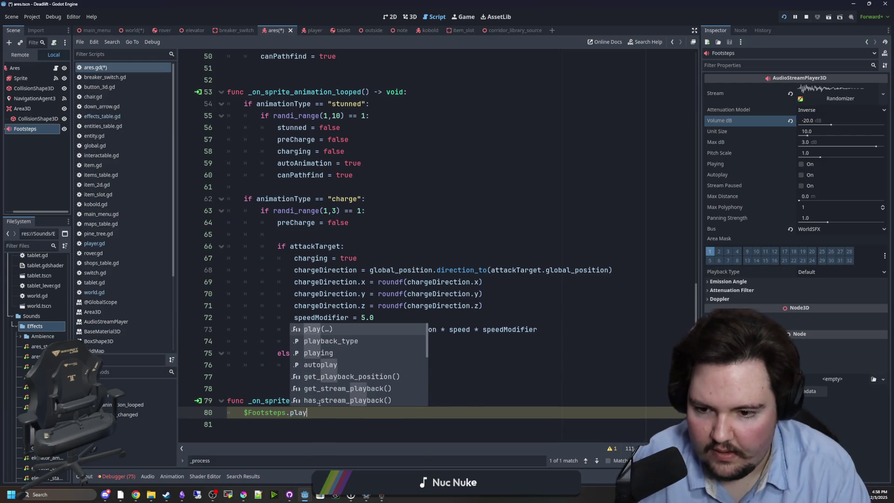
key(Return)
click(406, 370)
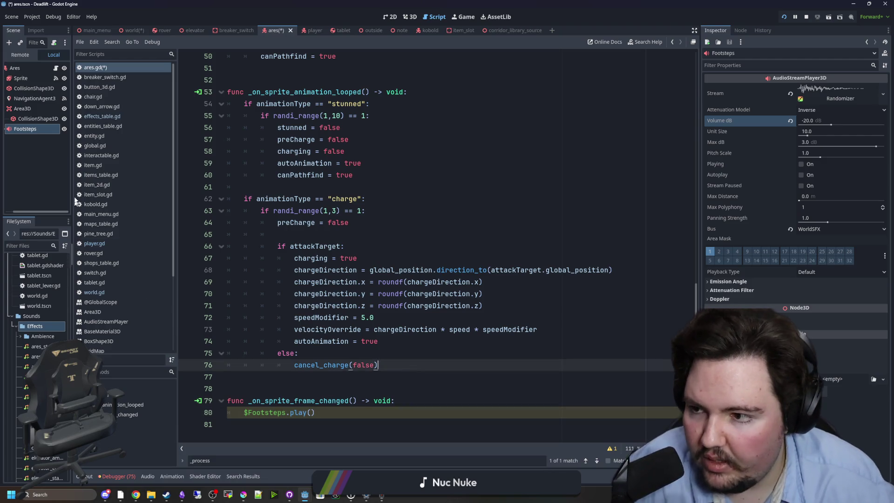
click(28, 129)
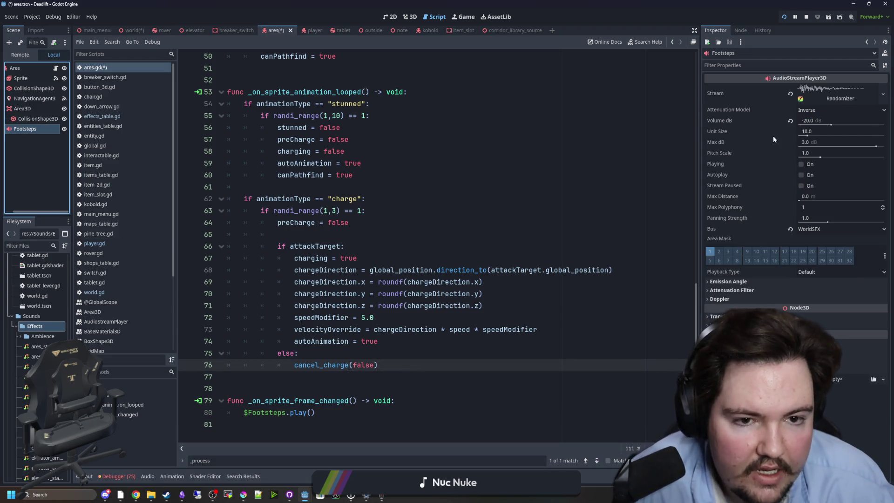
Set the Footsteps Max Polyphony to 10, save, and start a new line 80 in _on_sprite_frame_changed
click(814, 206)
text(0)
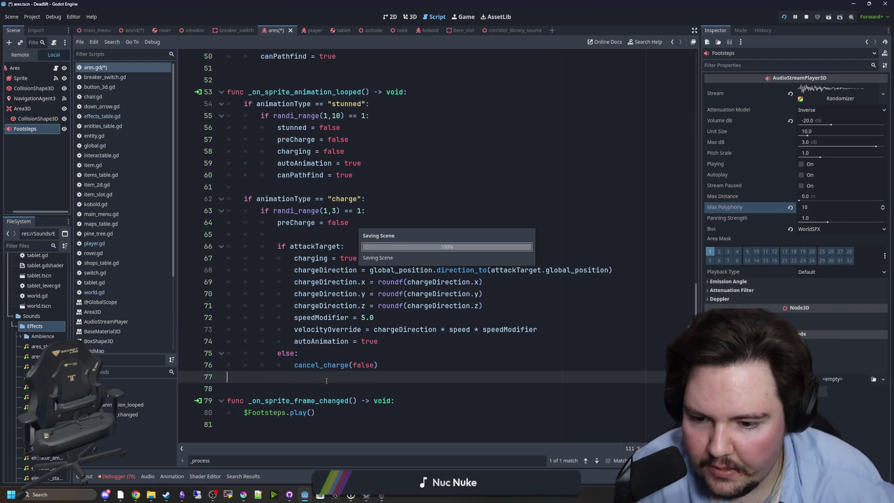
key(ctrl+s)
click(424, 399)
key(Return)
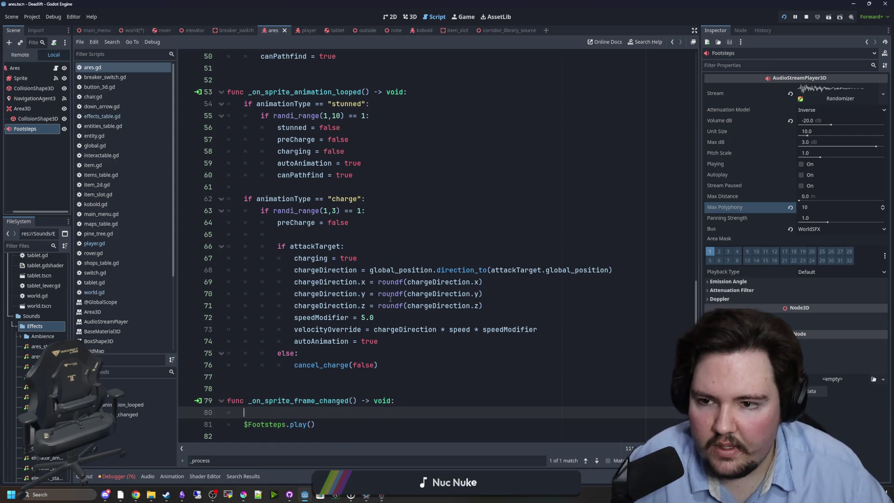
Write `if animationType == "walking":` on line 80, indent $Footsteps.play() under it, and save
scroll(390, 298, up, 2)
mouse_move(370, 175)
mouse_down()
mouse_move(239, 163)
mouse_move(243, 175)
mouse_up()
scroll(291, 374, down, 2)
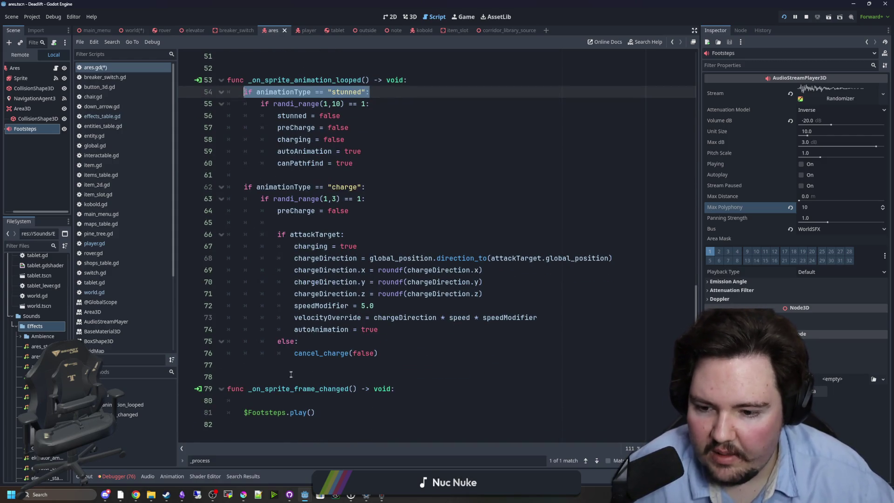
click(277, 401)
text(if animationType == "idle":)
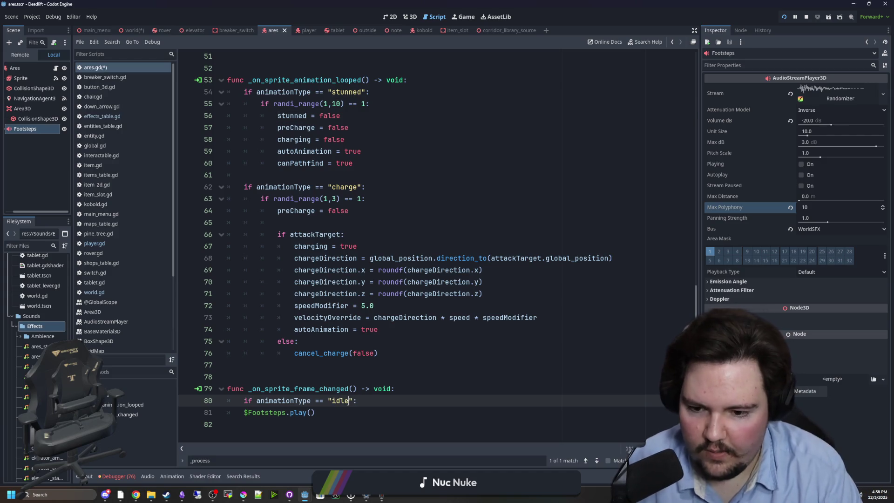
double_click(347, 400)
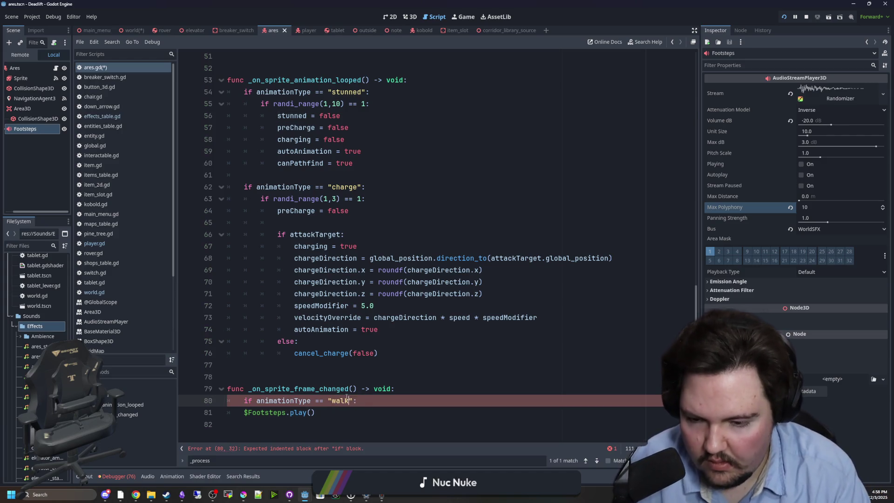
click(373, 376)
click(244, 412)
key(Tab)
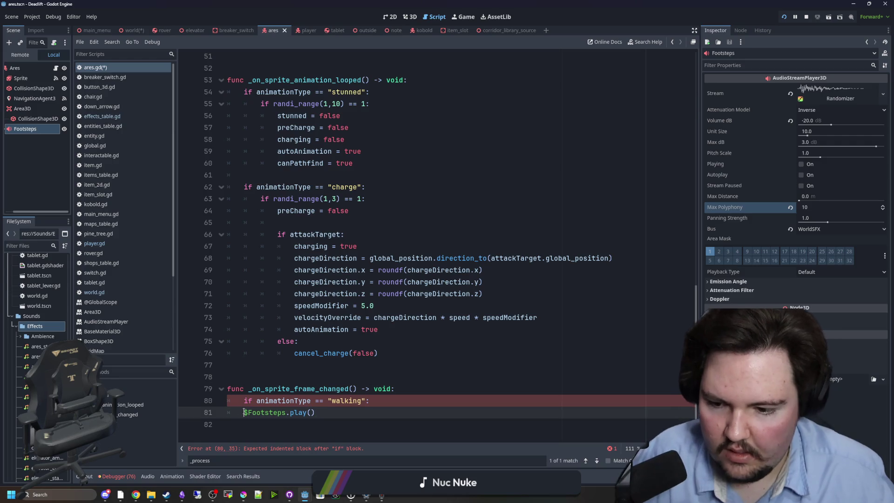
click(296, 376)
key(ctrl+s)
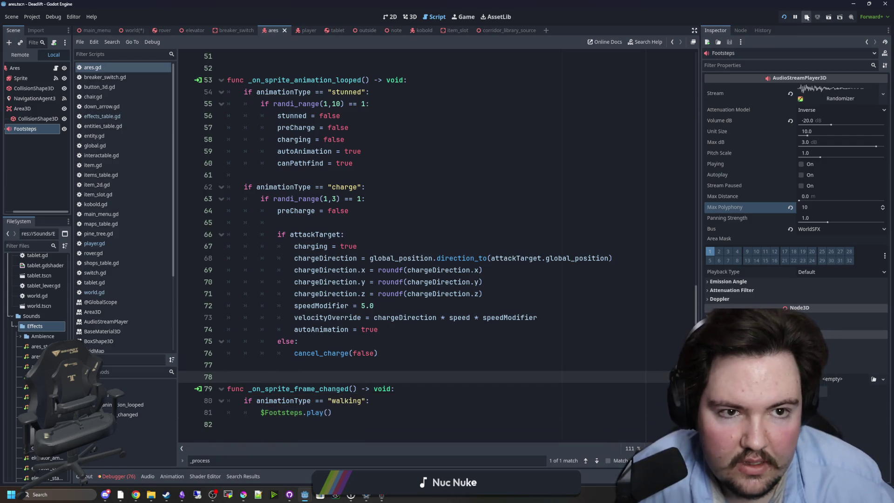
click(785, 18)
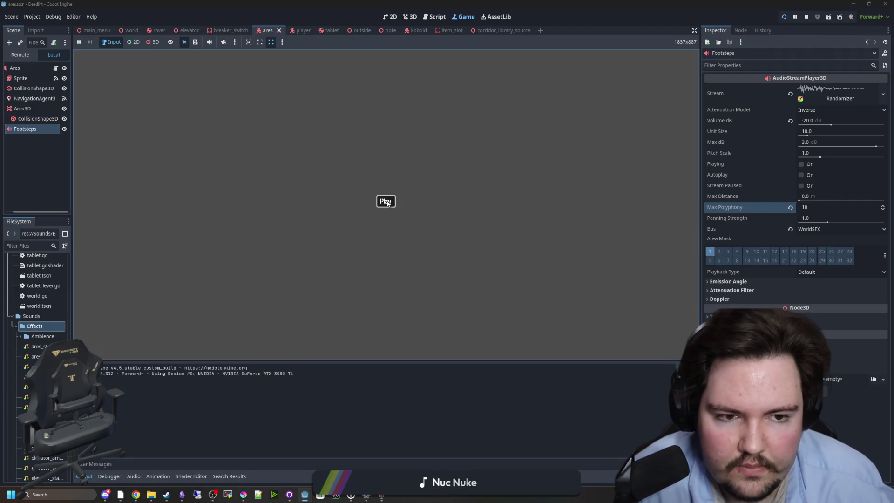
Start the game from its menu and walk around the room to the counter and elevator with W/S, listening for footsteps
click(386, 202)
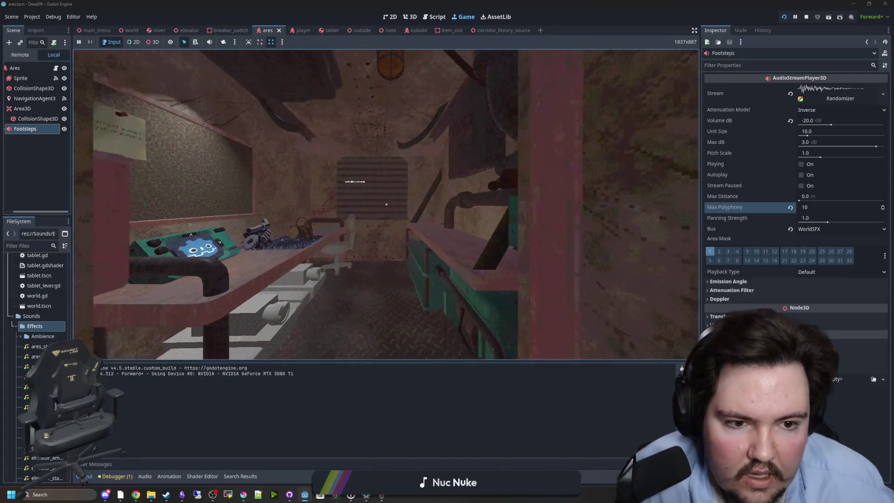
key(Escape)
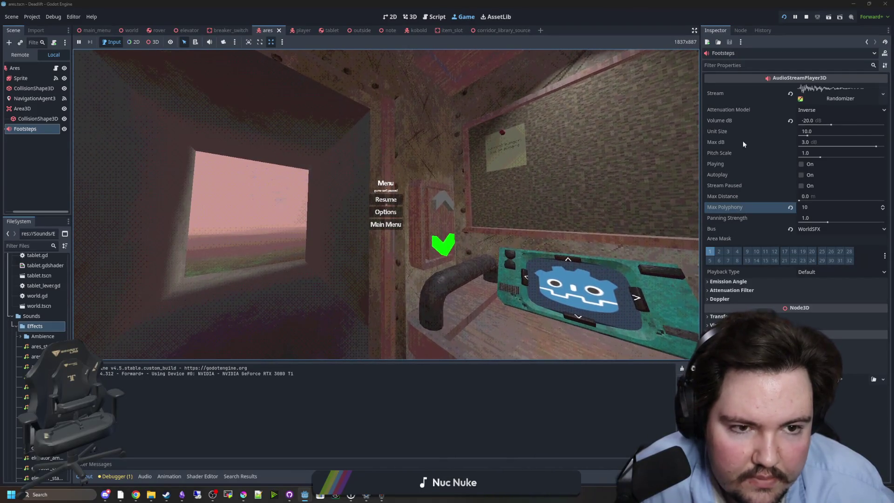
mouse_move(724, 133)
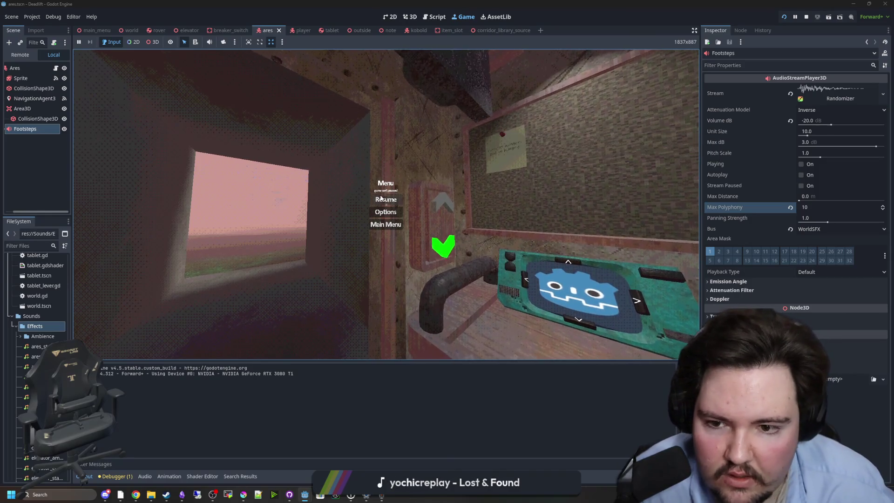
key(Escape)
key(w)
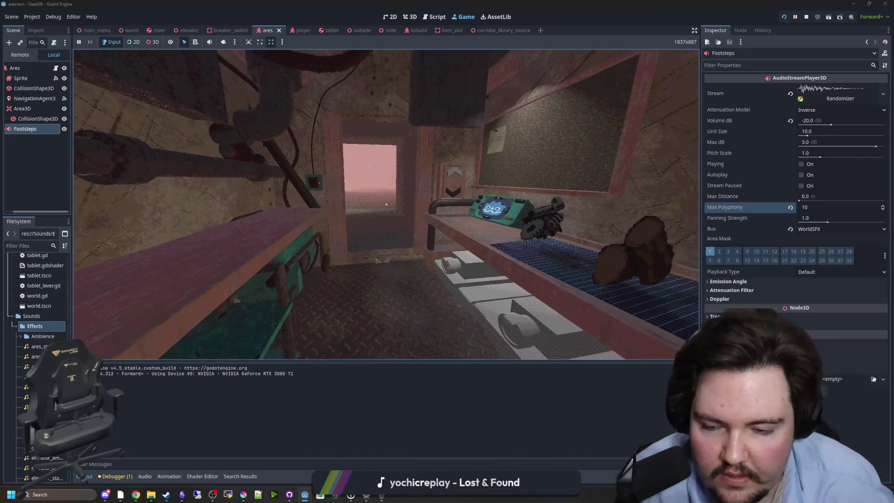
key(w)
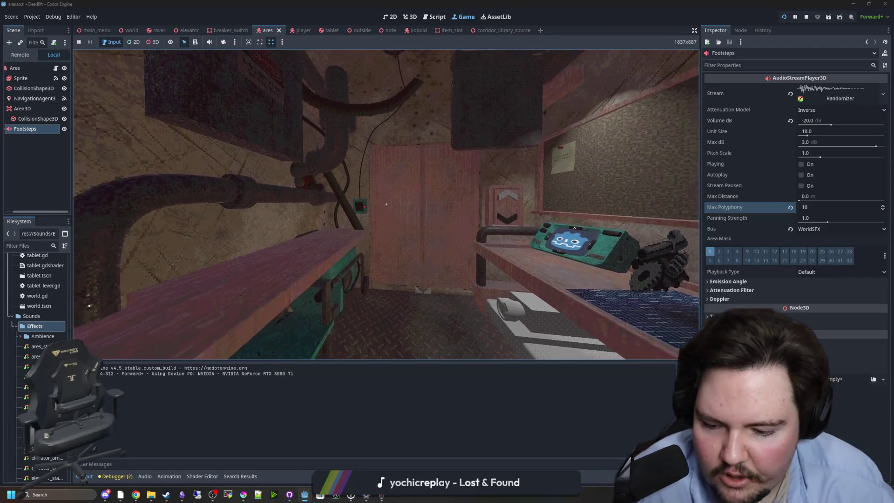
key(s)
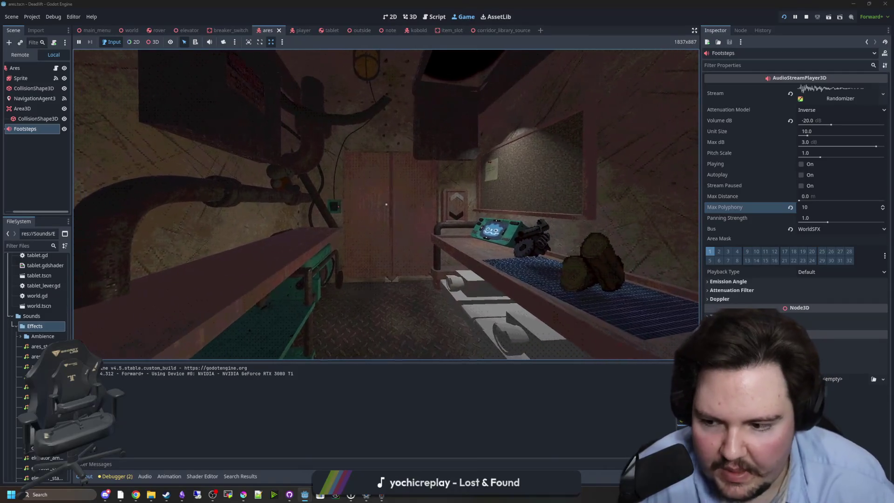
key(w)
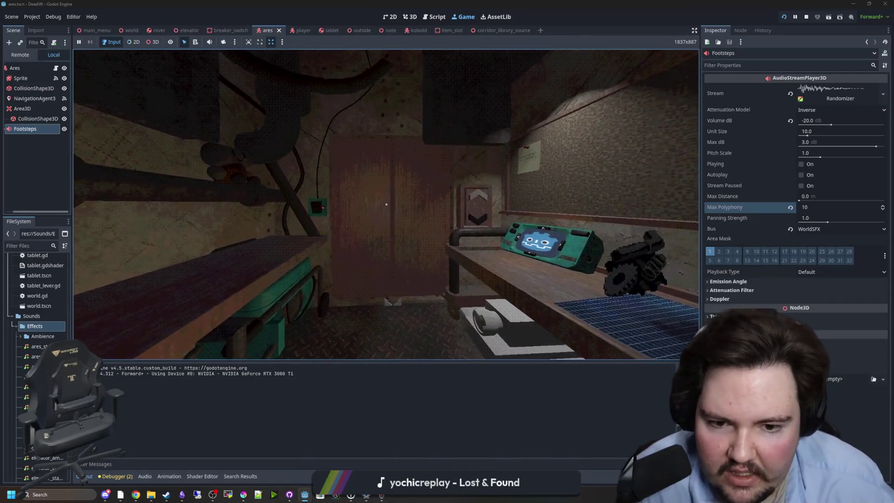
mouse_move(386, 204)
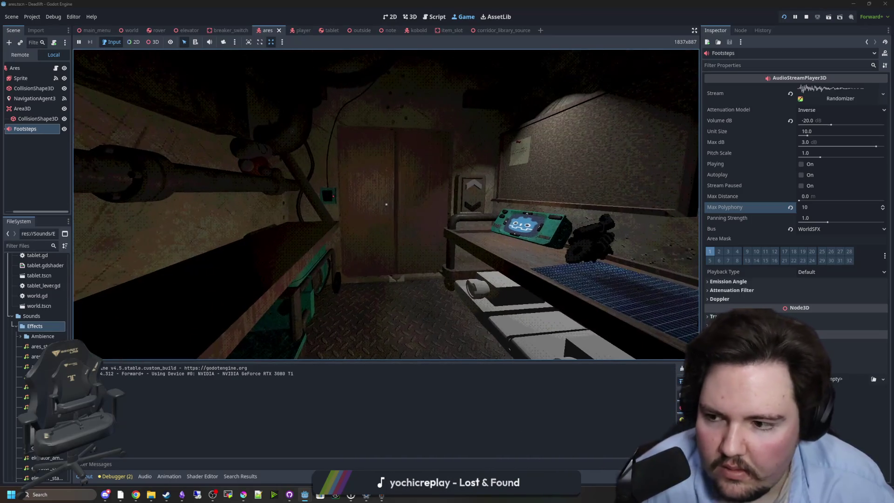
key(w)
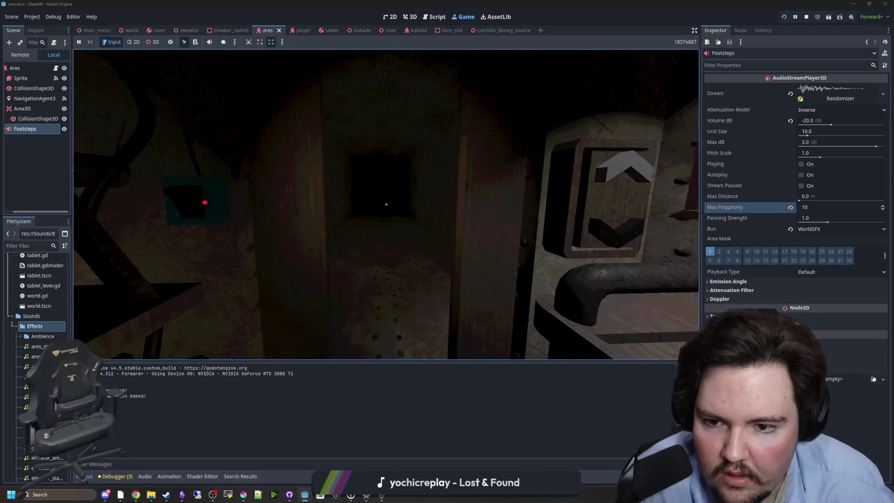
key(w)
key(w)
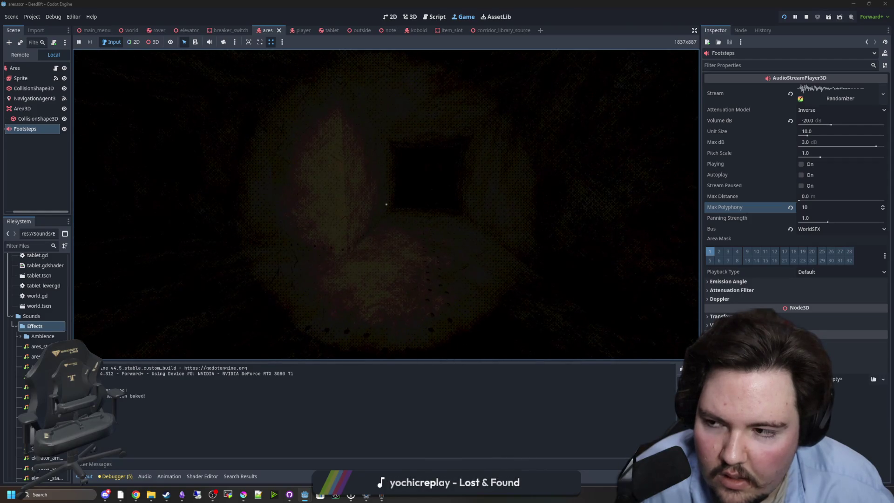
key(Escape)
Check which animation name entity.gd uses while moving
key(ctrl+F3)
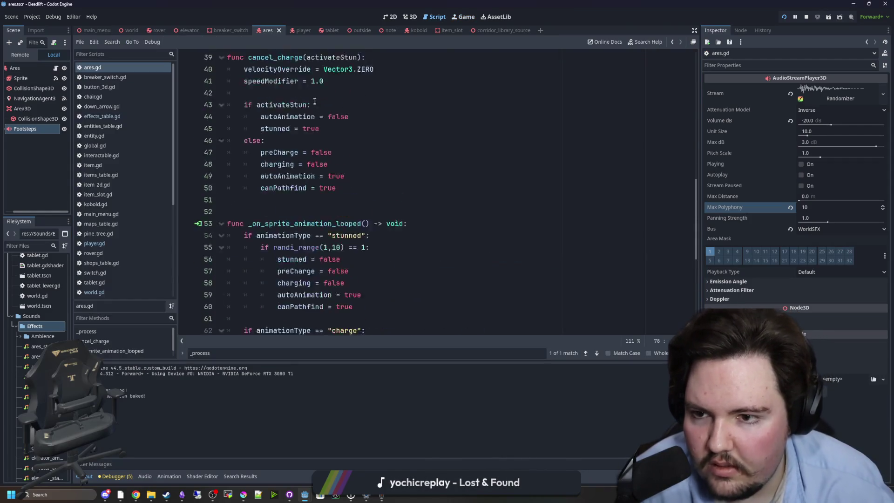
scroll(336, 93, down, 1)
scroll(303, 79, up, 1)
ctrl+click(270, 59)
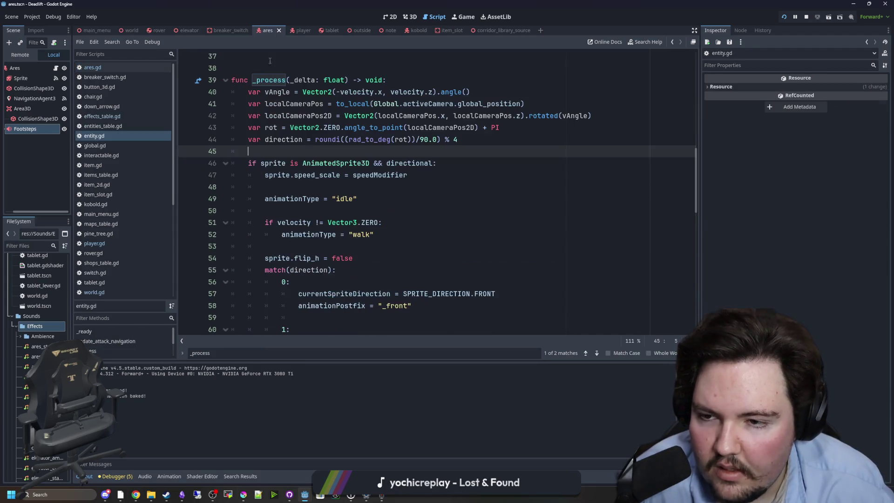
click(360, 234)
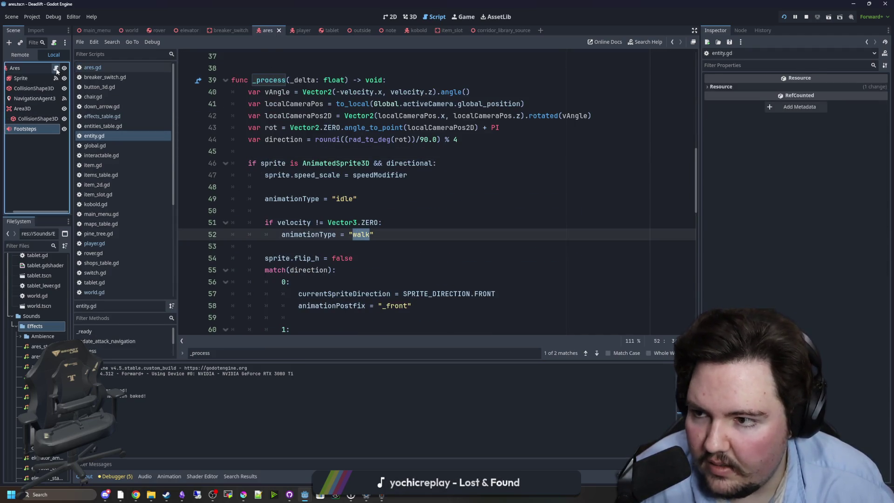
Replace "walking" with "walk" on line 80 of ares.gd and resume the paused game
click(56, 68)
scroll(320, 285, down, 15)
double_click(349, 294)
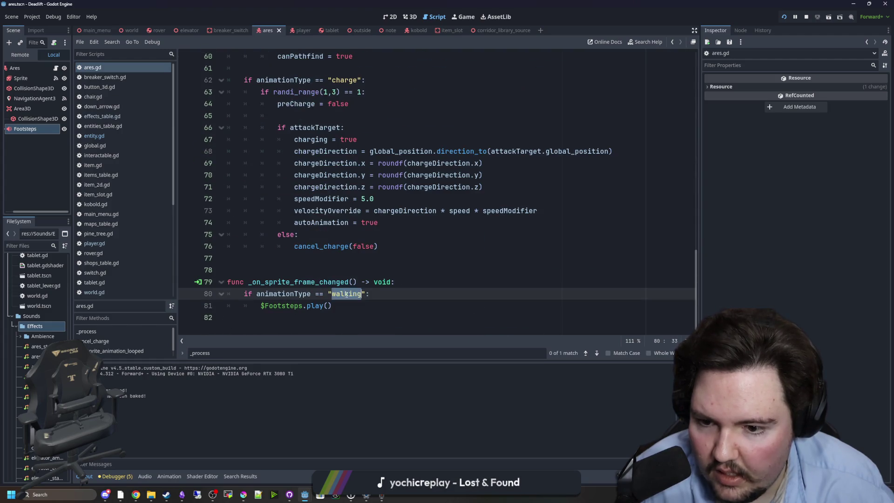
text(walk)
click(419, 270)
click(463, 17)
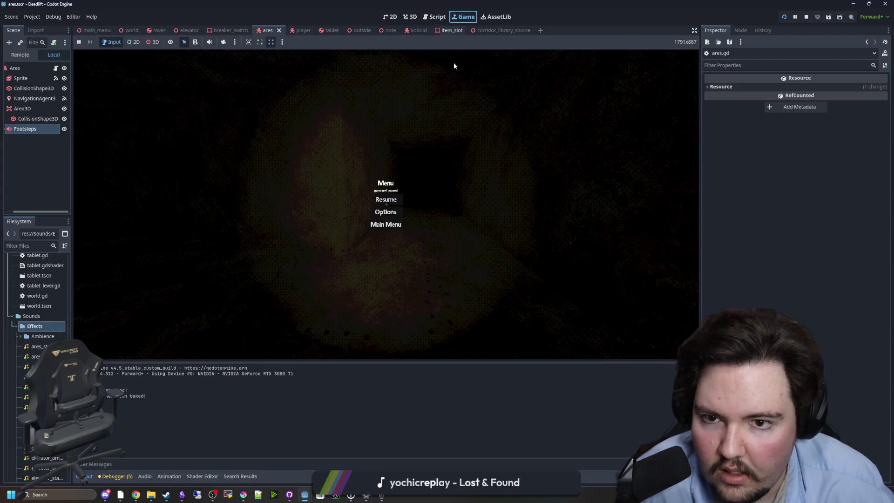
click(385, 197)
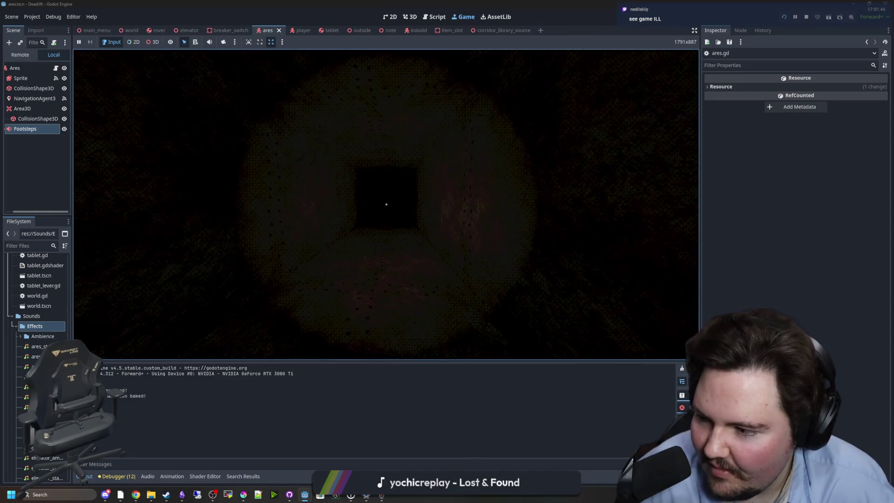
Select the Footsteps node in Ares's scene tree and begin editing its Volume dB value
click(37, 118)
click(55, 131)
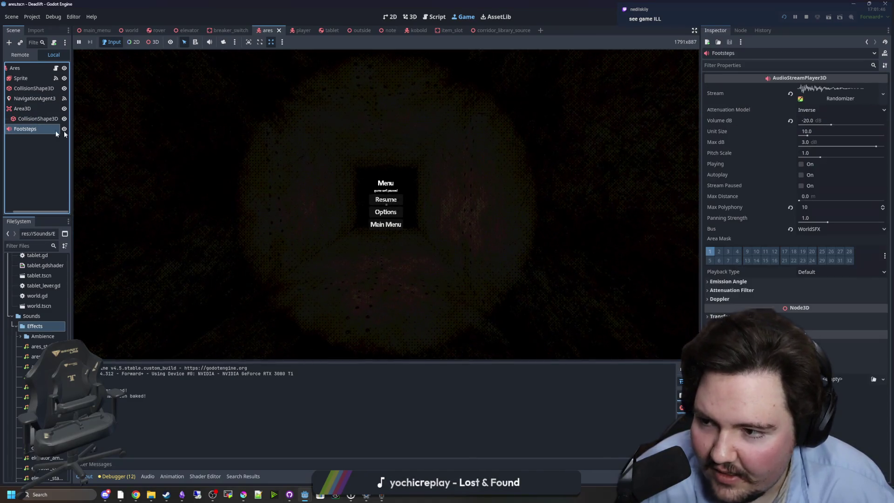
click(807, 121)
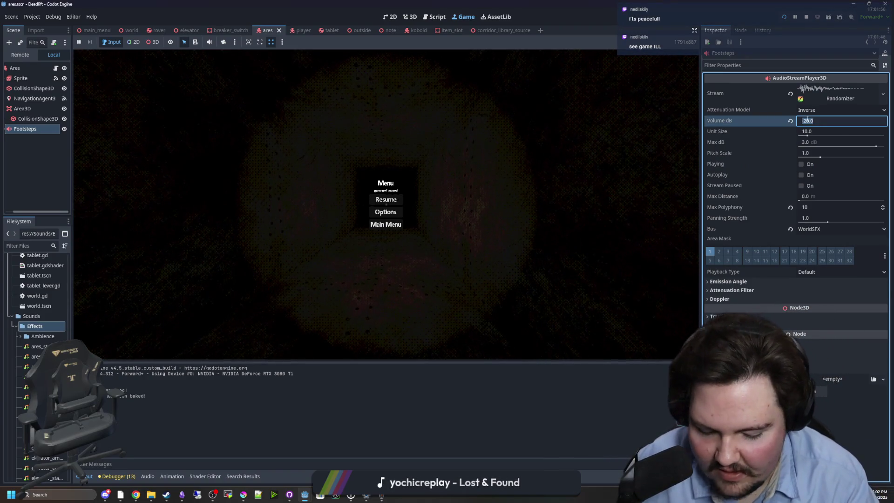
Set the Footsteps volume to -10 dB and resume the game
text(-10)
key(Return)
click(386, 199)
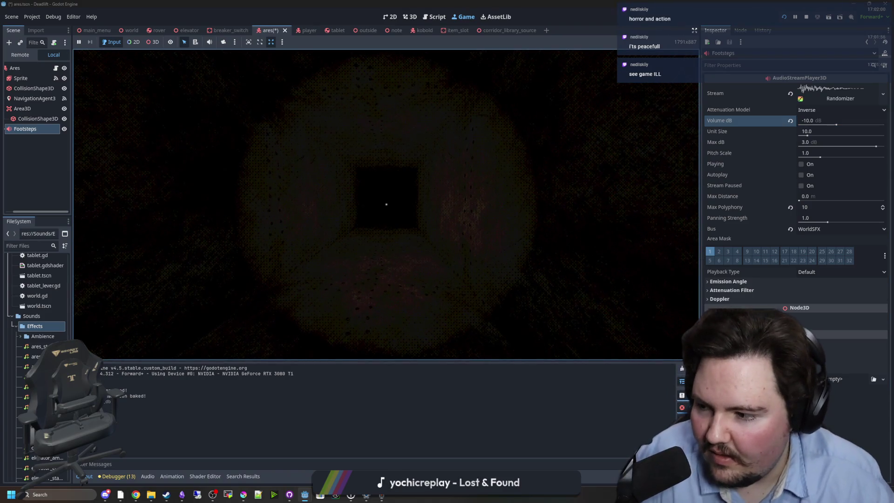
Walk down the corridor toward the ram-skull creature in the doorway, then open and dismiss the Windows Start menu
key(w)
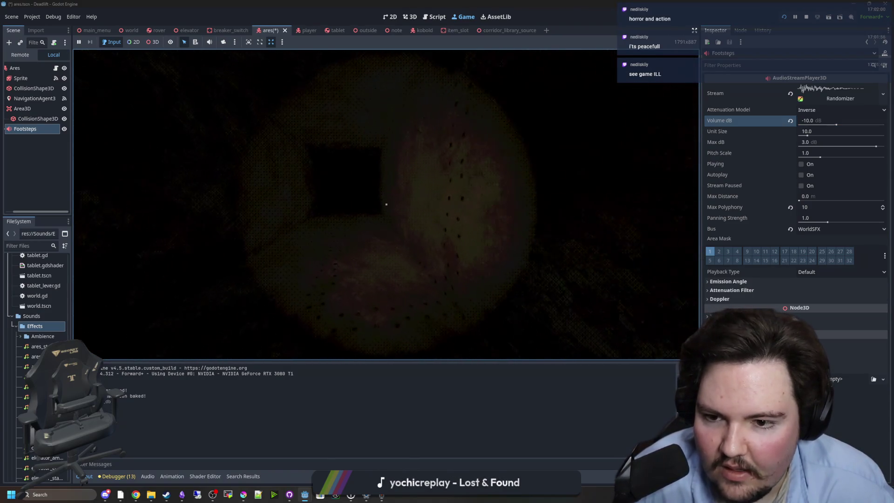
key(w)
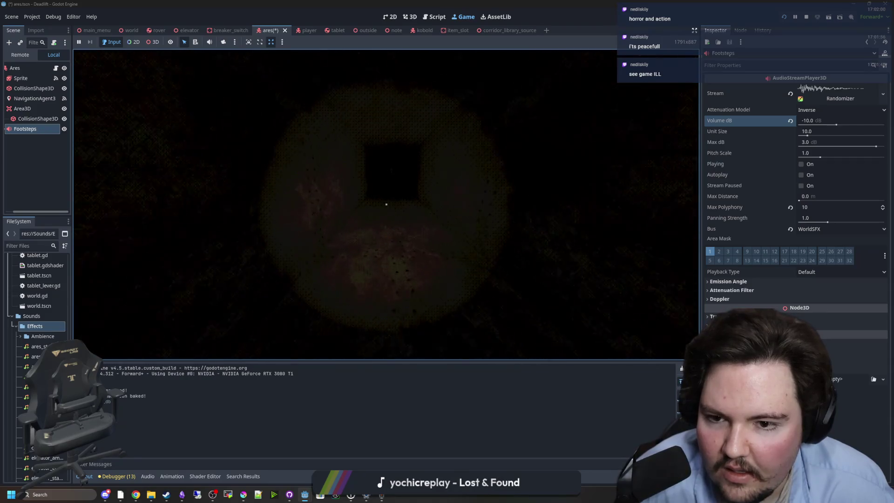
key(w)
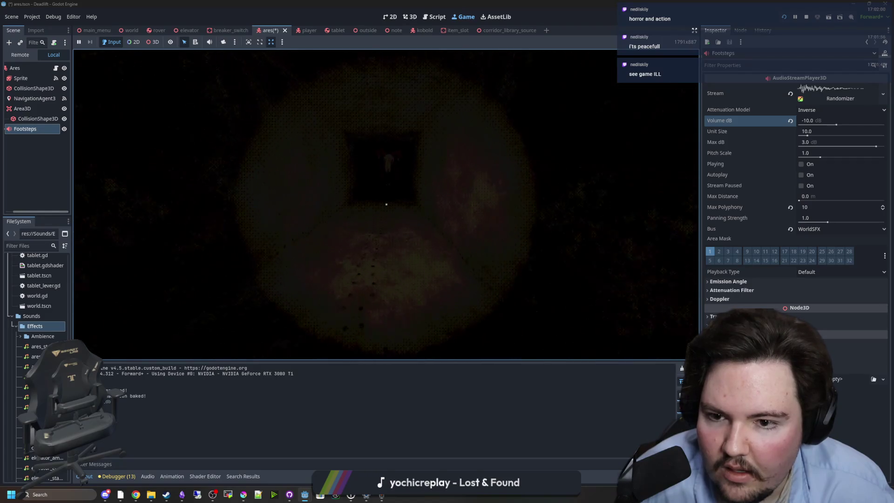
key(w)
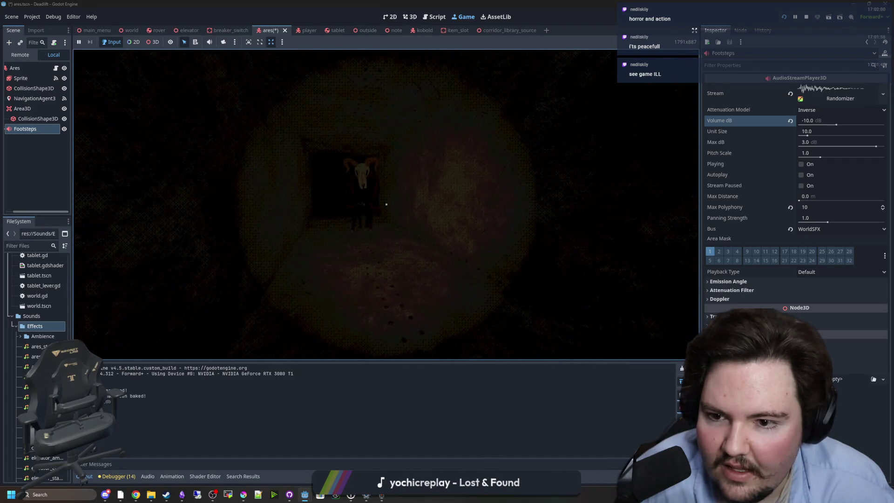
key(w)
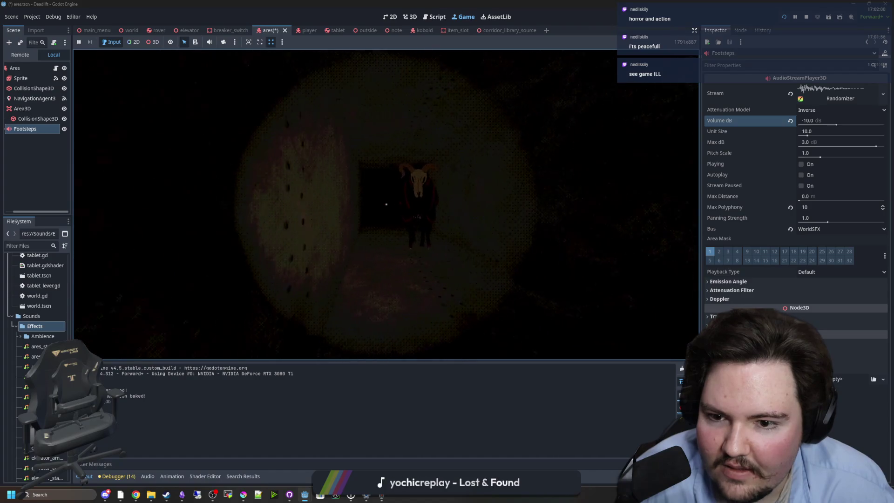
key(w)
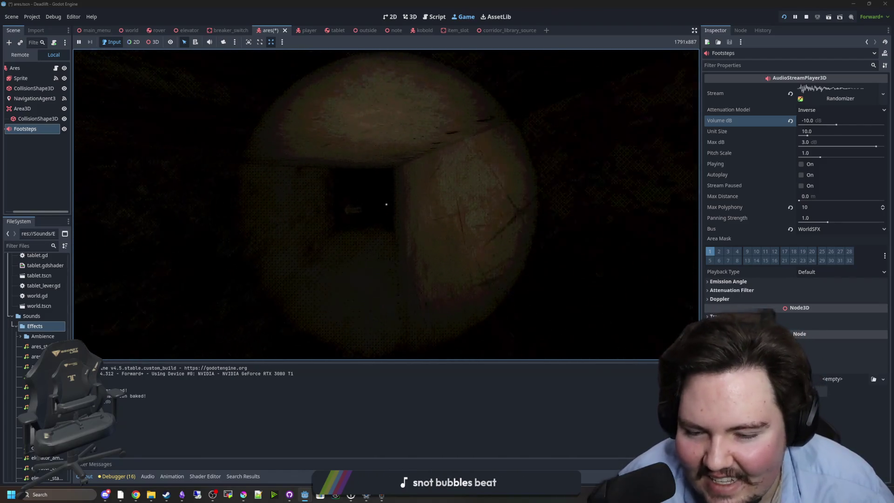
key(super)
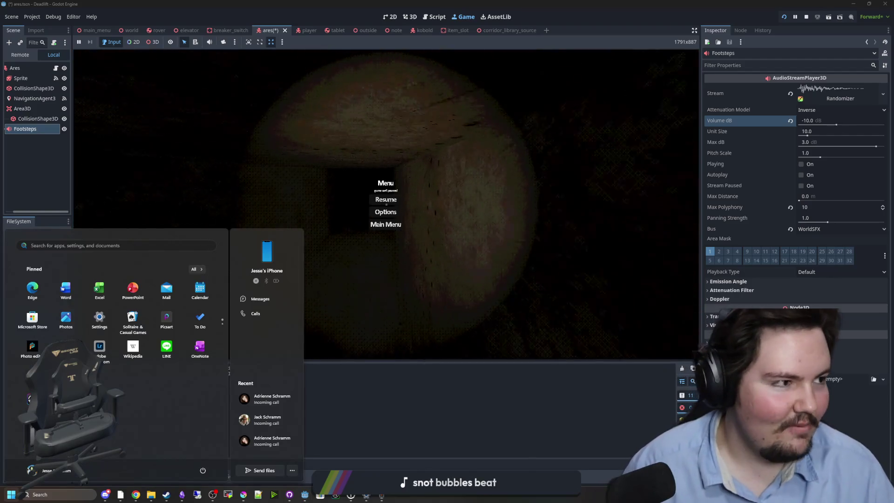
key(super)
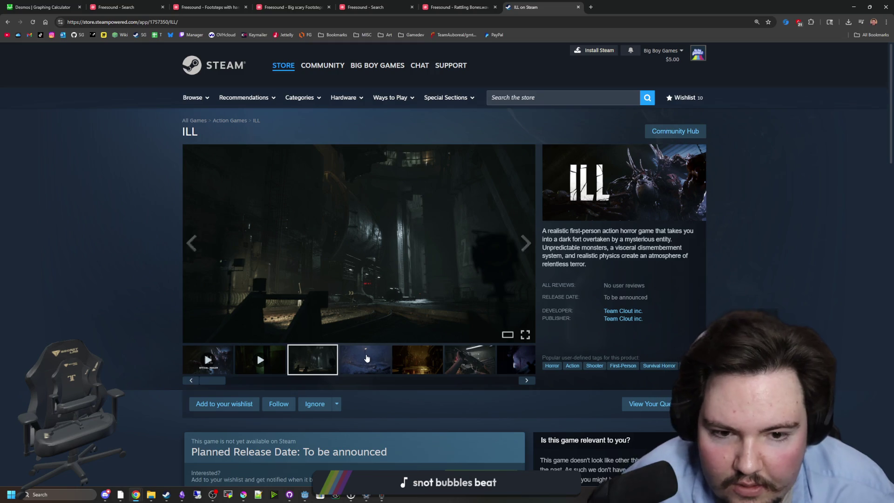
View the snowy, amber room and gun screenshots on the ILL store page
click(367, 358)
click(406, 355)
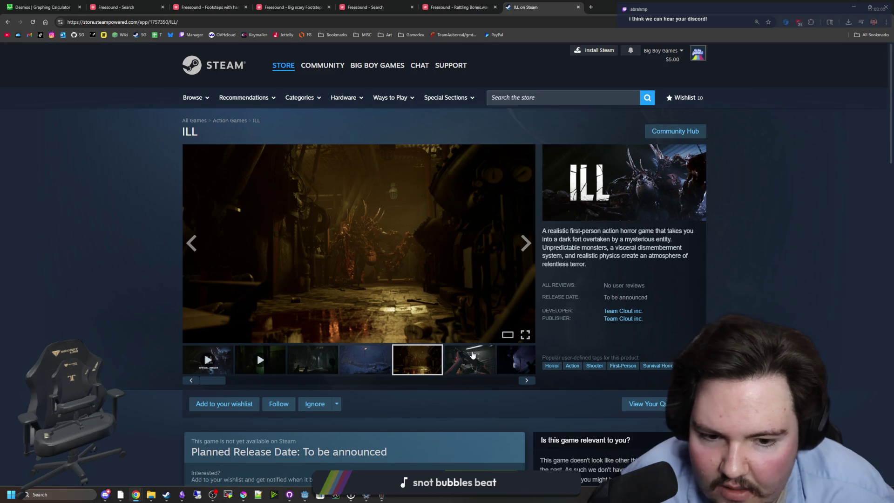
click(467, 362)
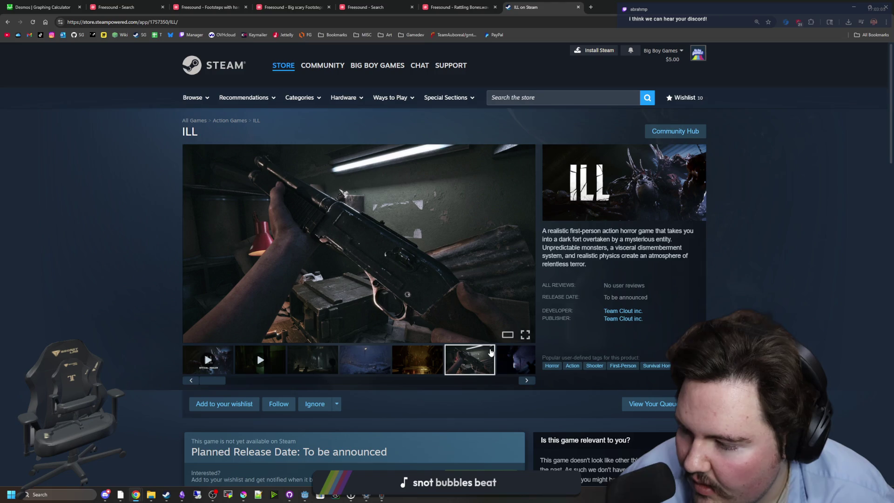
Switch back to the Godot editor window from the taskbar
mouse_move(105, 491)
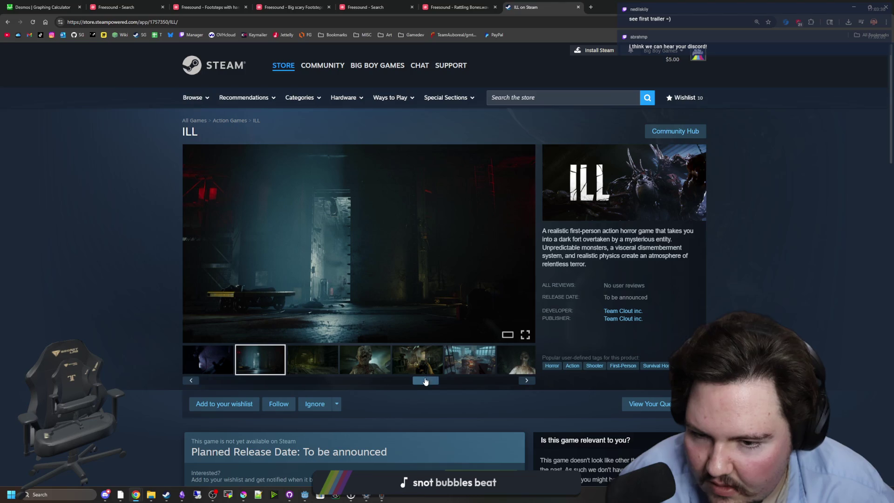
mouse_move(306, 497)
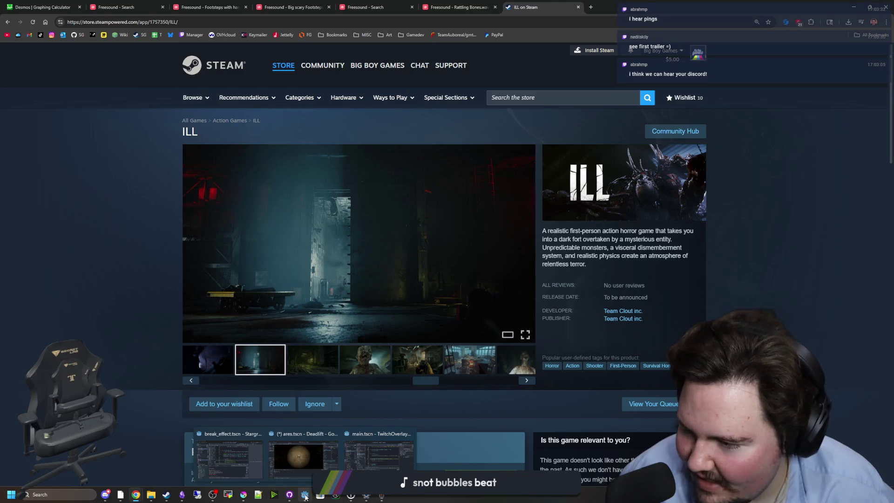
click(303, 457)
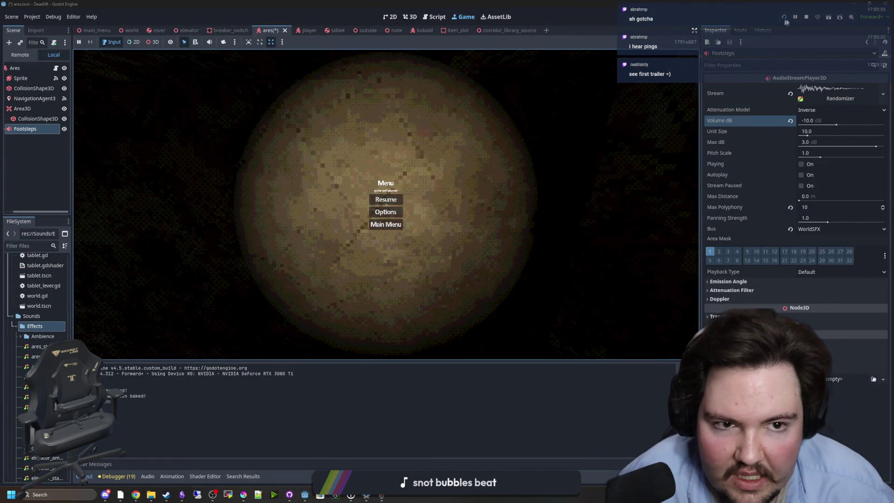
Stop the test run and move through ares.gd lines 75 and 77 up to cancel_charge
click(806, 17)
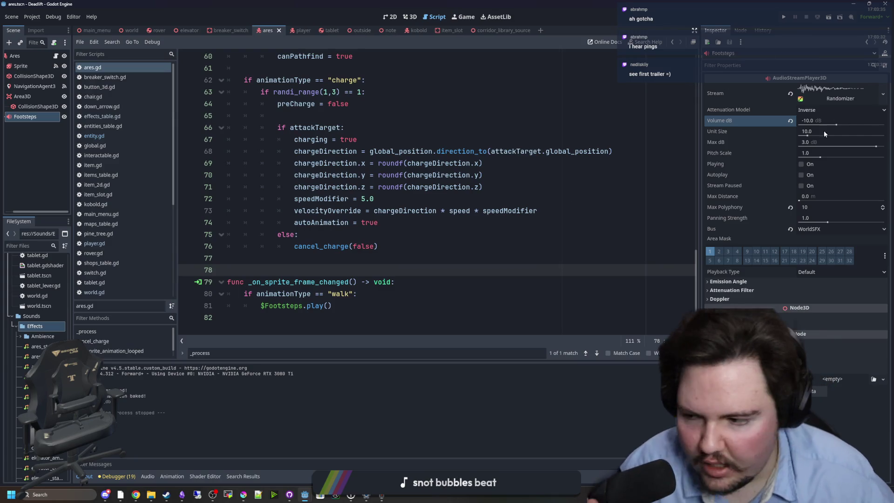
click(451, 236)
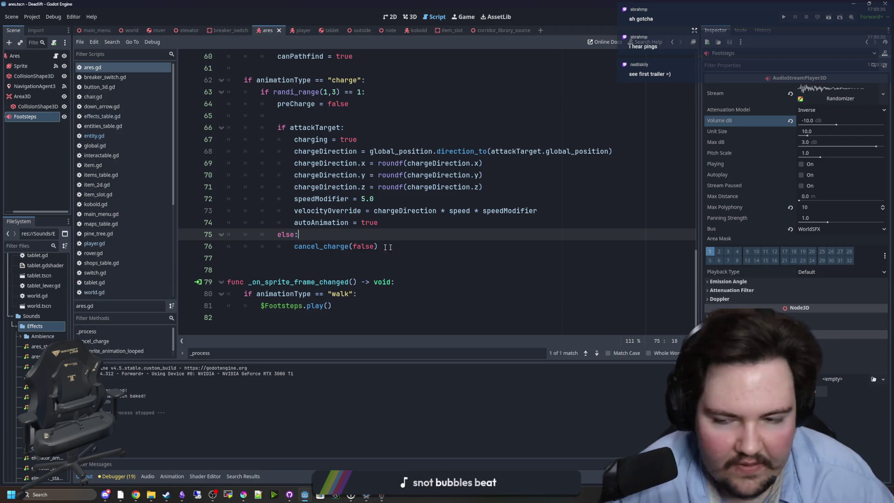
click(340, 257)
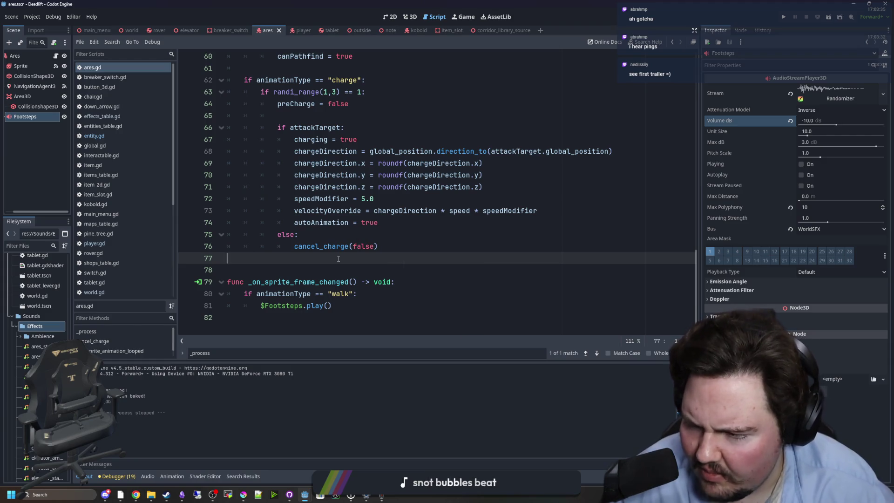
key(Up)
key(Up)
key(Up)
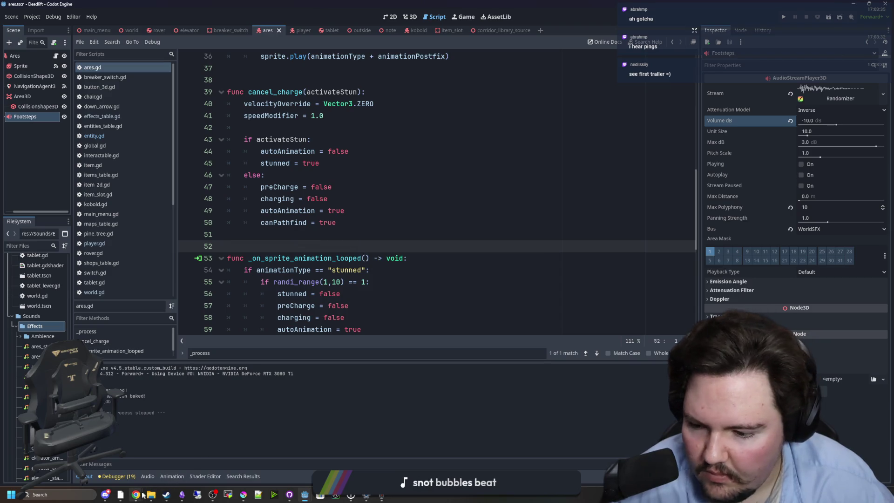
Switch to the ILL Steam page in the browser and cycle through its screenshots
mouse_move(139, 497)
click(300, 442)
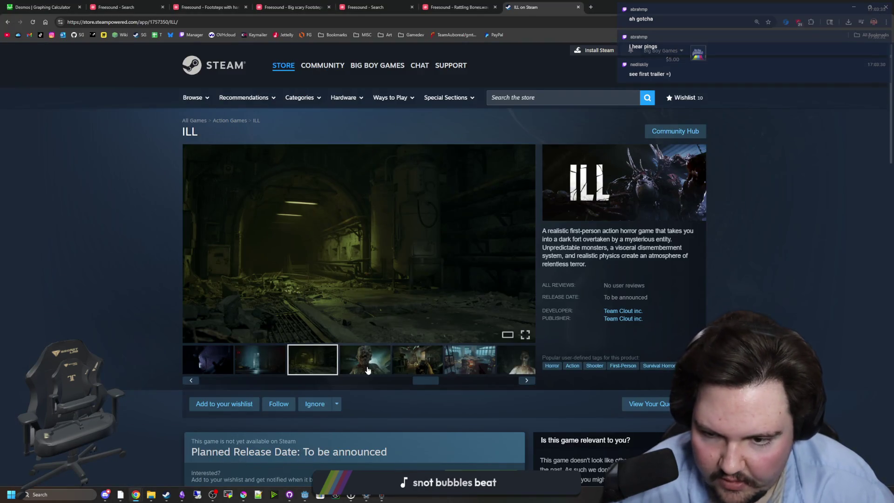
click(367, 370)
click(417, 360)
click(469, 359)
drag(425, 380, 199, 395)
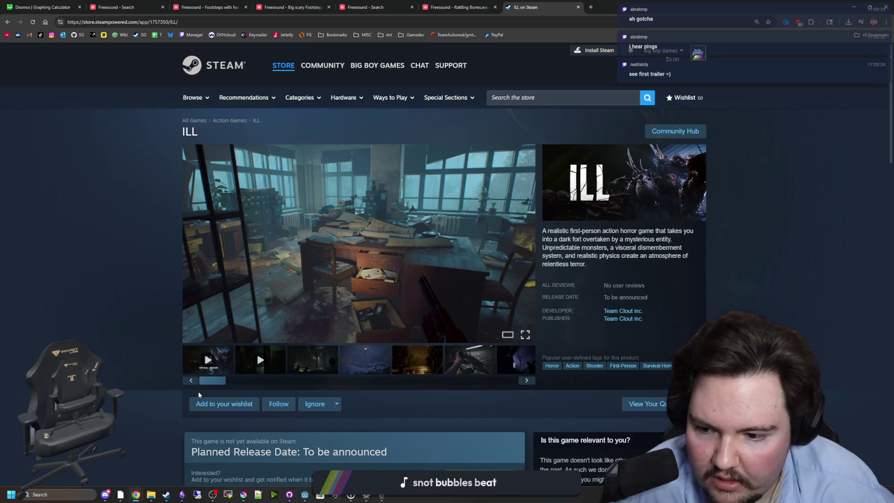
Play the official trailer, skipping to 0:08, 0:28, the helicopter scene and 0:51, pausing on the ILL title
click(207, 361)
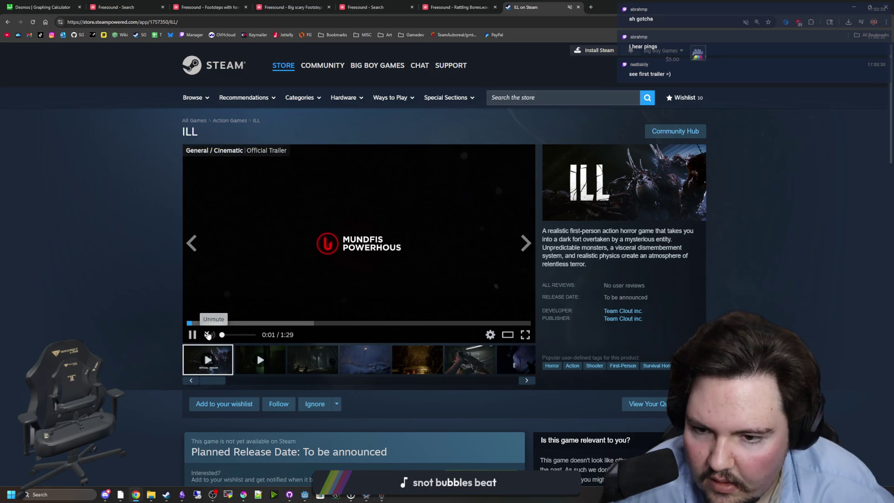
click(217, 322)
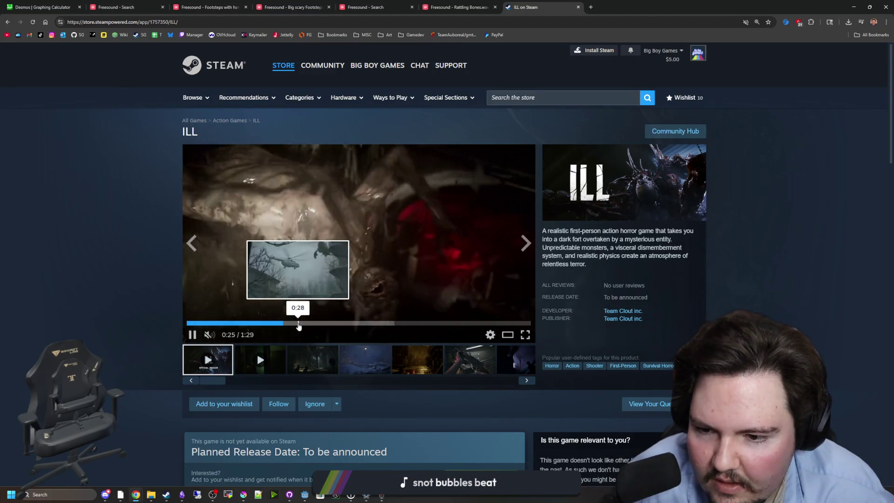
click(298, 322)
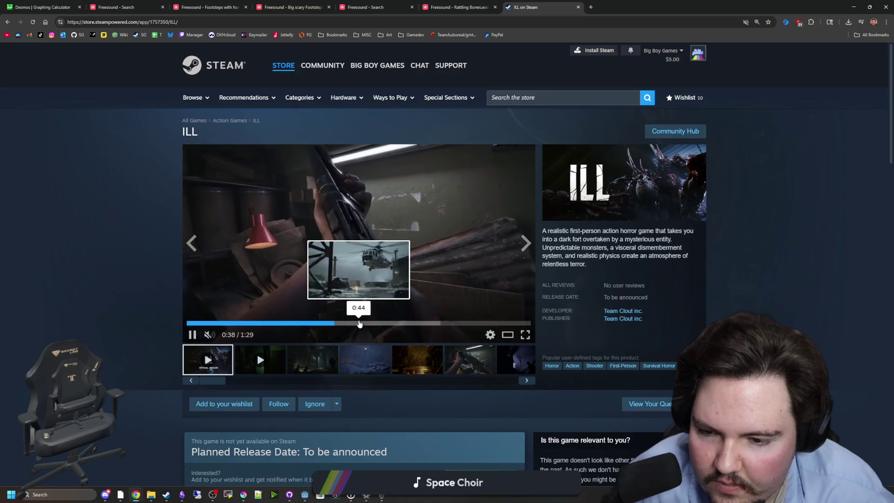
click(359, 323)
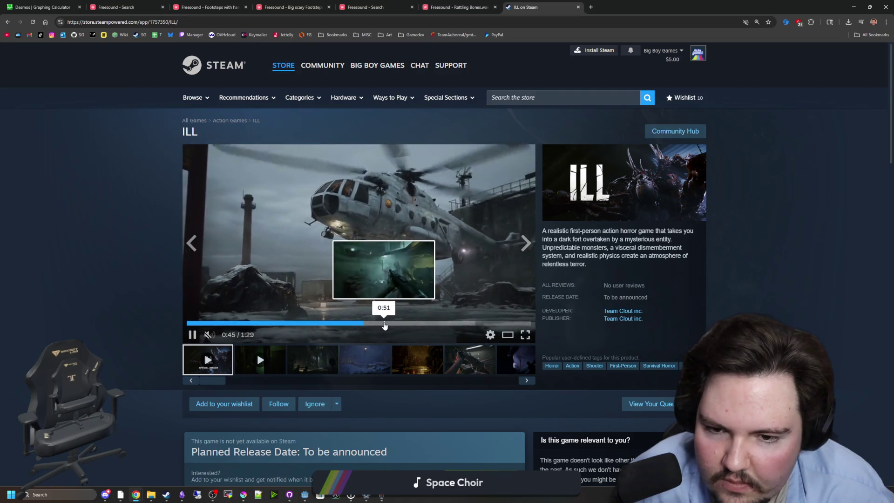
click(384, 323)
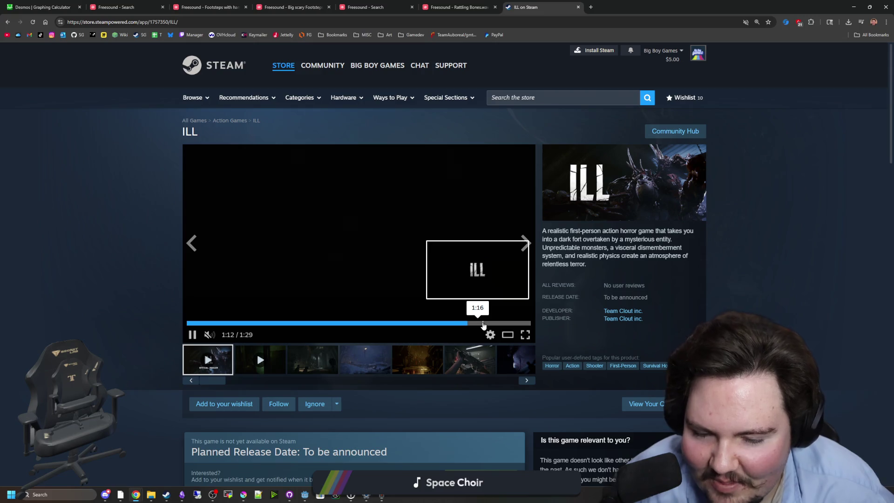
click(443, 285)
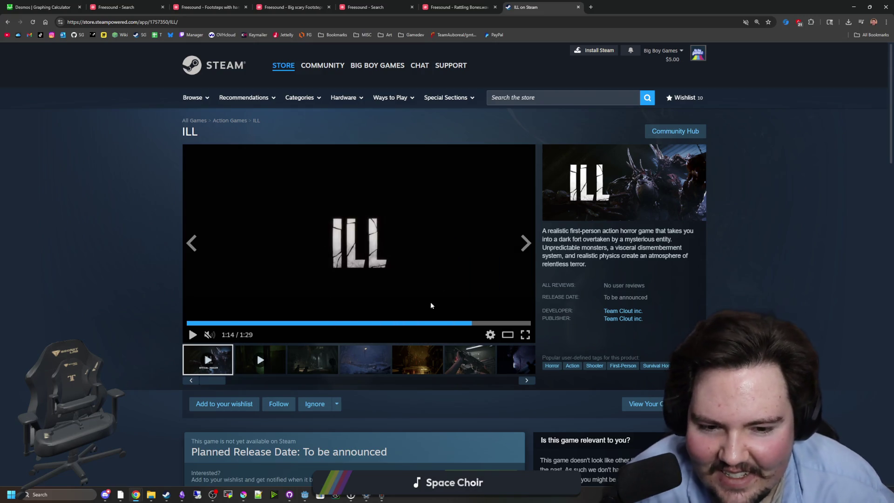
Expand ILL's About This Game text, scroll down to the system requirements and back, then Alt+Tab to Godot
scroll(391, 291, down, 7)
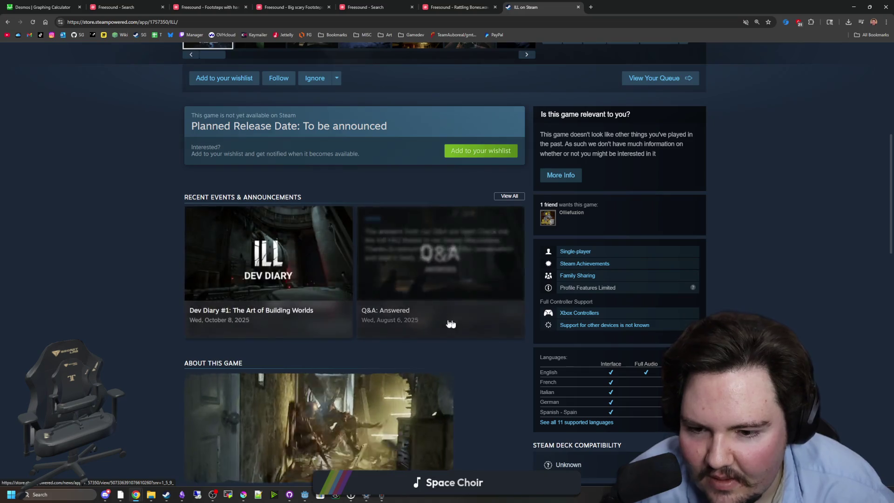
scroll(369, 403, down, 7)
click(367, 399)
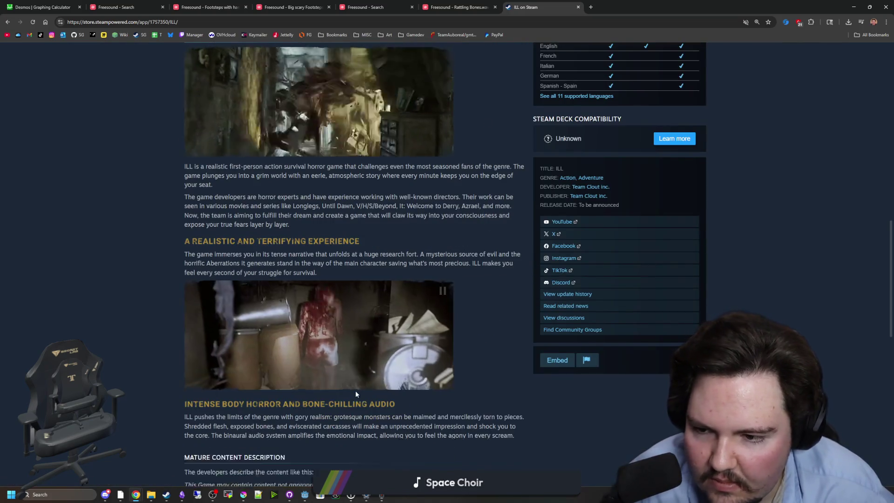
scroll(335, 377, down, 4)
scroll(298, 257, down, 3)
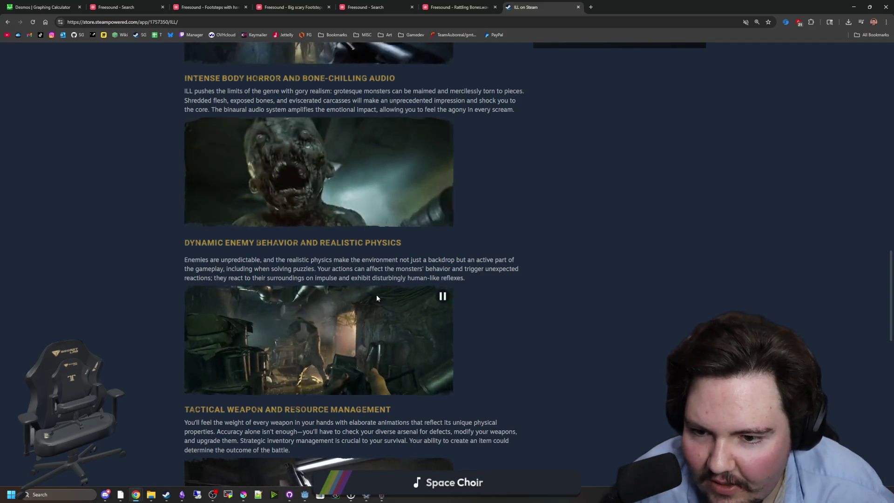
scroll(331, 266, down, 6)
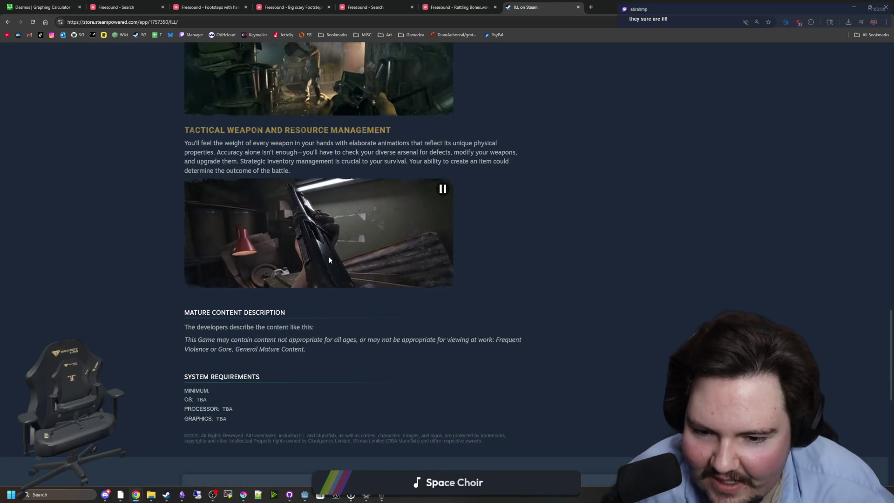
scroll(325, 262, down, 8)
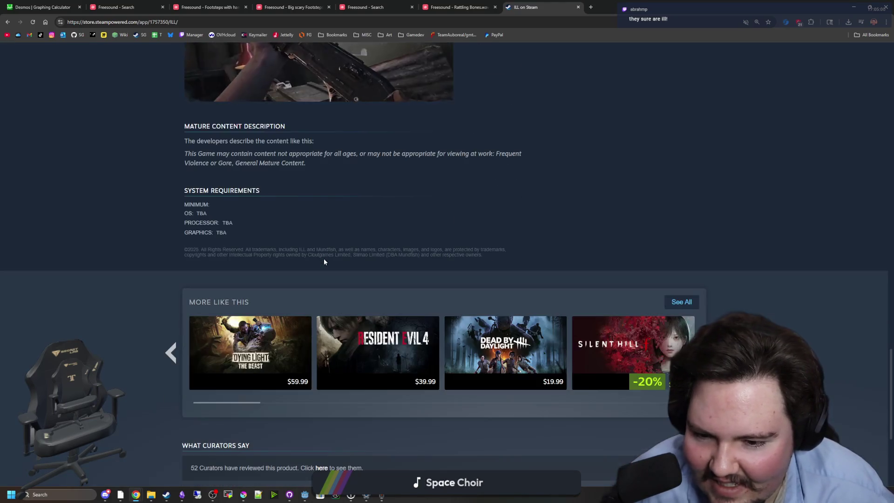
scroll(513, 306, up, 20)
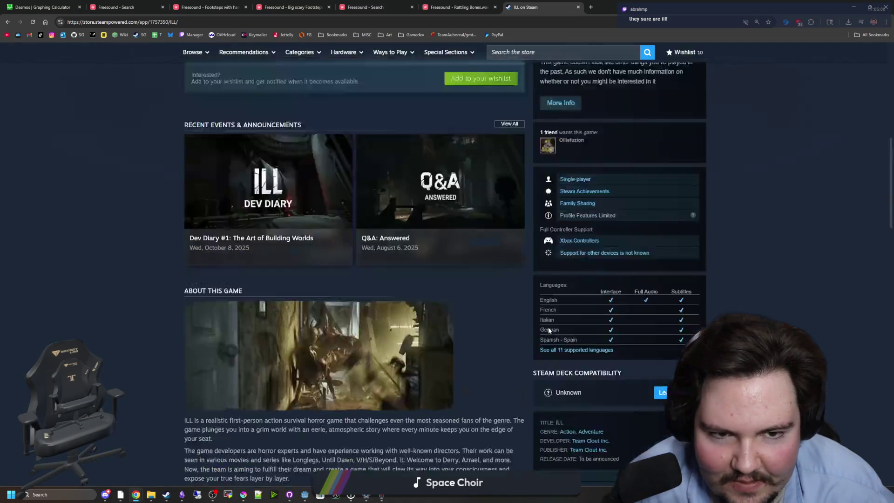
key(alt+Tab)
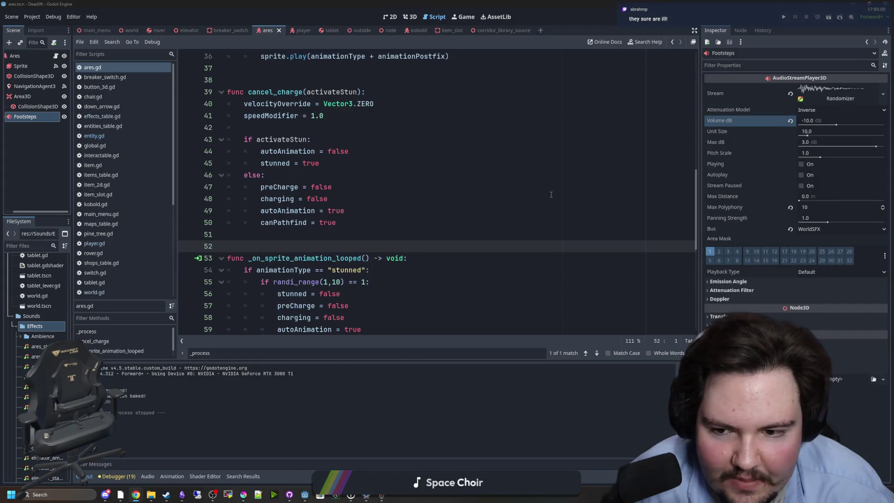
Back in ares.gd, set the Footsteps node's Volume dB to -15 and save the scene
click(227, 234)
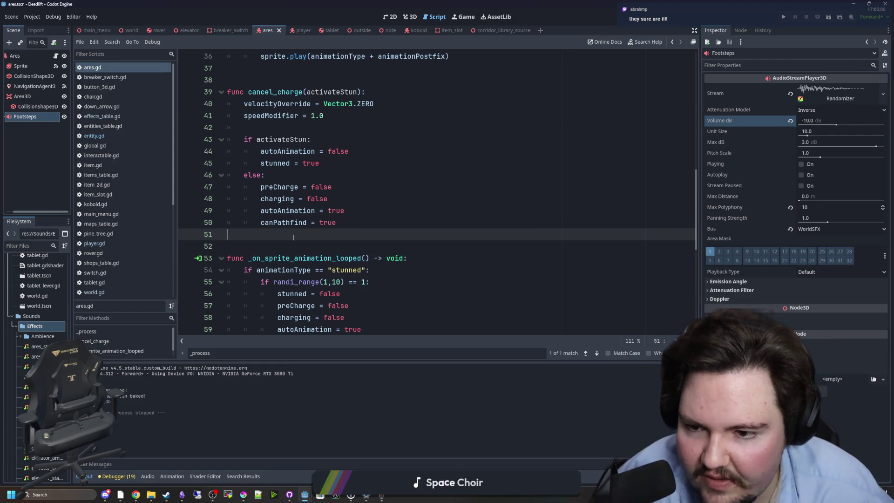
scroll(293, 237, up, 3)
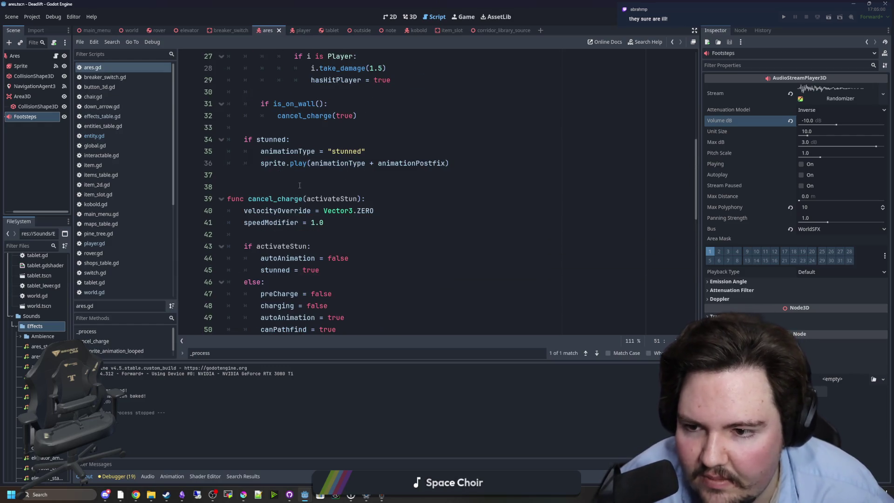
click(231, 187)
click(40, 115)
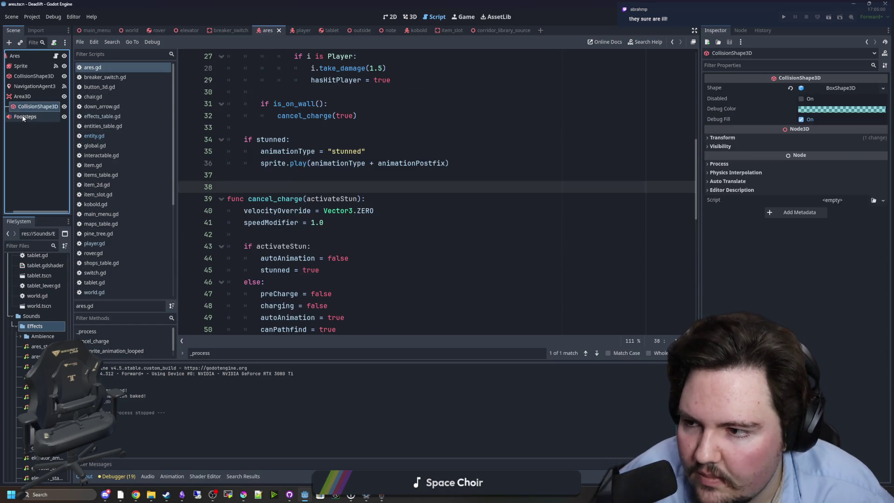
drag(71, 138, 111, 138)
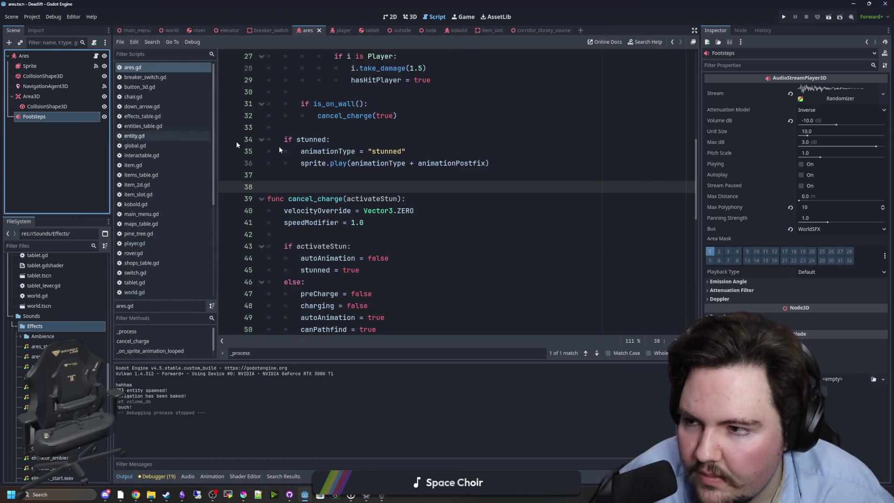
click(839, 120)
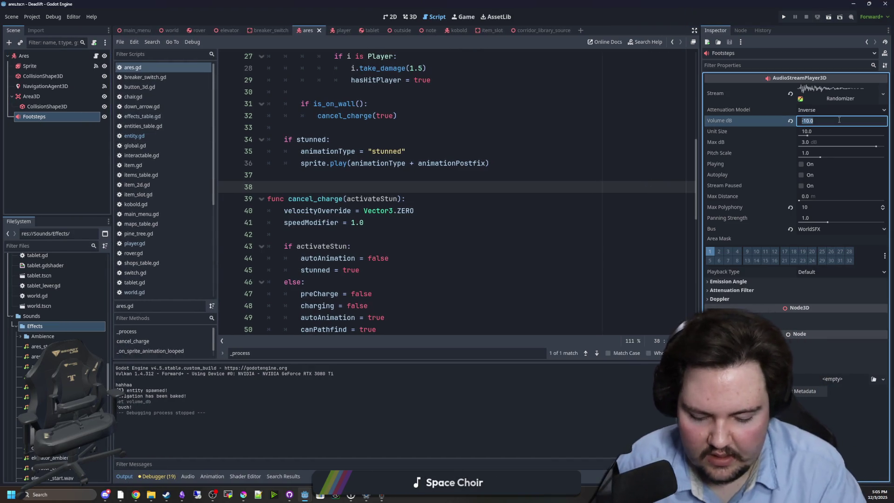
text(-15)
key(Return)
click(355, 151)
key(ctrl+s)
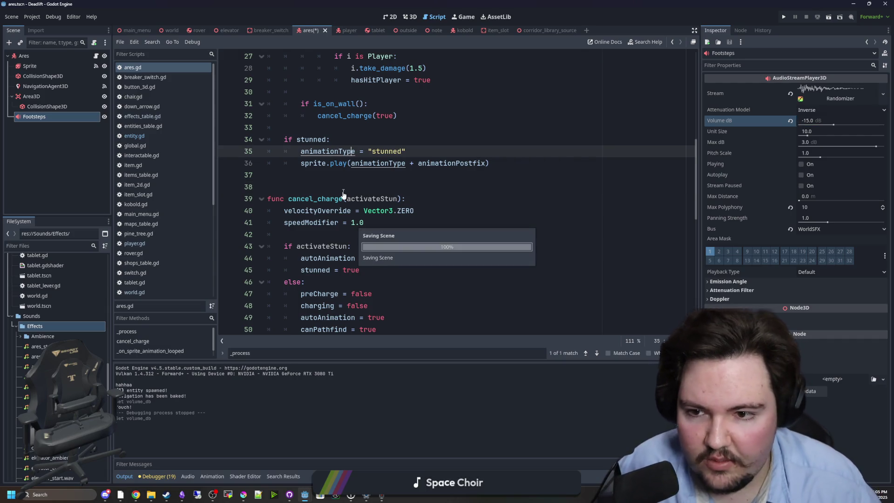
Open and save player.gd, looking over lines 199–205, then open the player scene in 3D view
click(349, 187)
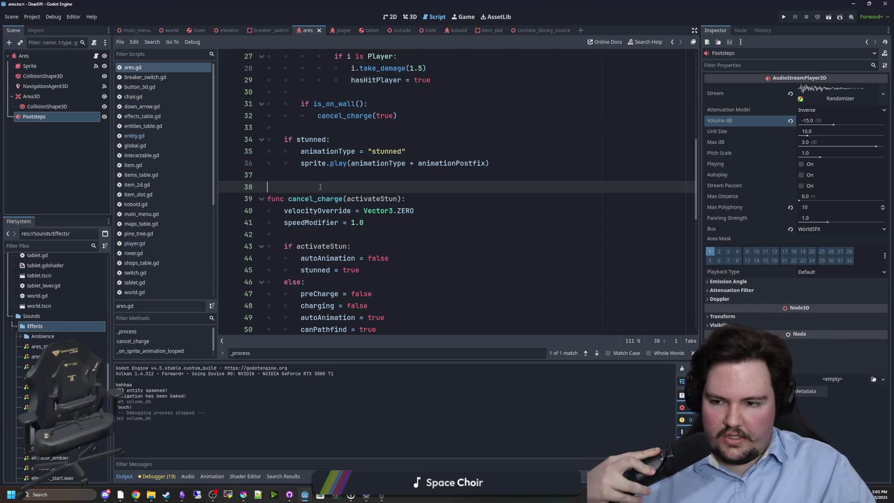
click(139, 243)
click(336, 209)
key(ctrl+s)
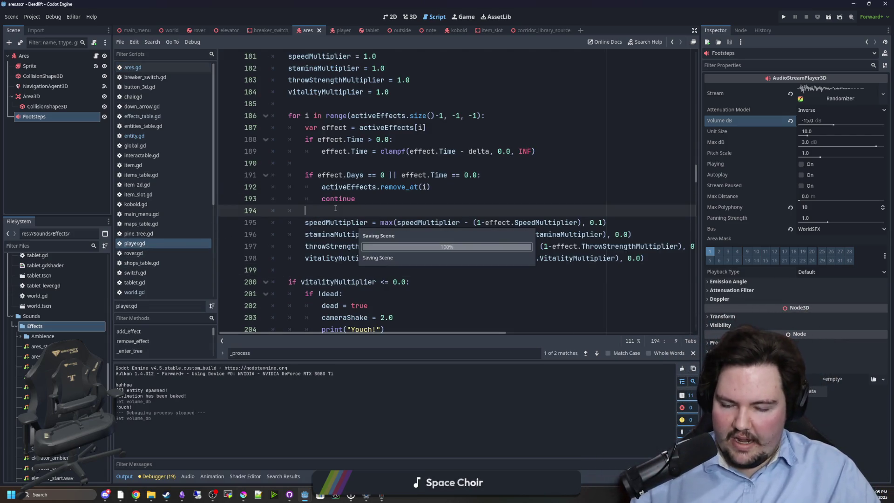
scroll(335, 208, down, 3)
click(385, 166)
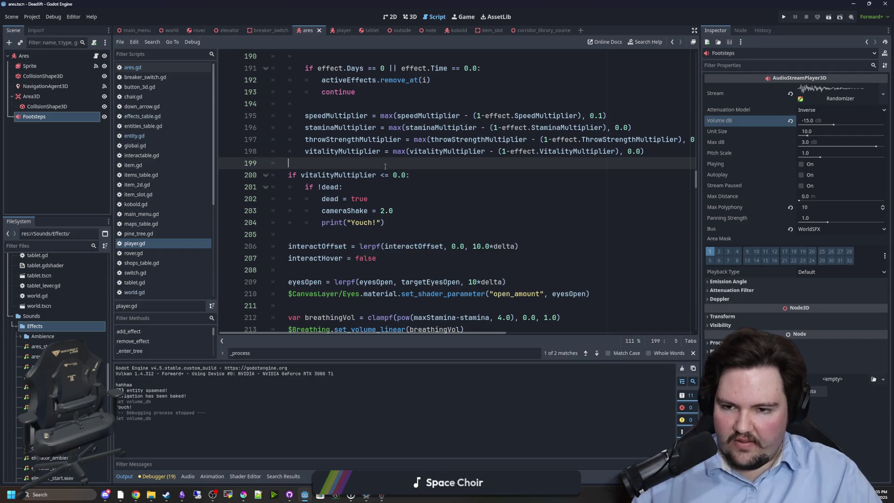
scroll(372, 167, down, 2)
click(348, 163)
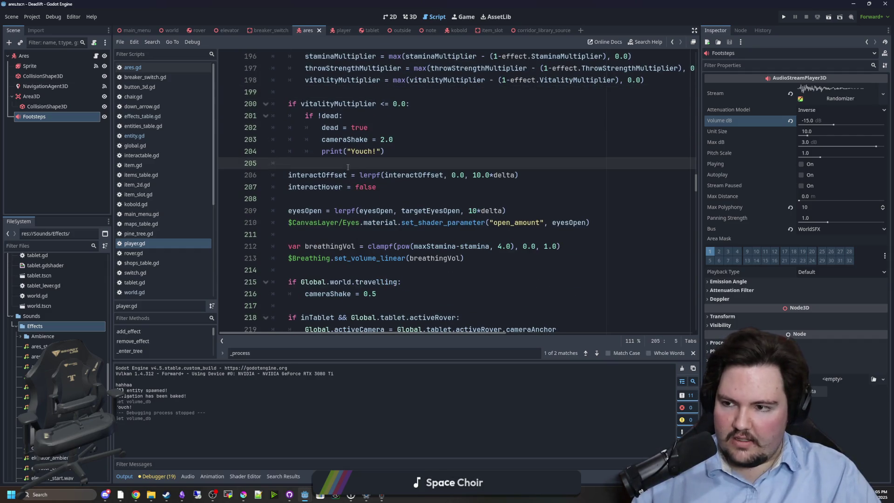
scroll(348, 167, up, 3)
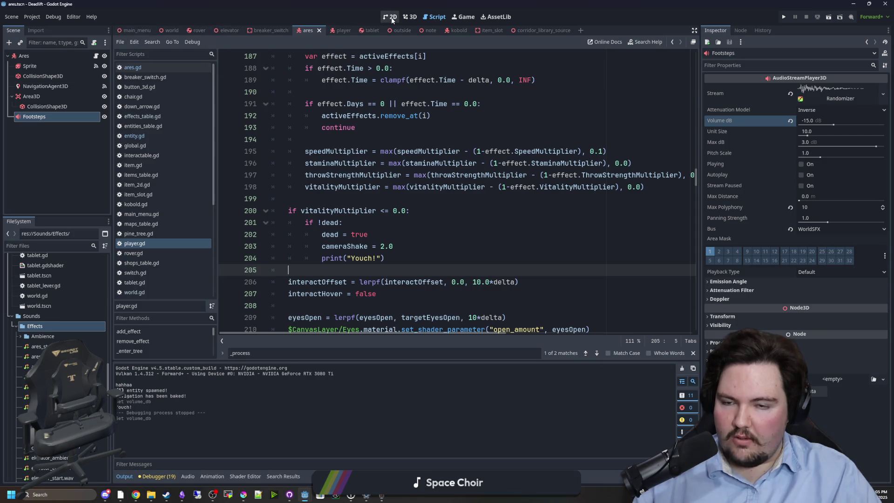
click(339, 30)
click(410, 17)
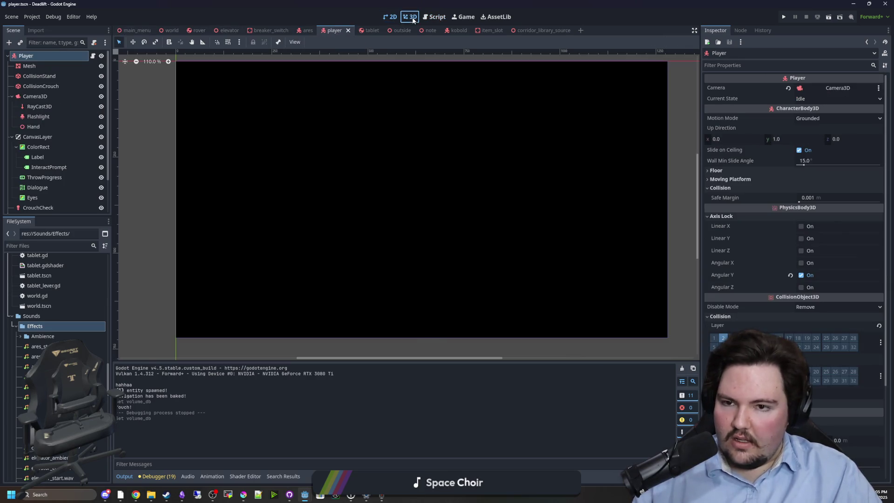
Save the scene, select the Player root, and collapse the Camera3D and CanvasLayer branches
click(550, 209)
key(ctrl+s)
scroll(309, 219, down, 5)
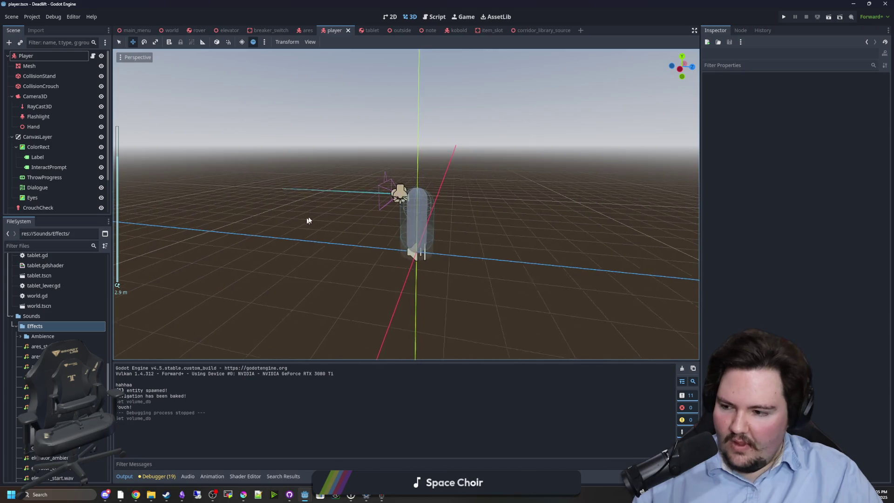
mouse_move(309, 219)
mouse_down()
mouse_move(257, 225)
mouse_move(300, 233)
mouse_move(186, 201)
mouse_up()
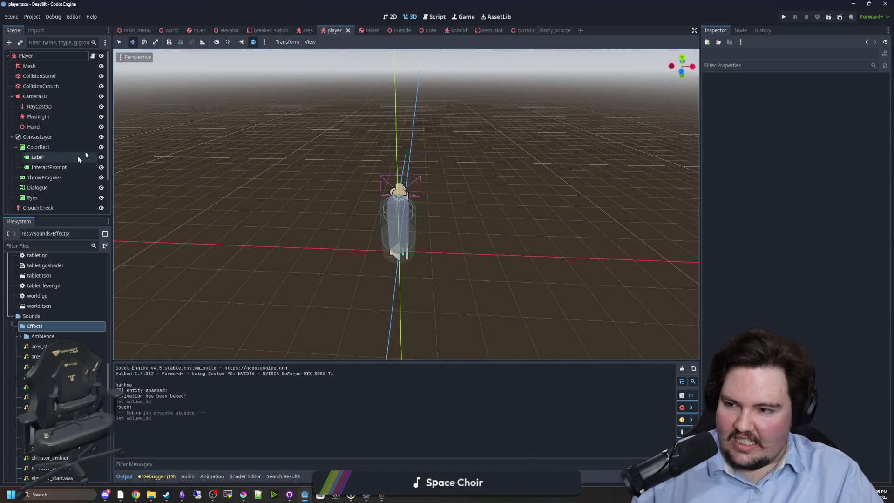
click(32, 57)
key(ctrl+s)
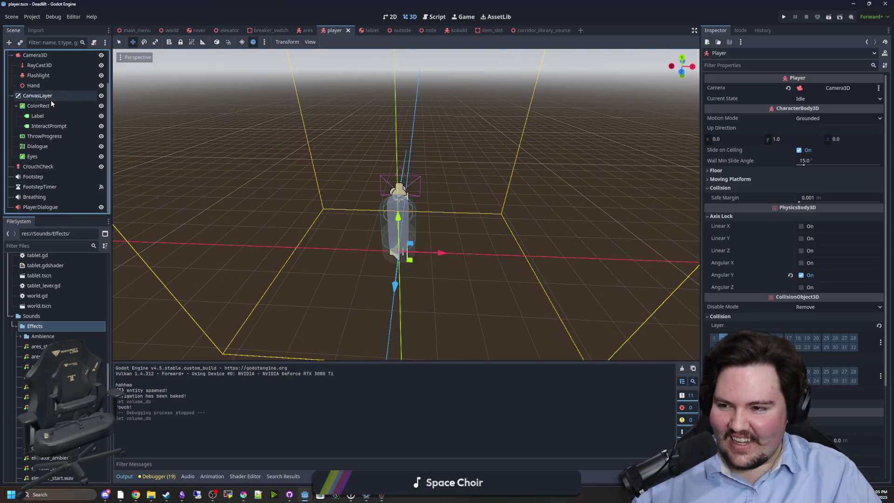
click(12, 96)
click(12, 107)
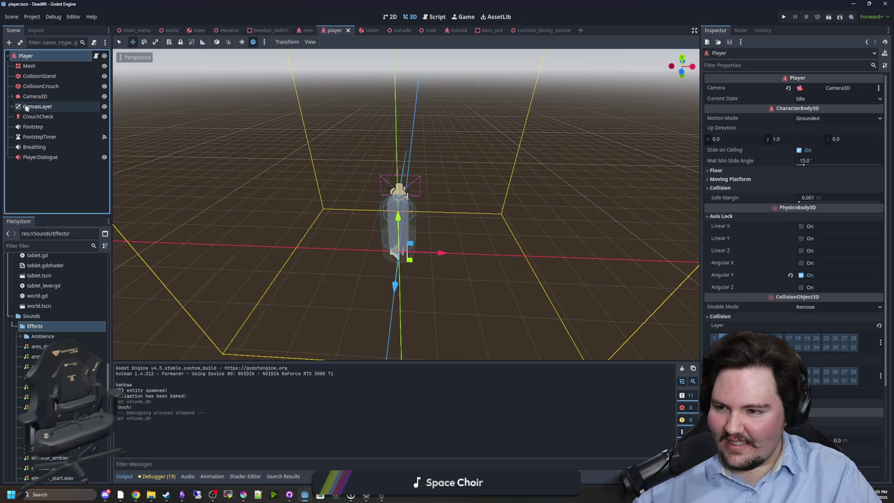
Add an AudioStreamPlayer3D child under Player with a new AudioStreamRandomizer stream
right_click(33, 56)
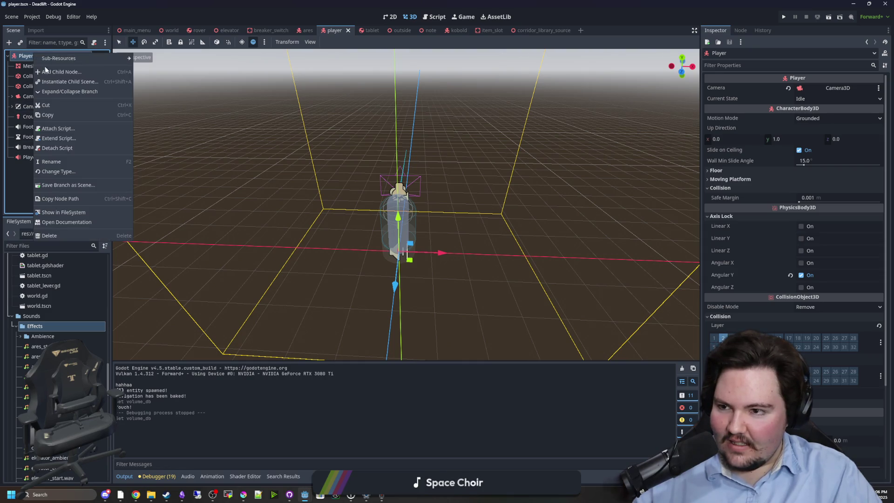
click(48, 71)
key(End)
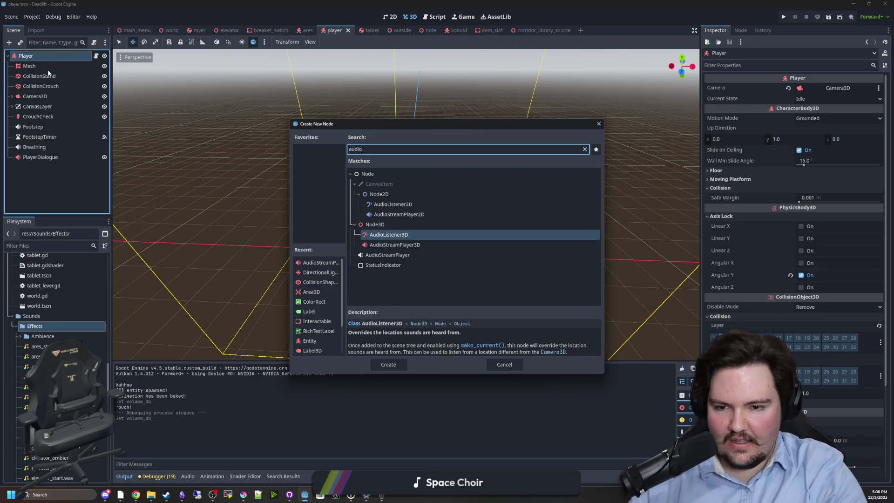
key(Down)
key(Return)
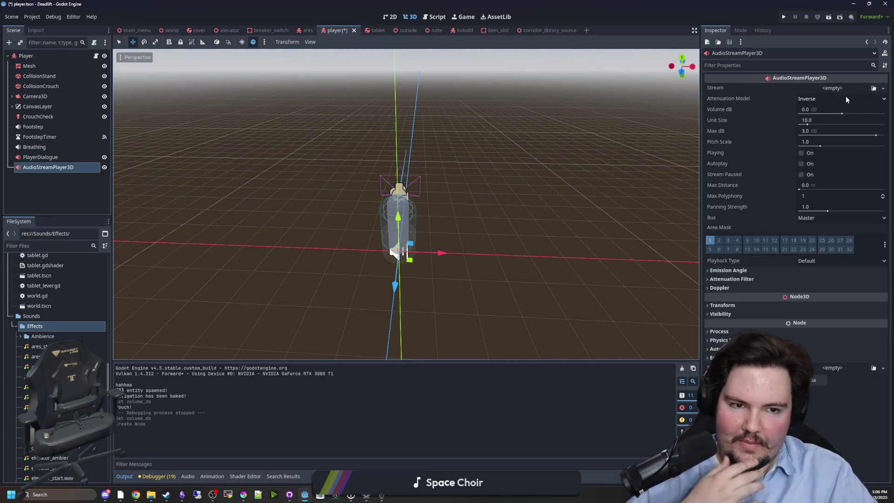
click(845, 91)
click(845, 124)
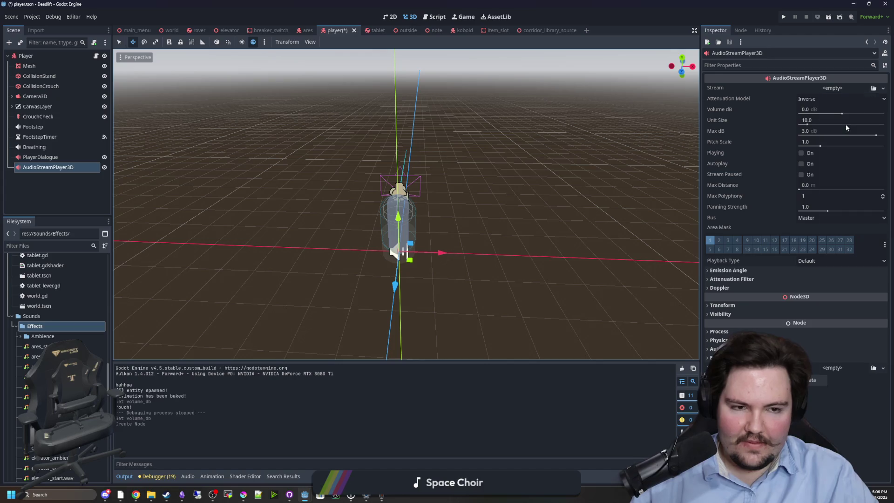
Change the new audio node's type to the non-positional AudioStreamPlayer
right_click(62, 172)
right_click(52, 169)
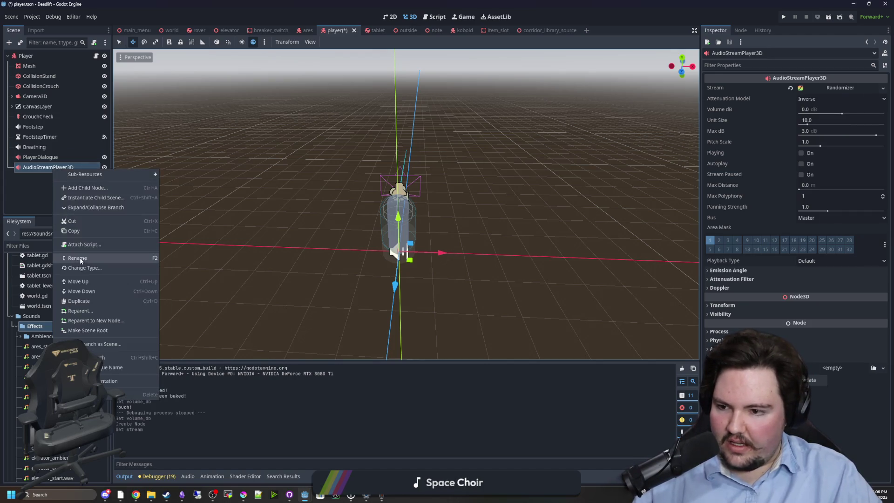
key(Escape)
key(ctrl+shift+t)
text(audiostreamplayer)
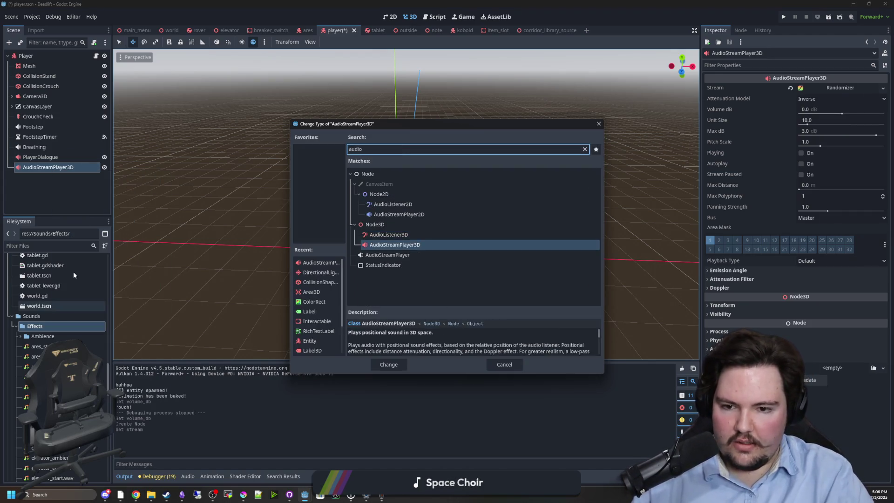
key(Down)
key(Return)
click(814, 185)
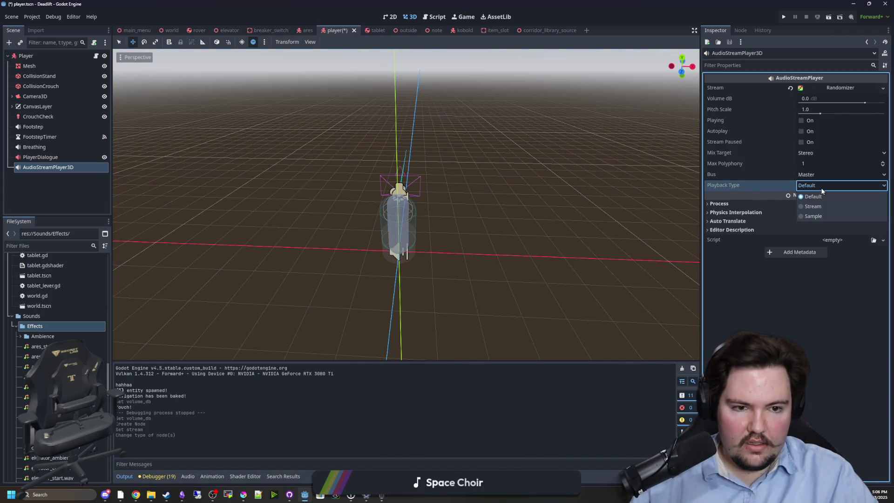
Route the player to the WorldSFX bus and add three empty Randomizer stream slots
click(815, 181)
click(814, 177)
click(823, 216)
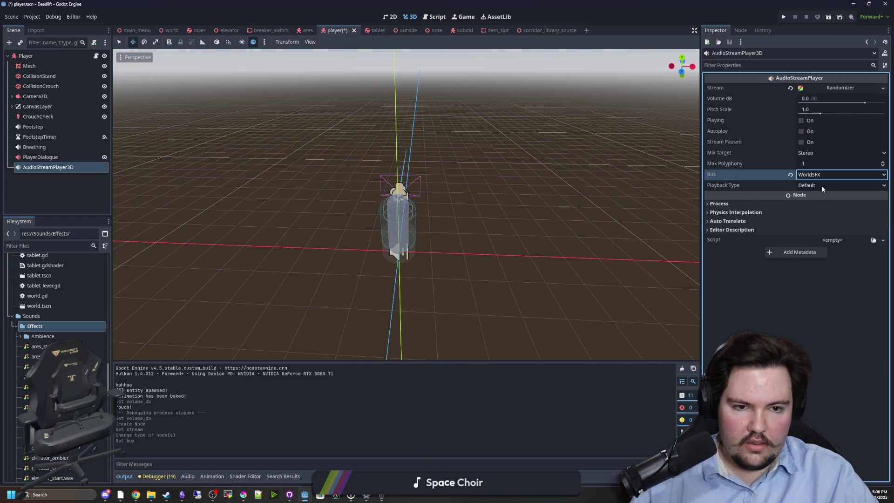
click(839, 88)
click(765, 130)
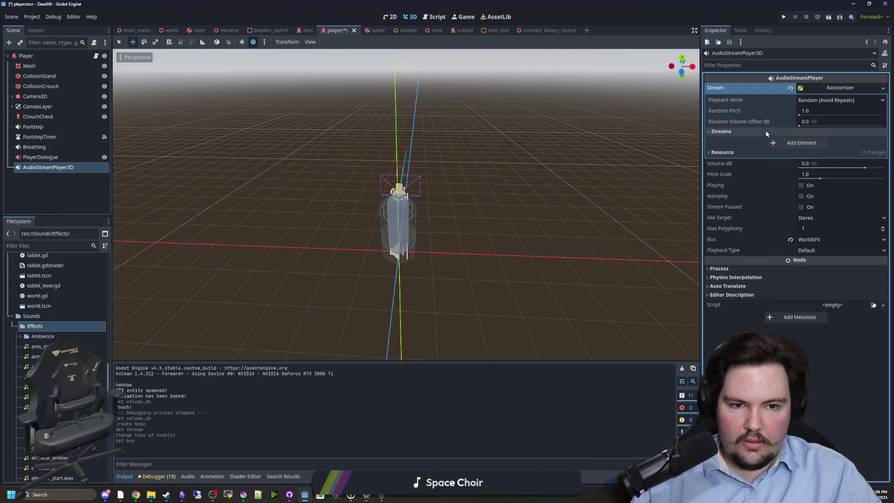
click(810, 143)
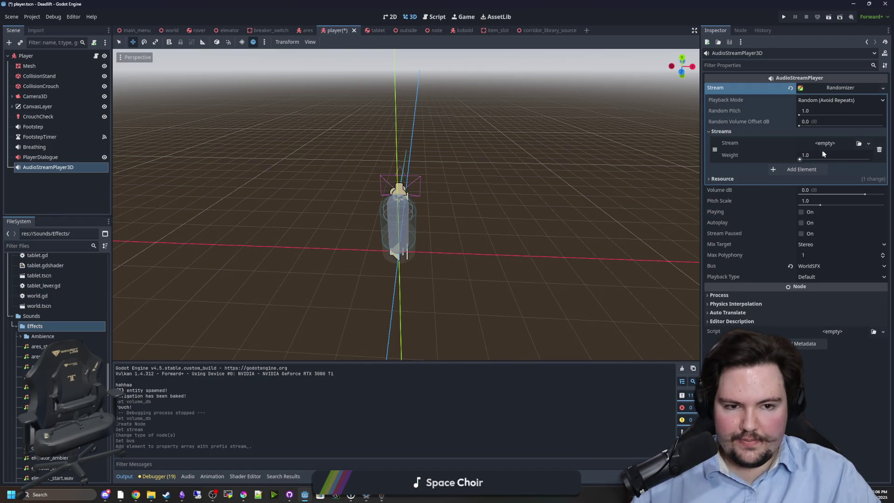
click(800, 169)
click(804, 198)
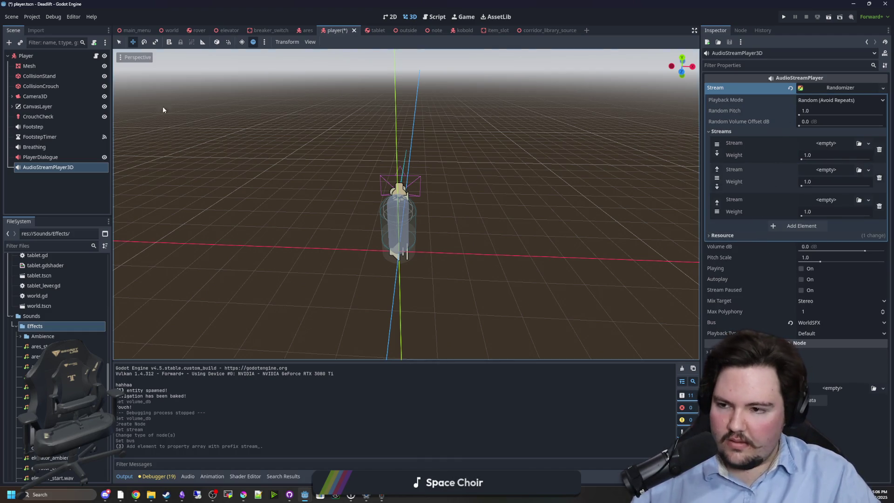
Bring up Sound Recorder from the taskbar
click(47, 157)
click(46, 168)
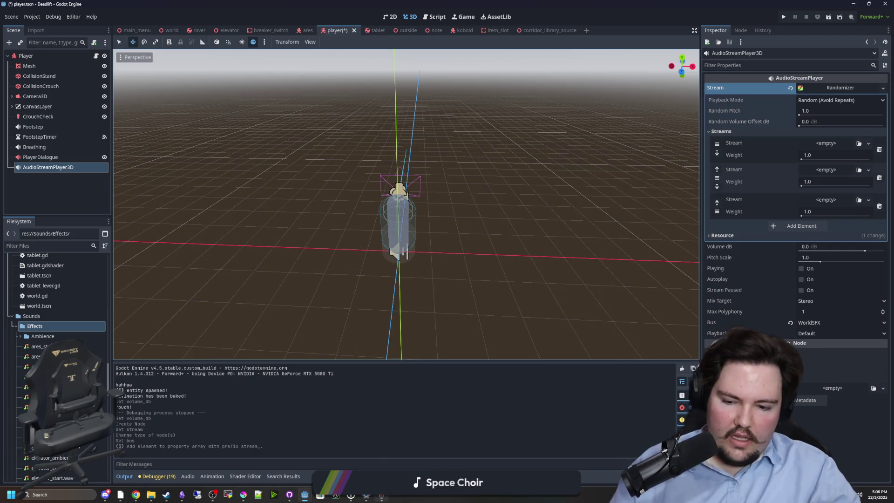
click(381, 494)
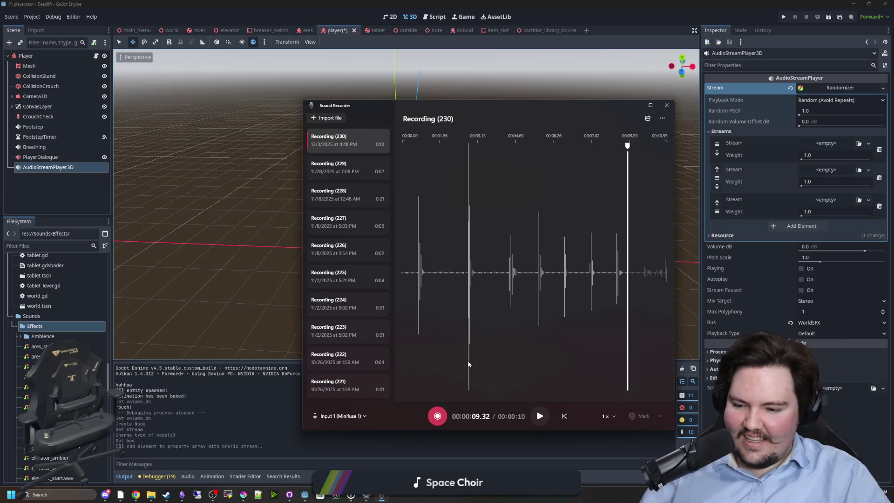
click(61, 494)
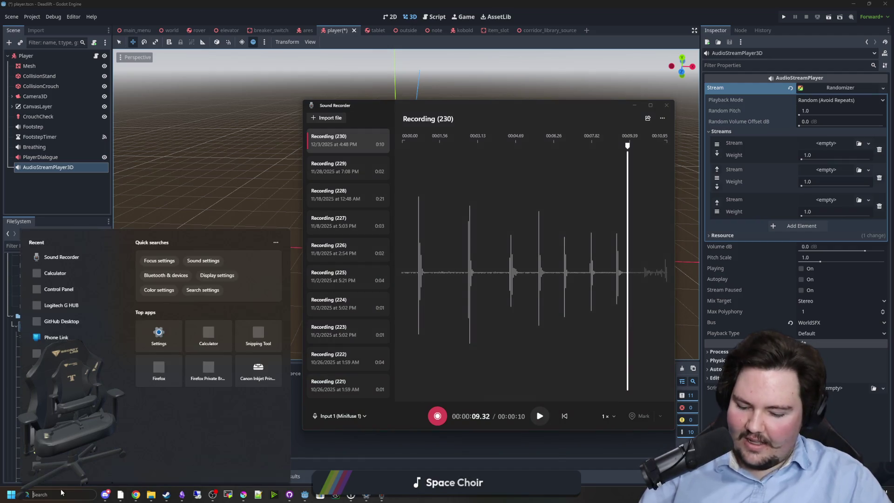
text(fl)
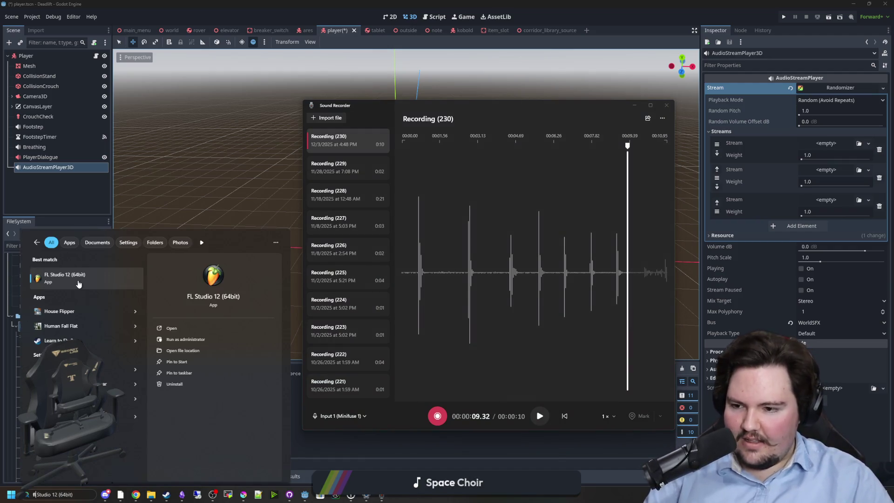
click(79, 284)
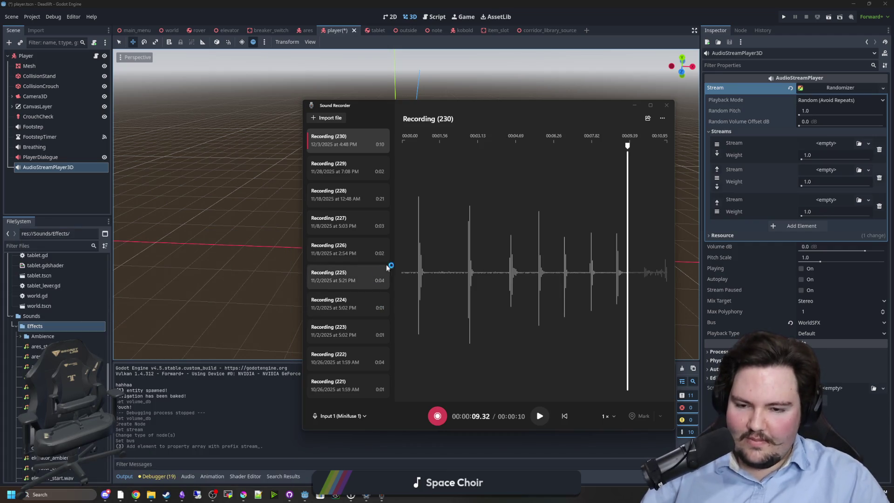